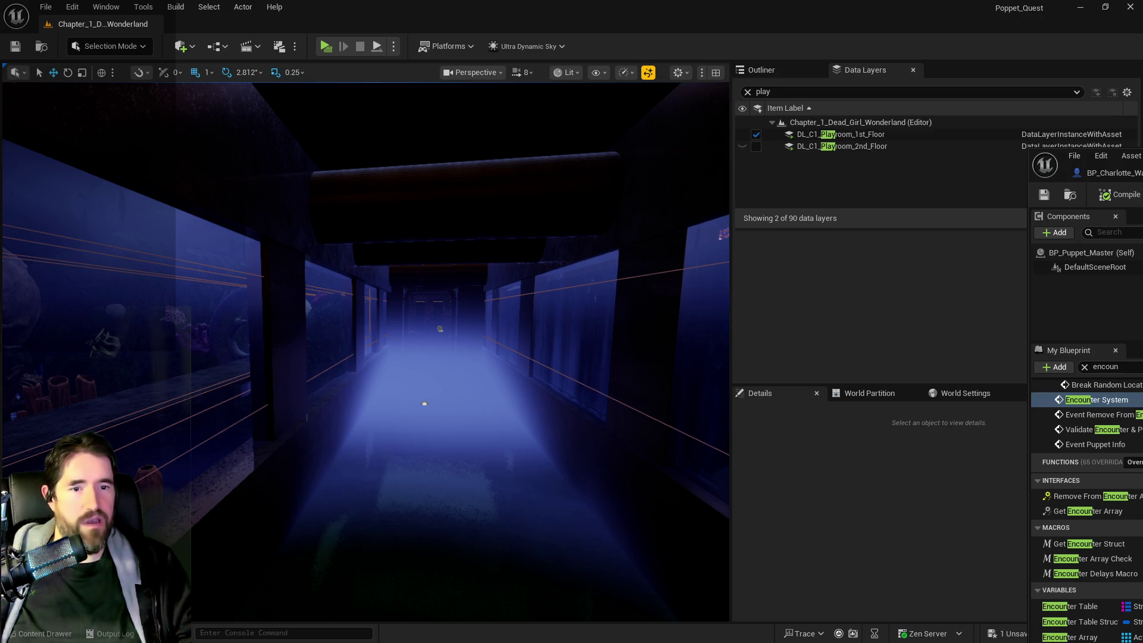
Step: Bring the YouTube Studio earnings page forward and spread it across the Unreal editor
{"action": "key", "text": "alt+Tab"}
{"action": "mouse_move", "coordinate": [1137, 82]}
{"action": "left_mouse_down"}
{"action": "mouse_move", "coordinate": [605, 25]}
{"action": "mouse_move", "coordinate": [592, 44]}
{"action": "left_mouse_up"}
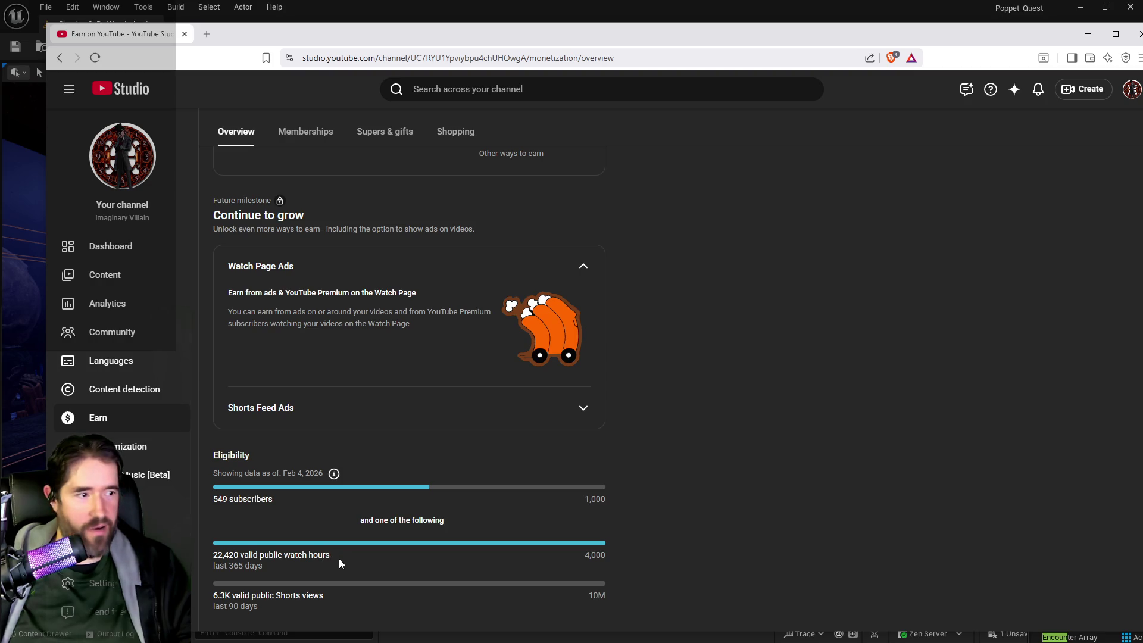
Step: Highlight the 22,420 watch hours and target figures, then move the browser aside to reveal Unreal
{"action": "left_click_drag", "start_coordinate": [212, 560], "coordinate": [239, 556]}
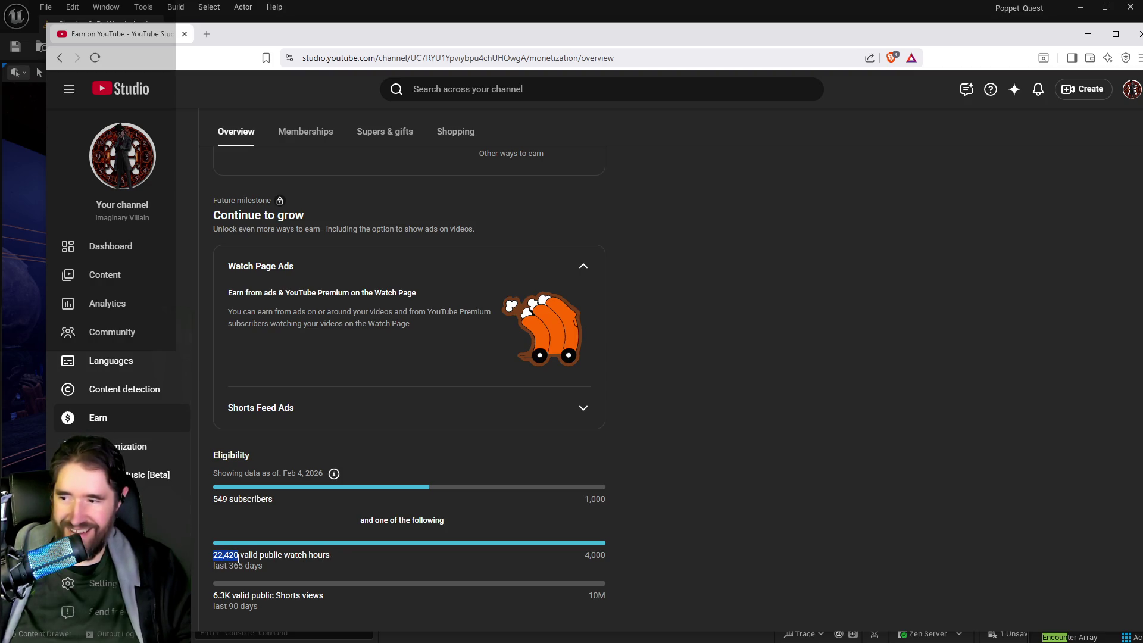
{"action": "mouse_move", "coordinate": [536, 562]}
{"action": "left_mouse_down"}
{"action": "mouse_move", "coordinate": [612, 552]}
{"action": "mouse_move", "coordinate": [596, 555]}
{"action": "mouse_move", "coordinate": [688, 583]}
{"action": "left_mouse_up"}
{"action": "left_click", "coordinate": [649, 567]}
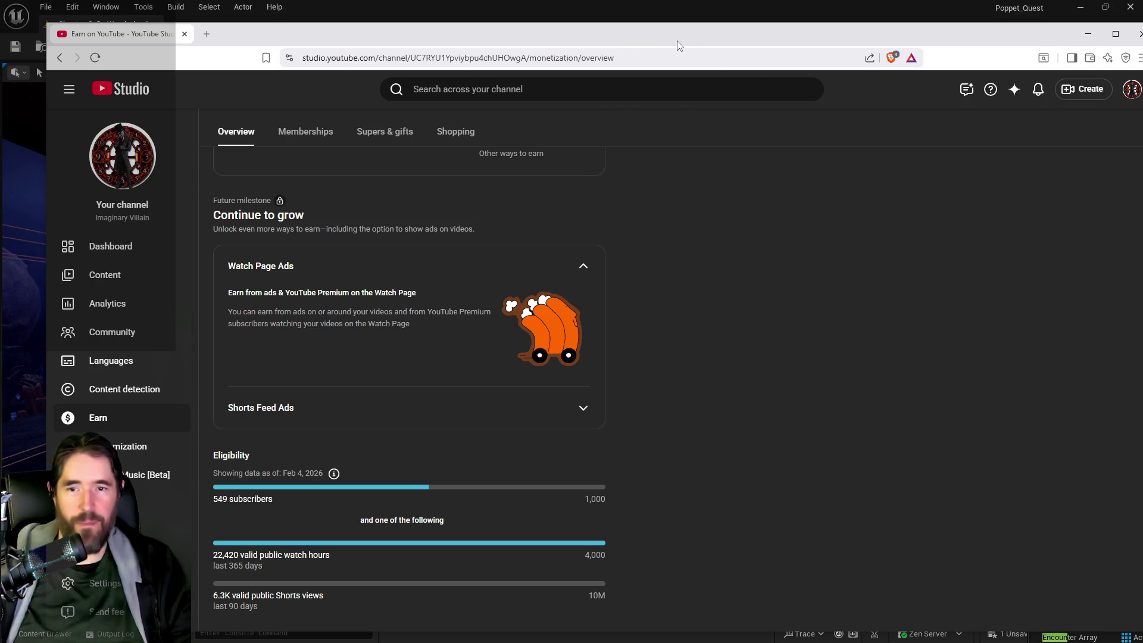
{"action": "mouse_move", "coordinate": [676, 40]}
{"action": "left_mouse_down"}
{"action": "mouse_move", "coordinate": [866, 57]}
{"action": "mouse_move", "coordinate": [1142, 51]}
{"action": "left_mouse_up"}
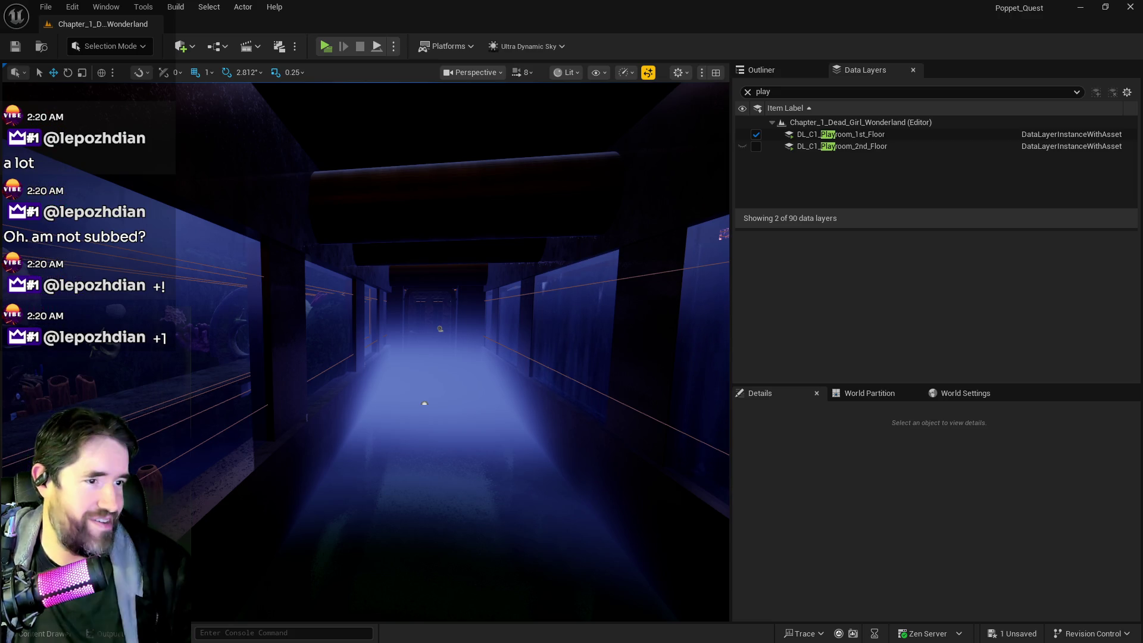
{"action": "key", "text": "alt+Tab"}
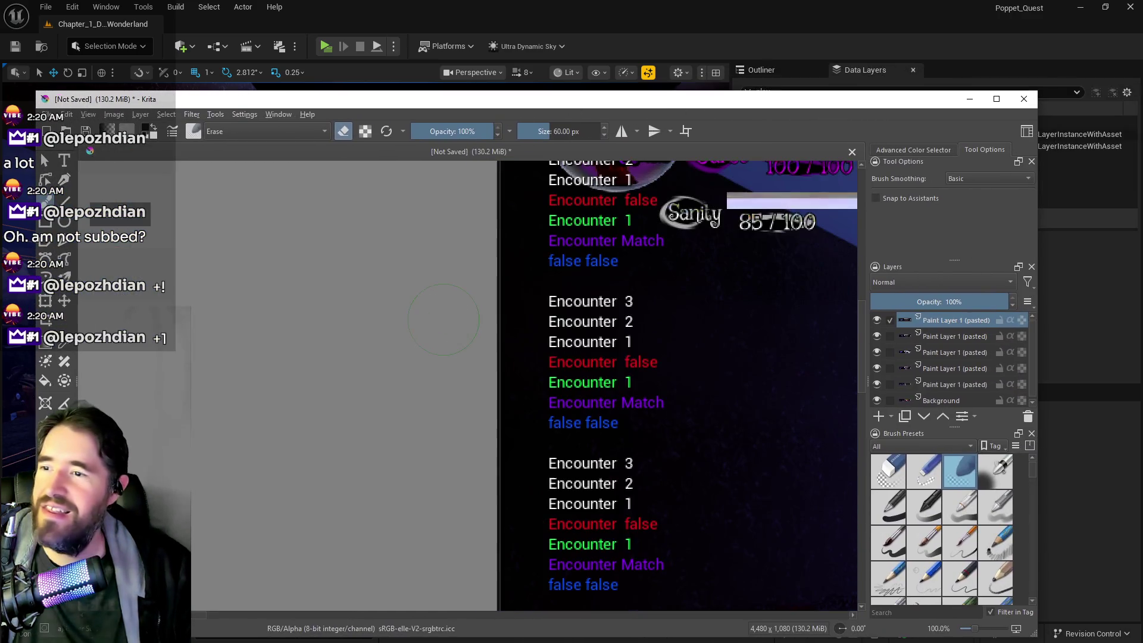
{"action": "scroll", "coordinate": [578, 389], "scroll_direction": "down", "scroll_amount": 2}
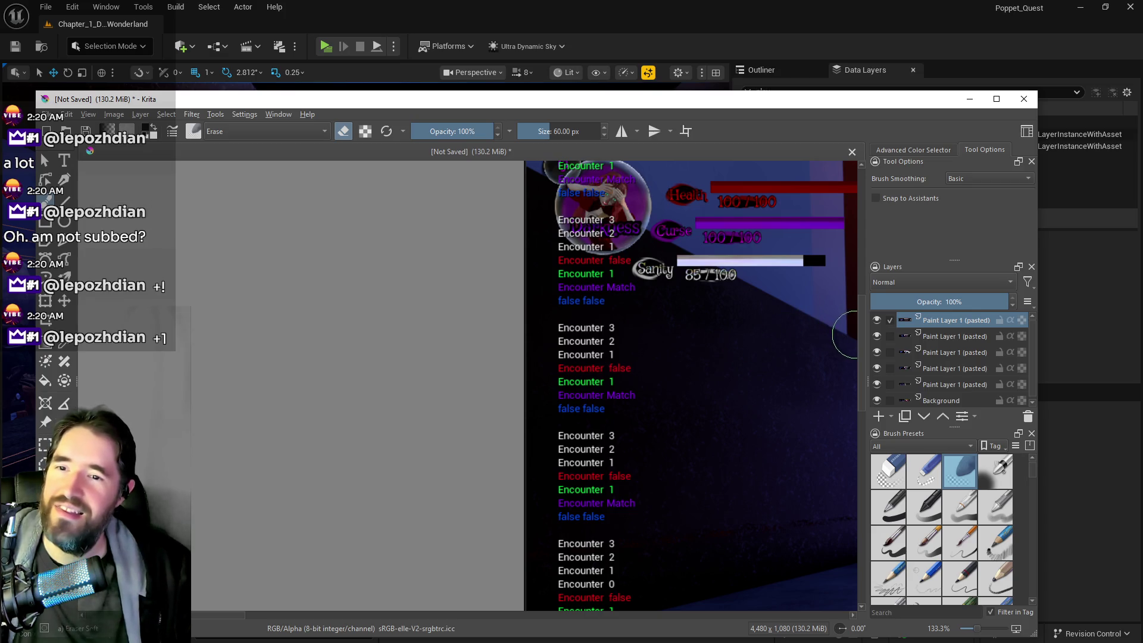
{"action": "scroll", "coordinate": [597, 441], "scroll_direction": "up", "scroll_amount": 3}
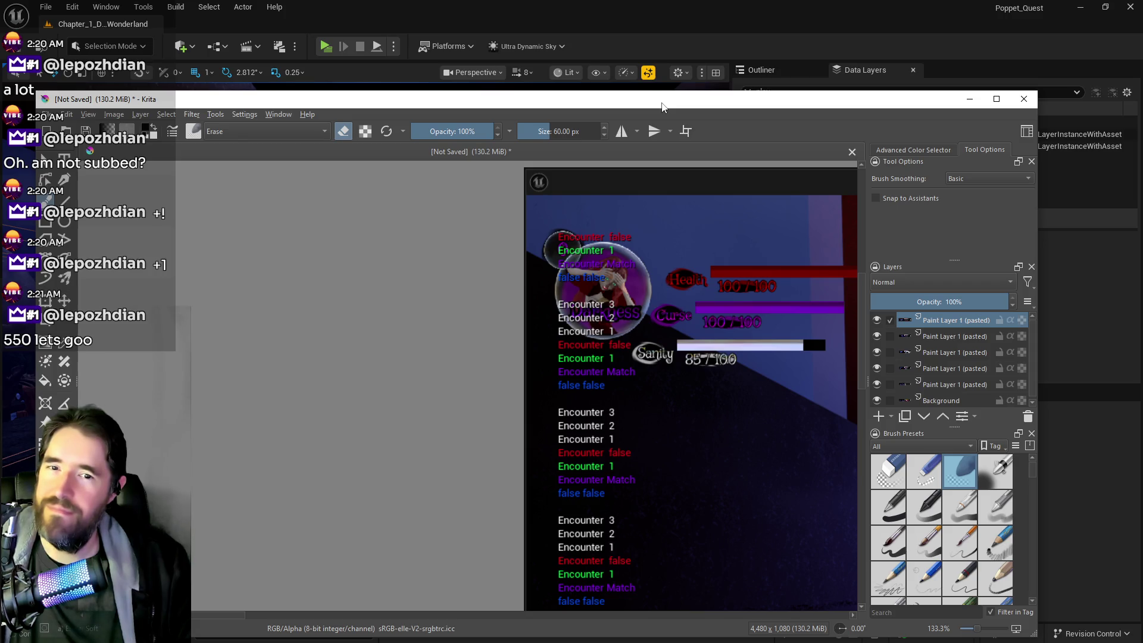
{"action": "left_click_drag", "start_coordinate": [664, 106], "coordinate": [1142, 107]}
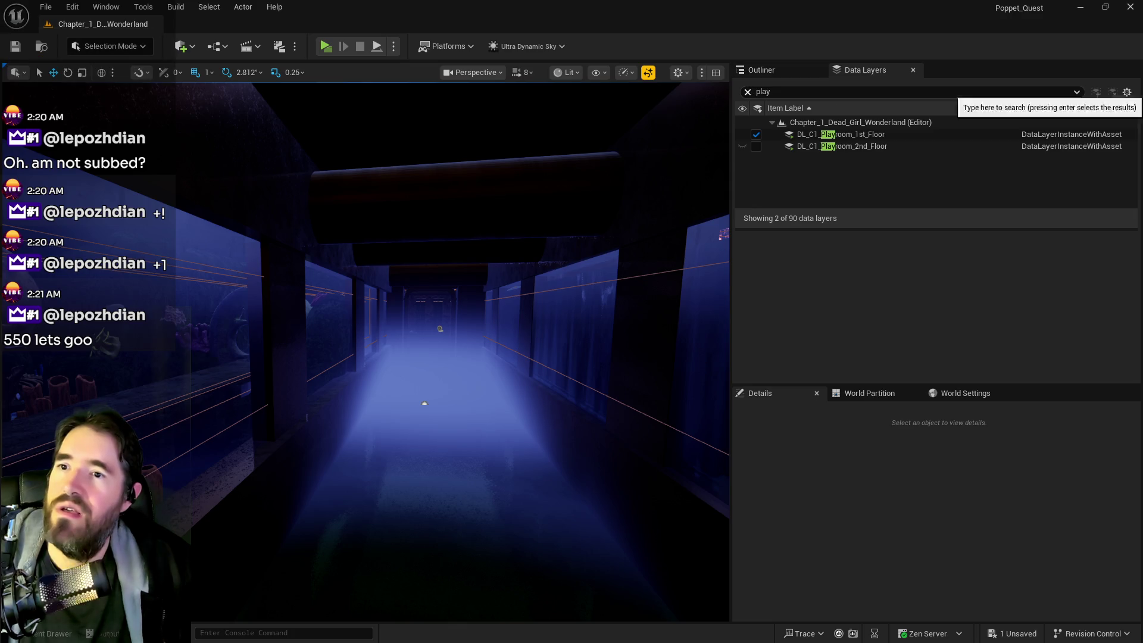
Step: Maximize the BP_Puppet_Master editor, zoom into the Spawn NPC Graph, and nudge the first Print String down
{"action": "left_click_drag", "start_coordinate": [1142, 250], "coordinate": [994, 249]}
{"action": "left_click_drag", "start_coordinate": [1093, 253], "coordinate": [598, 216]}
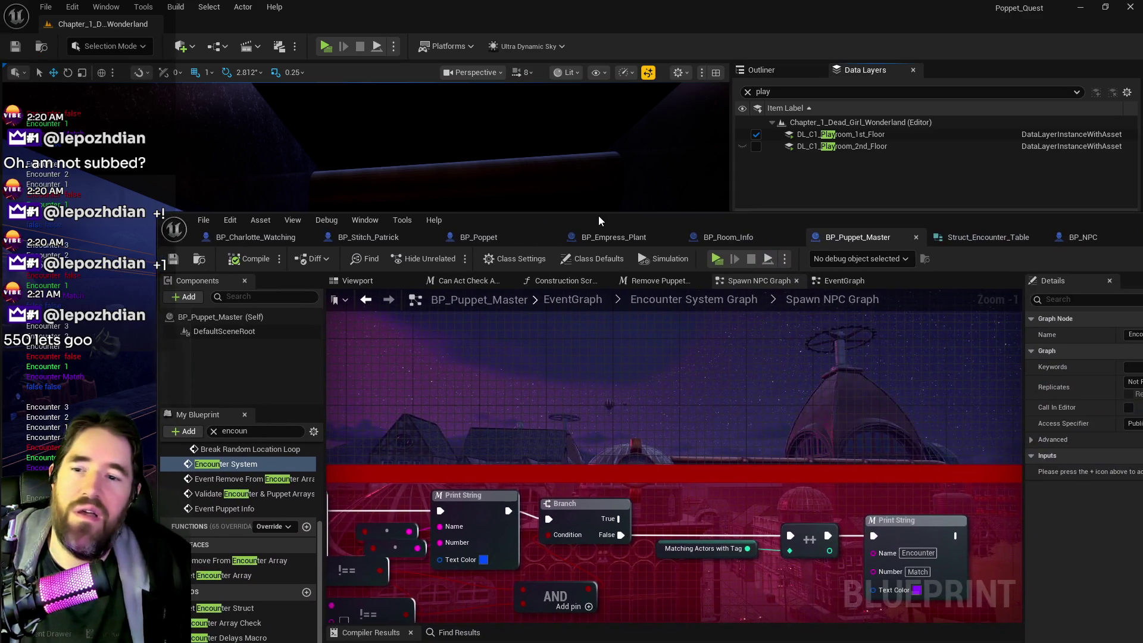
{"action": "double_click", "coordinate": [598, 217]}
{"action": "scroll", "coordinate": [537, 261], "scroll_direction": "up", "scroll_amount": 2}
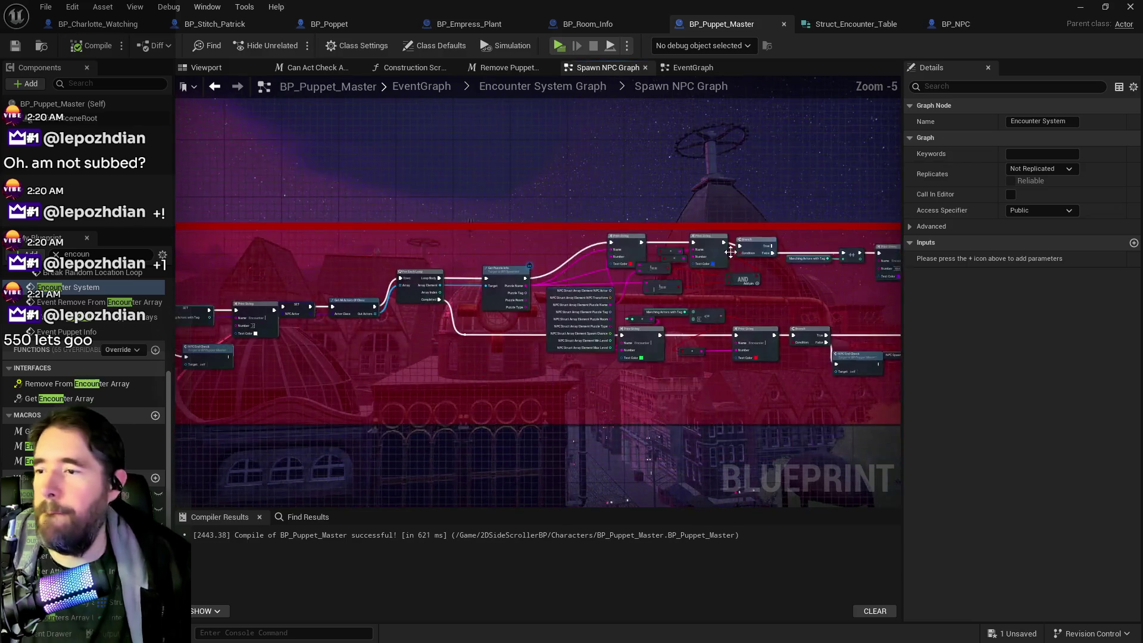
{"action": "mouse_move", "coordinate": [598, 202]}
{"action": "left_mouse_down"}
{"action": "mouse_move", "coordinate": [615, 210]}
{"action": "mouse_move", "coordinate": [598, 190]}
{"action": "left_mouse_up"}
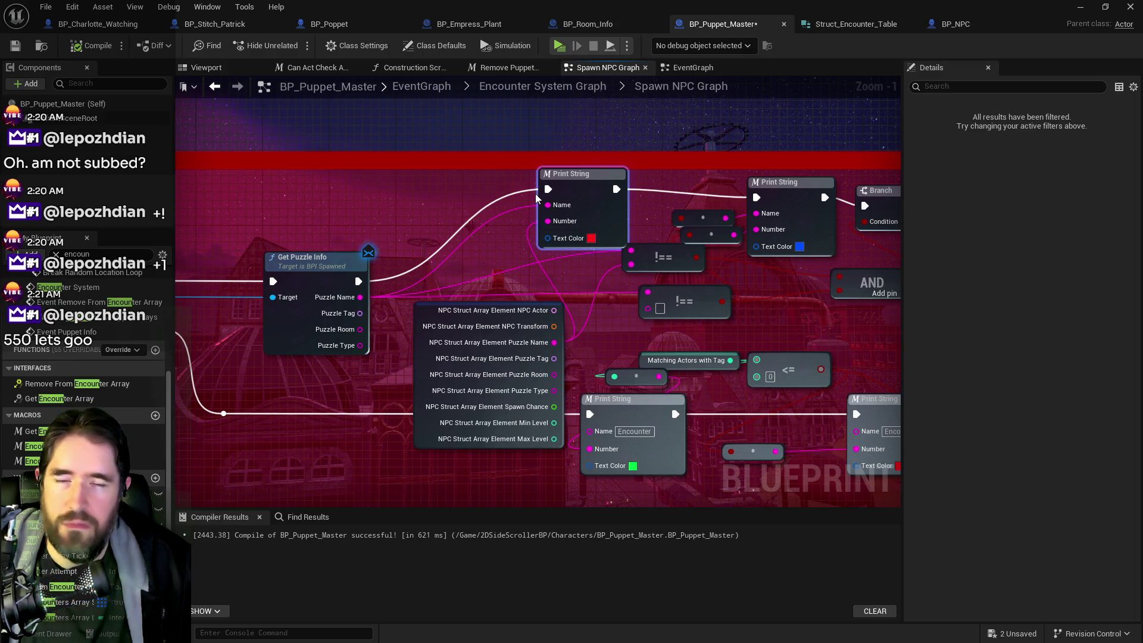
Step: Change the first Print String node's text colour from red to peach
{"action": "left_click", "coordinate": [592, 239]}
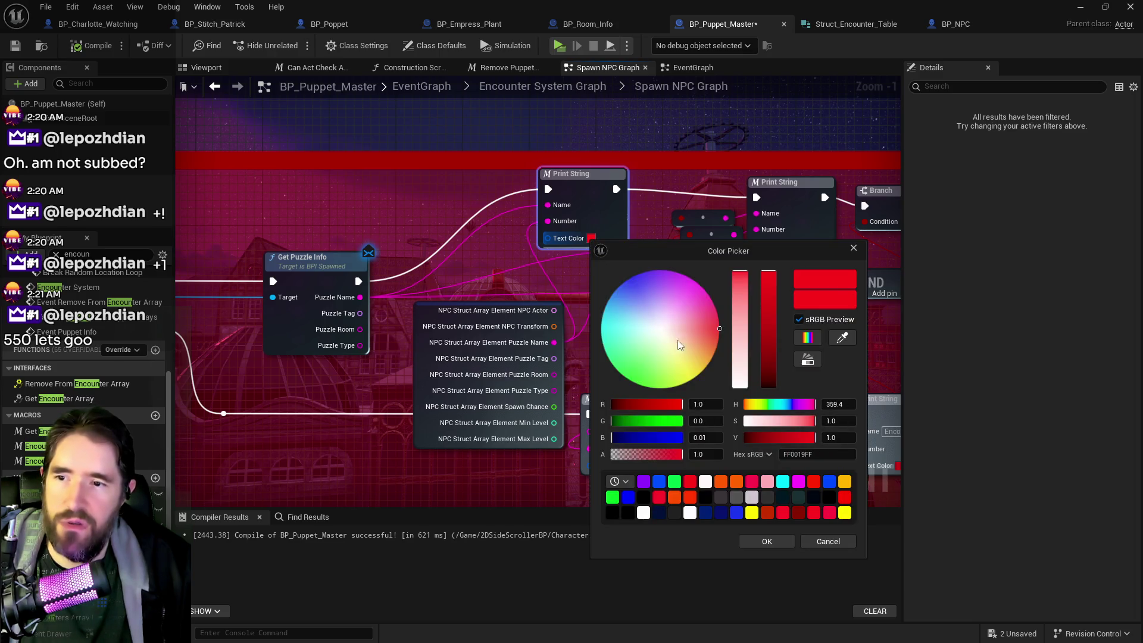
{"action": "left_click", "coordinate": [697, 345]}
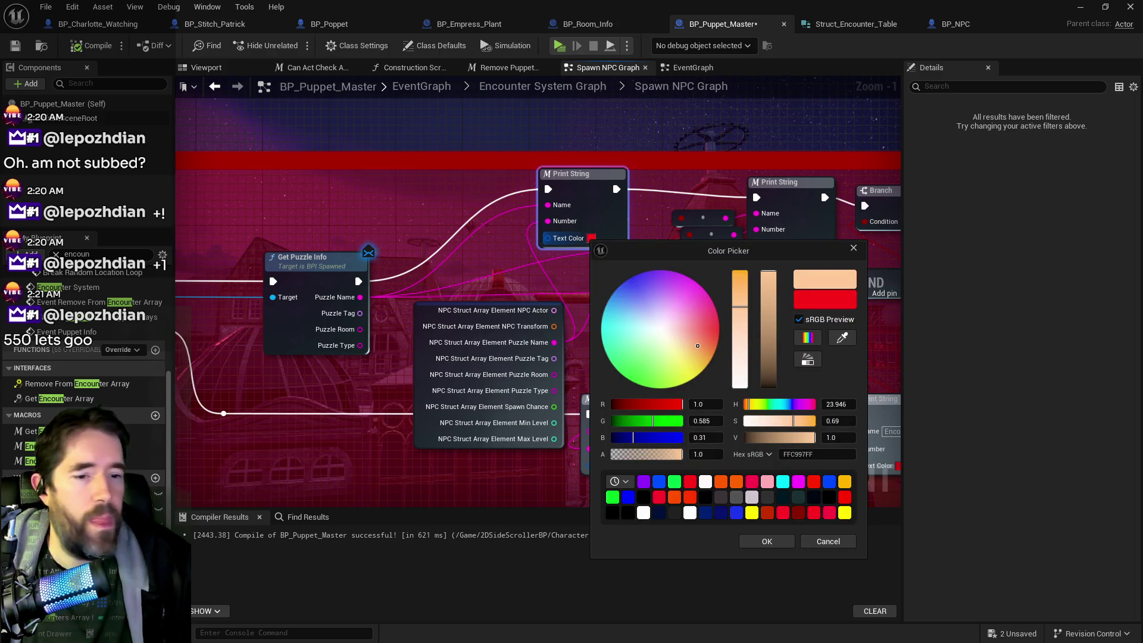
{"action": "left_click", "coordinate": [767, 541]}
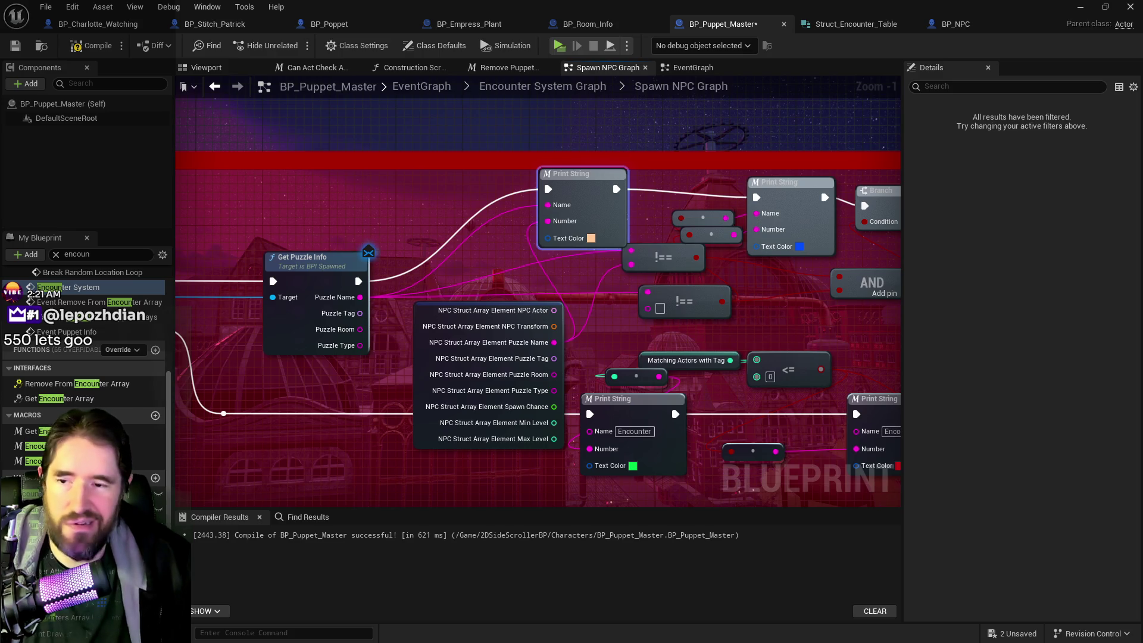
Step: Line up the != comparison nodes and move the Matching Actors, ++ and Print String group up-right
{"action": "mouse_move", "coordinate": [772, 320]}
{"action": "left_mouse_down"}
{"action": "mouse_move", "coordinate": [687, 266]}
{"action": "mouse_move", "coordinate": [621, 303]}
{"action": "left_mouse_up"}
{"action": "left_click_drag", "start_coordinate": [560, 285], "coordinate": [559, 293]}
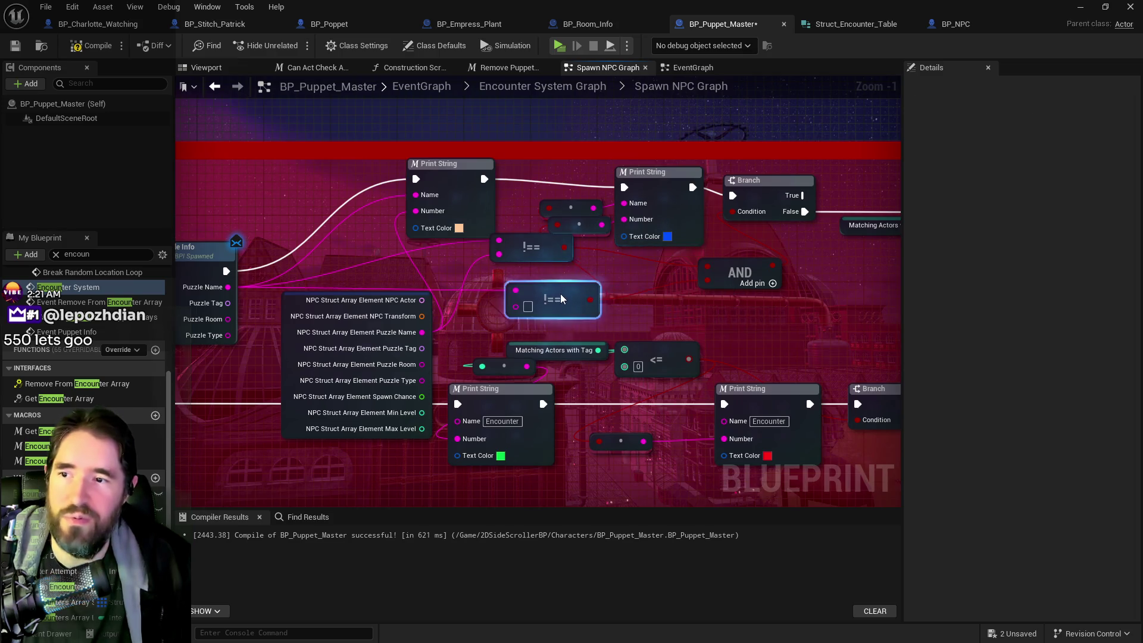
{"action": "left_click_drag", "start_coordinate": [548, 250], "coordinate": [570, 265]}
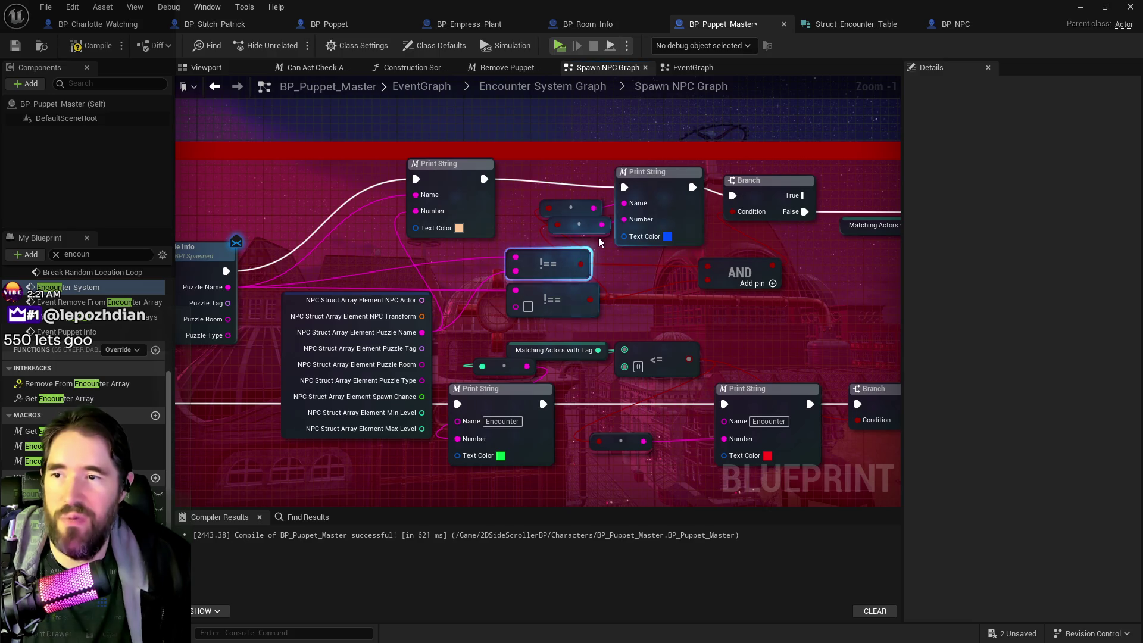
{"action": "left_click_drag", "start_coordinate": [675, 209], "coordinate": [627, 264]}
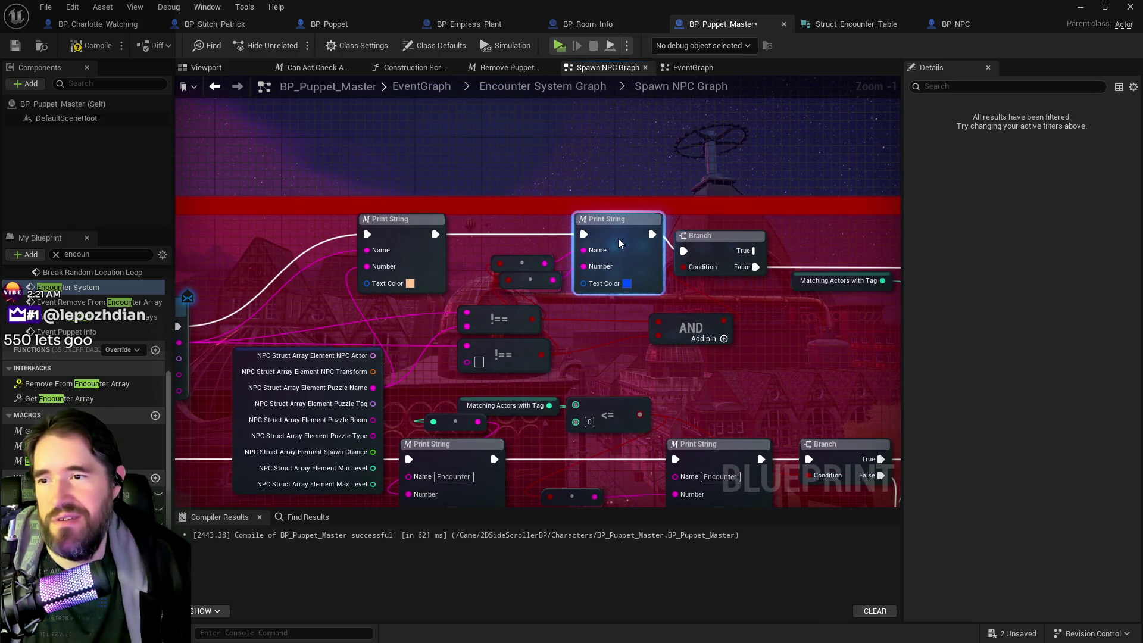
{"action": "left_click", "coordinate": [747, 234]}
{"action": "left_click_drag", "start_coordinate": [748, 233], "coordinate": [763, 218]}
{"action": "mouse_move", "coordinate": [850, 222]}
{"action": "left_mouse_down"}
{"action": "mouse_move", "coordinate": [634, 263]}
{"action": "mouse_move", "coordinate": [843, 344]}
{"action": "left_mouse_up"}
{"action": "left_click_drag", "start_coordinate": [828, 298], "coordinate": [852, 281]}
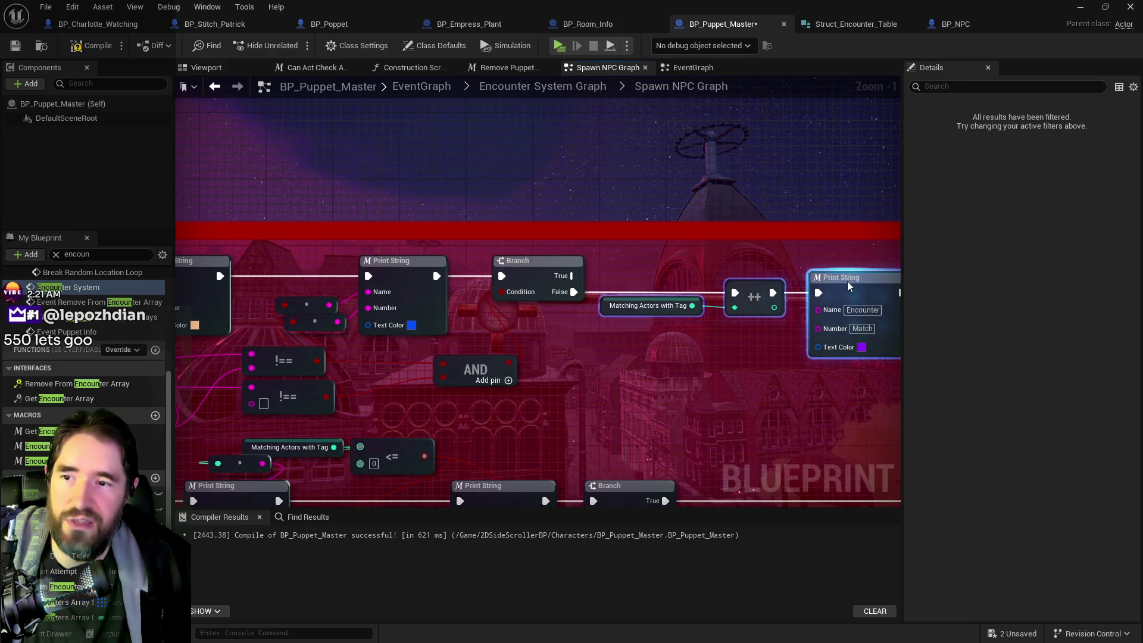
{"action": "left_click_drag", "start_coordinate": [577, 404], "coordinate": [556, 365]}
{"action": "scroll", "coordinate": [775, 320], "scroll_direction": "up", "scroll_amount": 1}
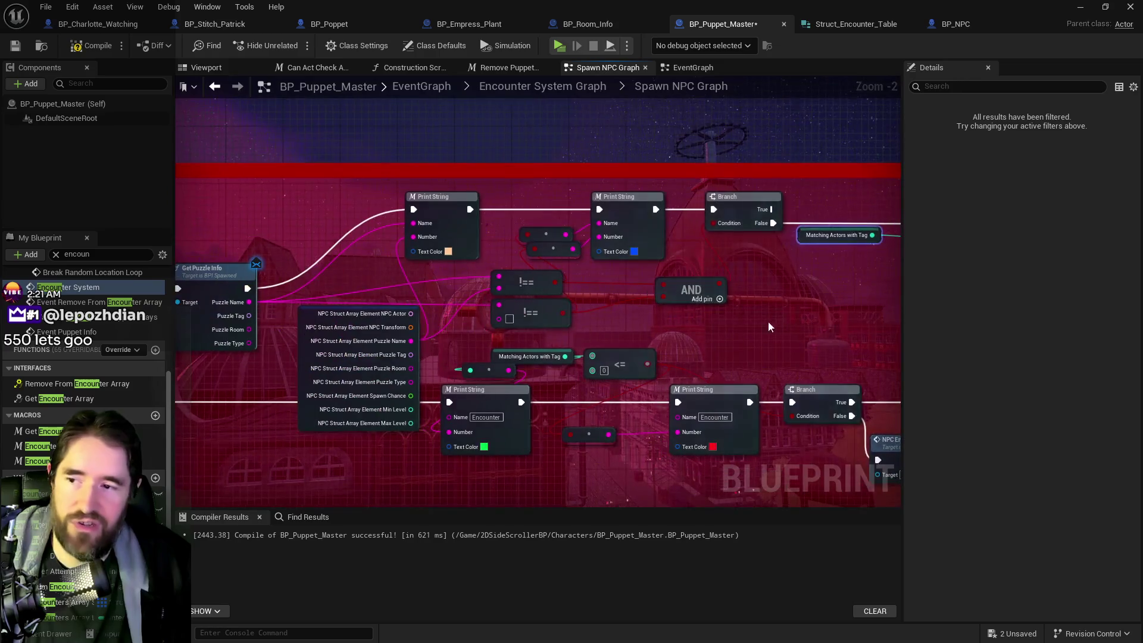
{"action": "mouse_move", "coordinate": [686, 315]}
{"action": "left_mouse_down"}
{"action": "mouse_move", "coordinate": [688, 279]}
{"action": "mouse_move", "coordinate": [677, 280]}
{"action": "left_mouse_up"}
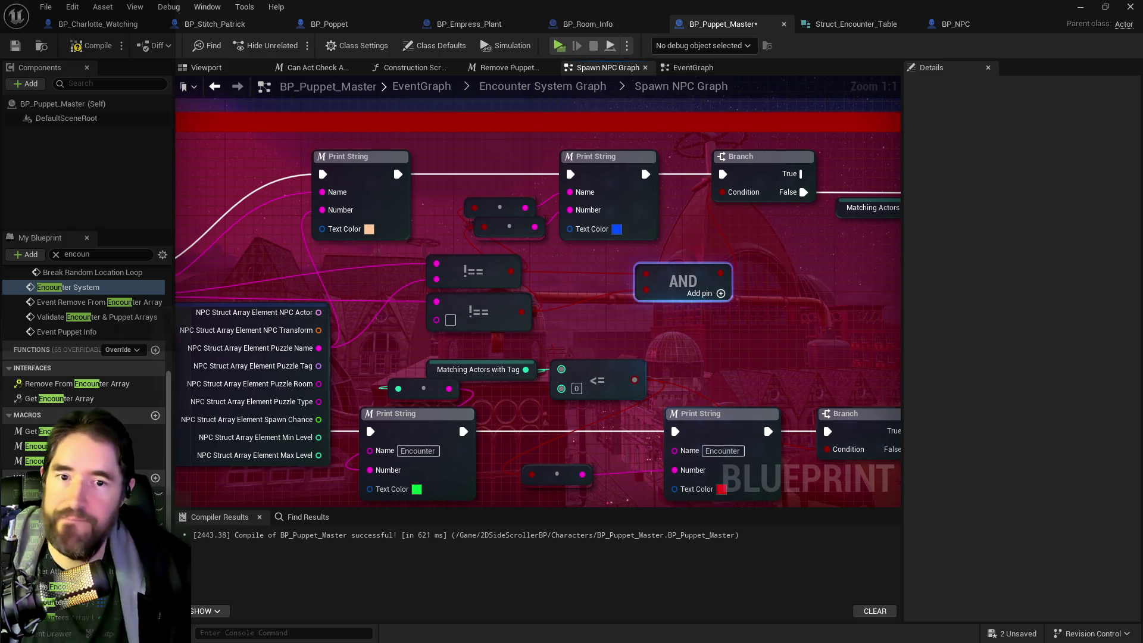
{"action": "left_click_drag", "start_coordinate": [682, 342], "coordinate": [635, 330]}
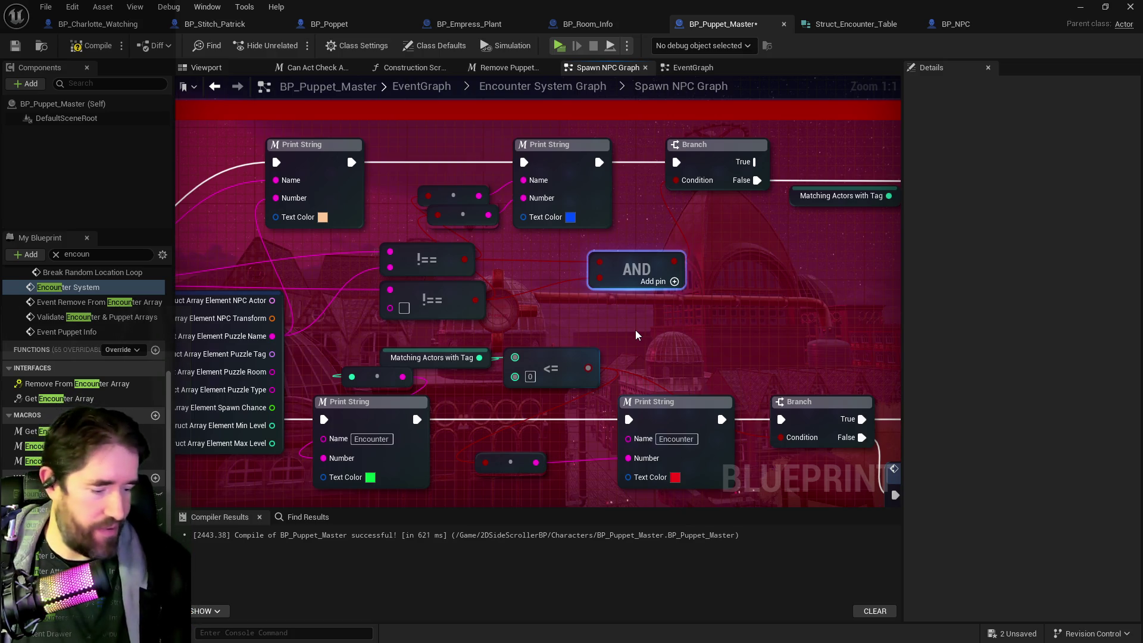
Step: Wire the Branch True output to the Matching Actors ++ increment, then compile and save BP_Puppet_Master
{"action": "mouse_move", "coordinate": [378, 372]}
{"action": "left_mouse_down"}
{"action": "mouse_move", "coordinate": [523, 346]}
{"action": "mouse_move", "coordinate": [652, 288]}
{"action": "mouse_move", "coordinate": [545, 358]}
{"action": "mouse_move", "coordinate": [516, 341]}
{"action": "mouse_move", "coordinate": [556, 344]}
{"action": "mouse_move", "coordinate": [452, 343]}
{"action": "mouse_move", "coordinate": [695, 322]}
{"action": "left_mouse_up"}
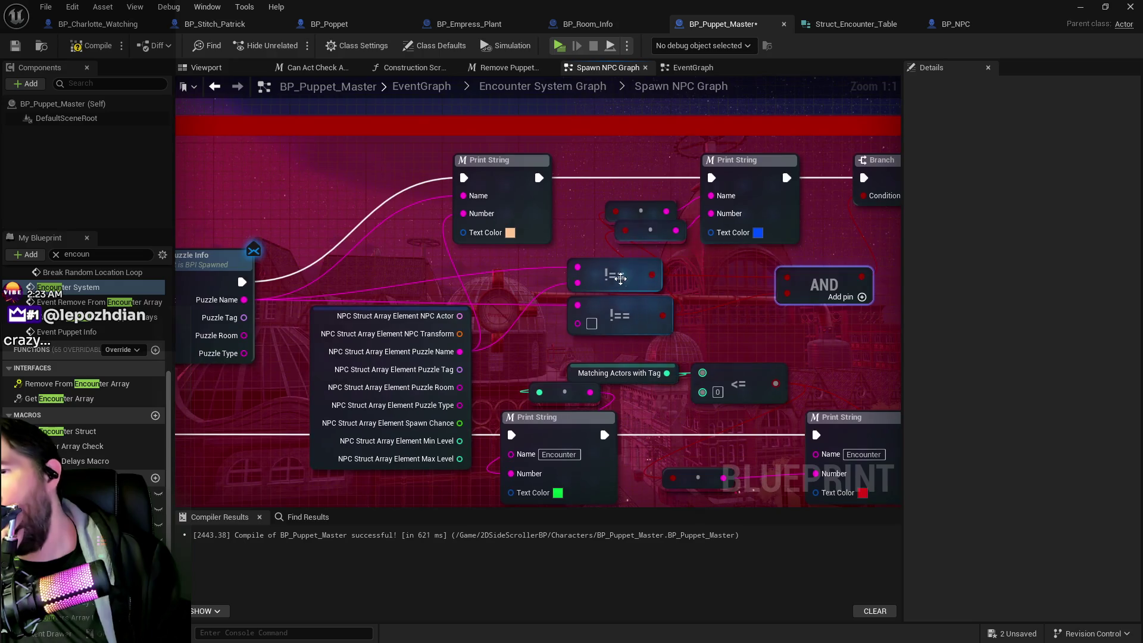
{"action": "mouse_move", "coordinate": [608, 274]}
{"action": "left_mouse_down"}
{"action": "mouse_move", "coordinate": [582, 267]}
{"action": "mouse_move", "coordinate": [633, 273]}
{"action": "mouse_move", "coordinate": [544, 277]}
{"action": "mouse_move", "coordinate": [685, 272]}
{"action": "mouse_move", "coordinate": [545, 293]}
{"action": "mouse_move", "coordinate": [694, 285]}
{"action": "left_mouse_up"}
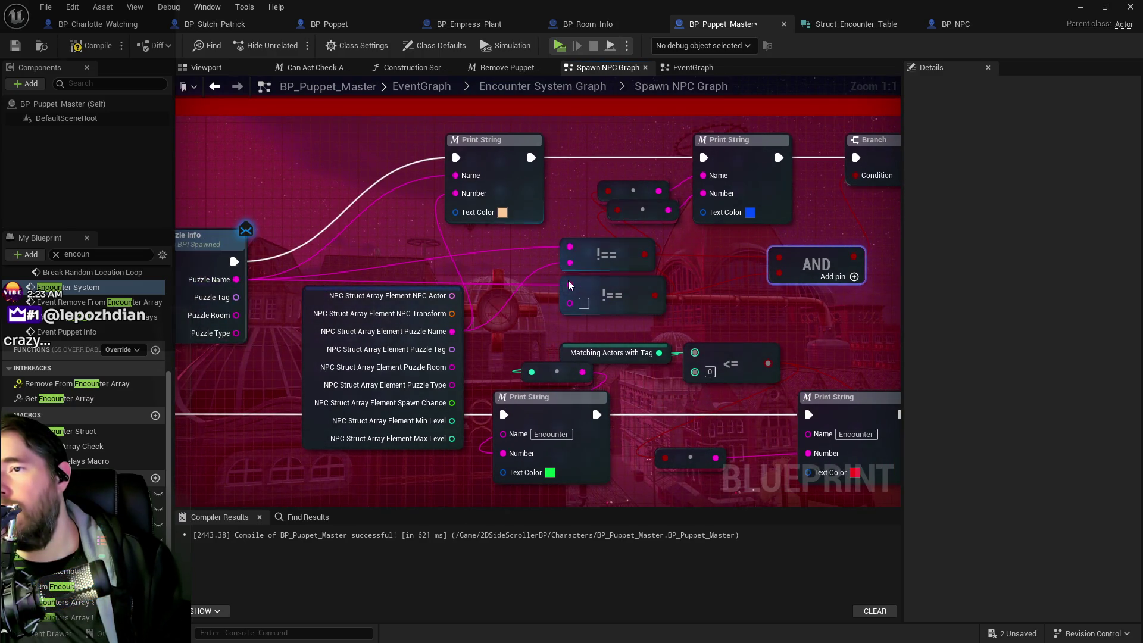
{"action": "left_click_drag", "start_coordinate": [700, 252], "coordinate": [463, 301]}
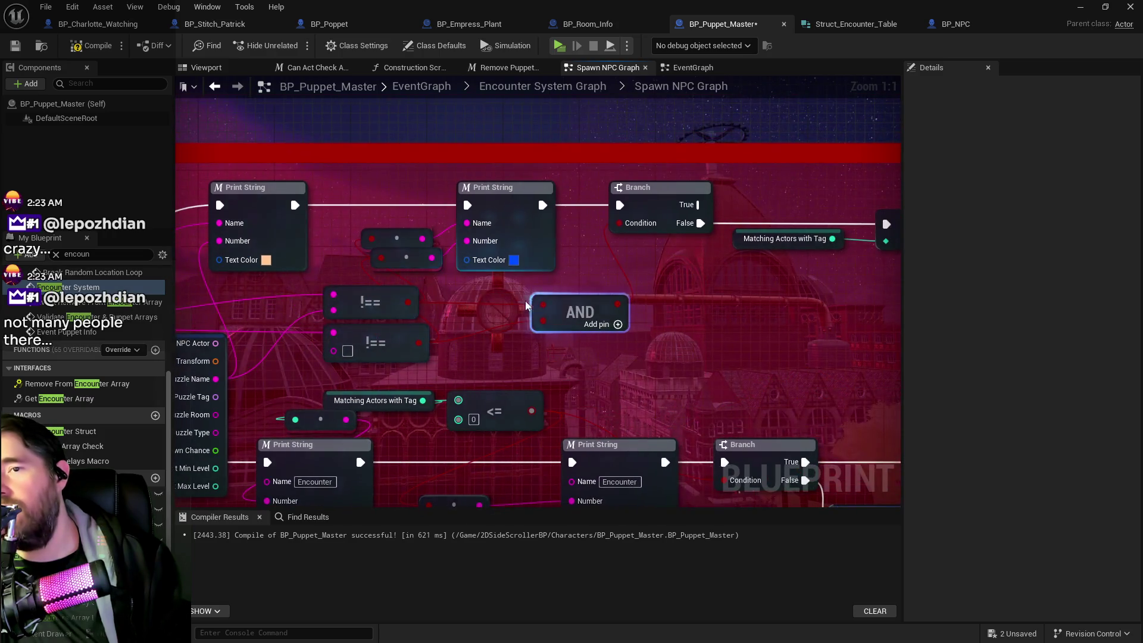
{"action": "left_click_drag", "start_coordinate": [640, 318], "coordinate": [487, 342]}
{"action": "left_click_drag", "start_coordinate": [544, 228], "coordinate": [733, 248]}
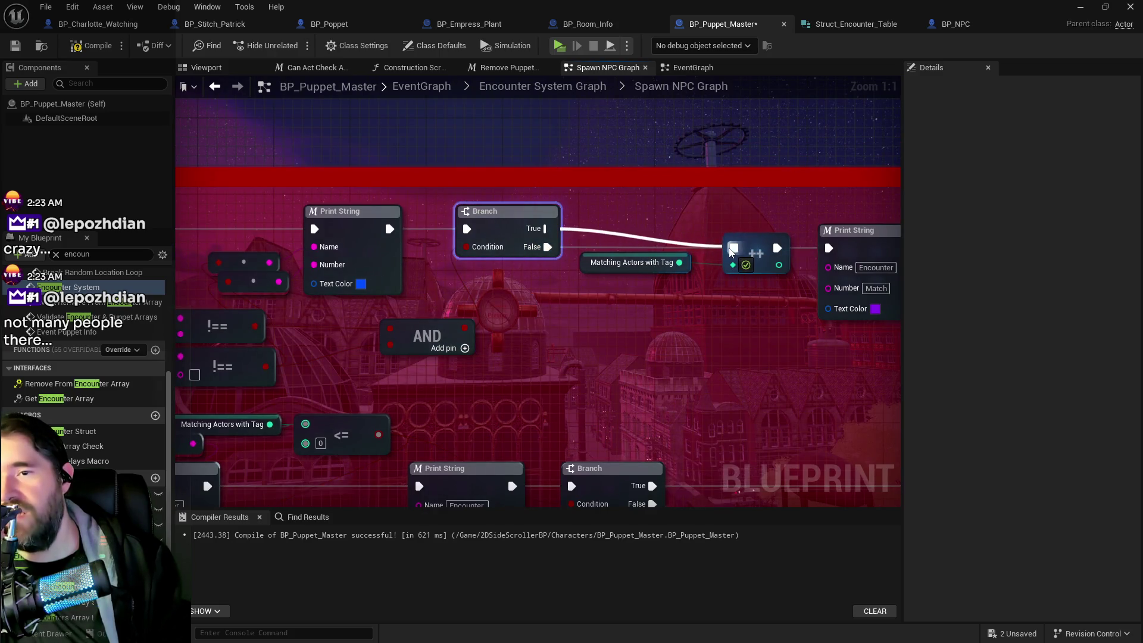
{"action": "left_click", "coordinate": [581, 248]}
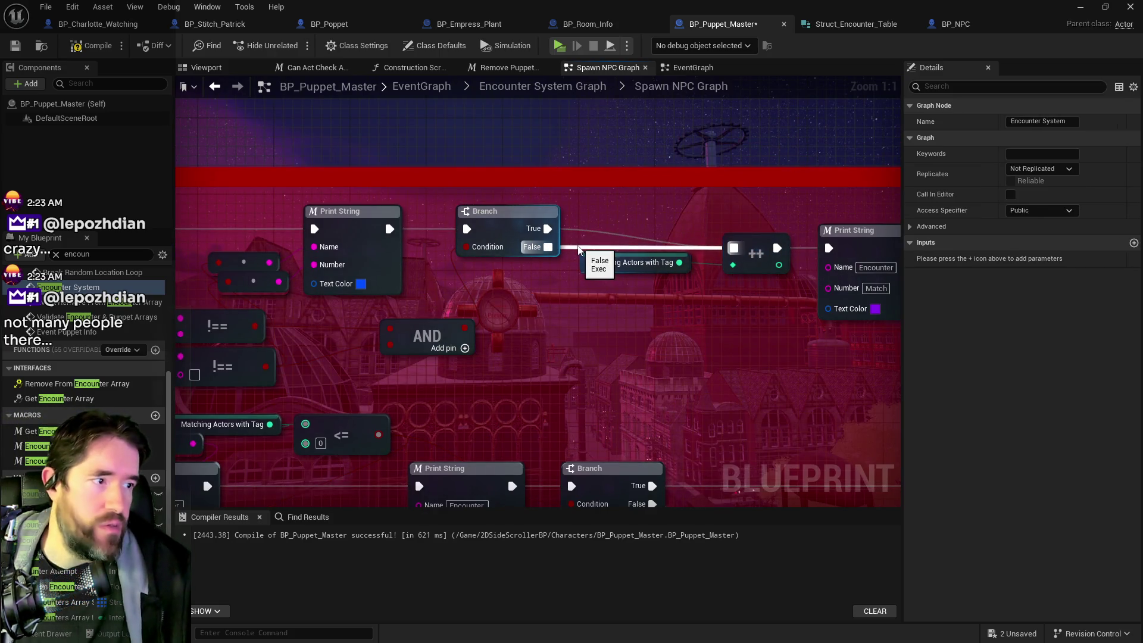
{"action": "mouse_move", "coordinate": [577, 244]}
{"action": "left_mouse_down"}
{"action": "mouse_move", "coordinate": [506, 261]}
{"action": "mouse_move", "coordinate": [738, 281]}
{"action": "mouse_move", "coordinate": [803, 238]}
{"action": "left_mouse_up"}
{"action": "left_click", "coordinate": [105, 47]}
{"action": "left_click", "coordinate": [15, 47]}
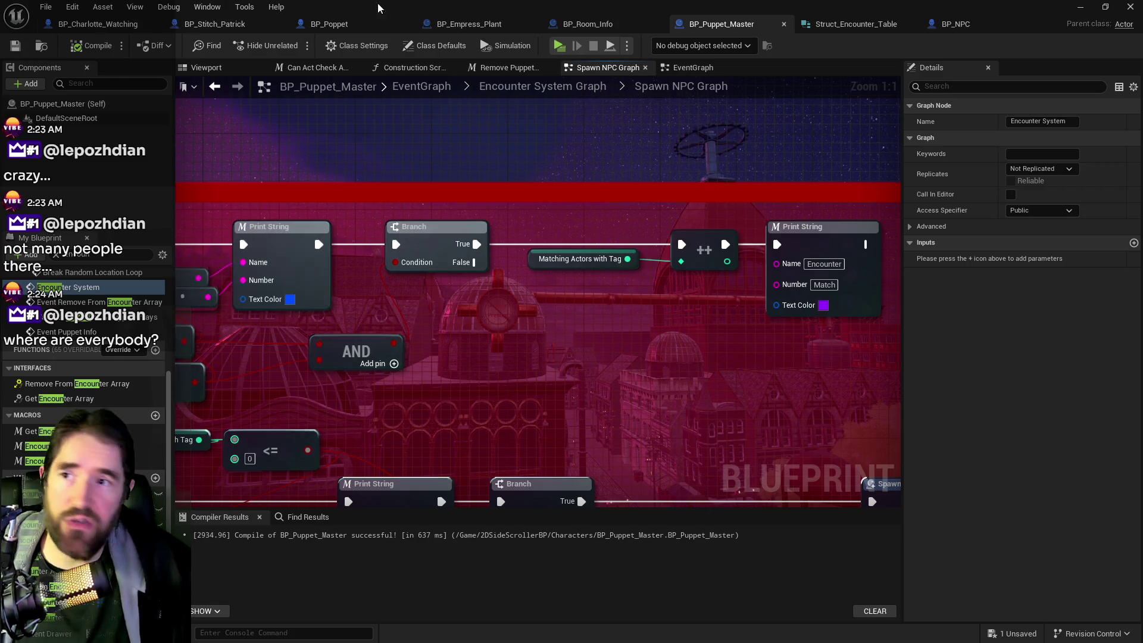
Step: Switch back to the level editor for the Standalone Game preview
{"action": "key", "text": "alt+Tab"}
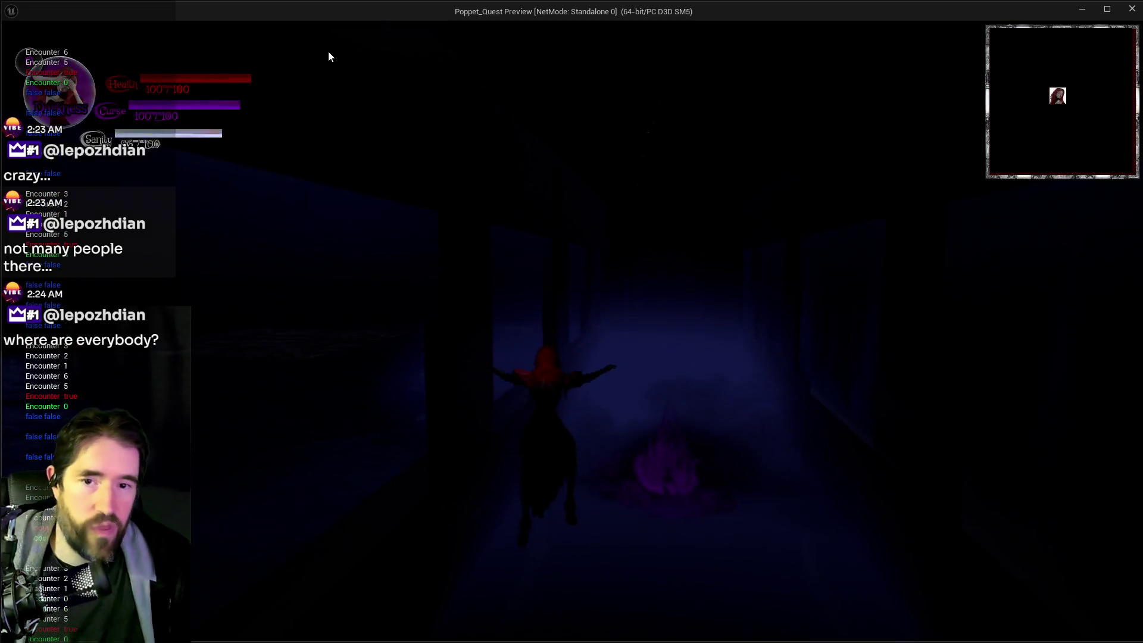
Step: Run through the corridors, purple portal and foggy hall past the crawling ghost girls, then end the playtest
{"action": "left_click", "coordinate": [515, 197]}
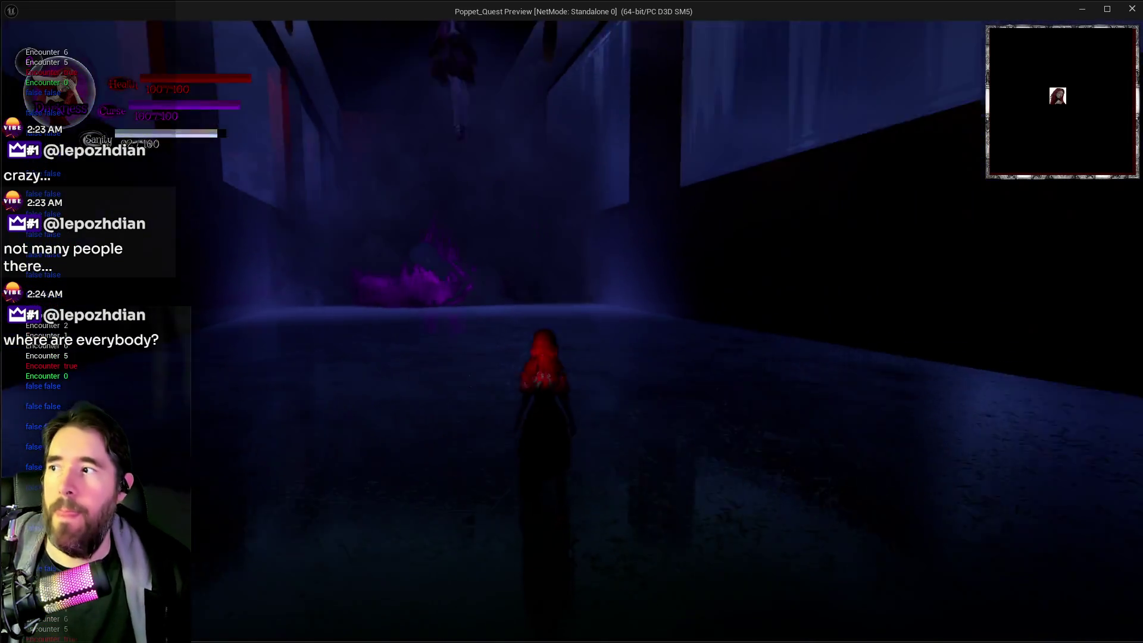
{"action": "key", "text": "w"}
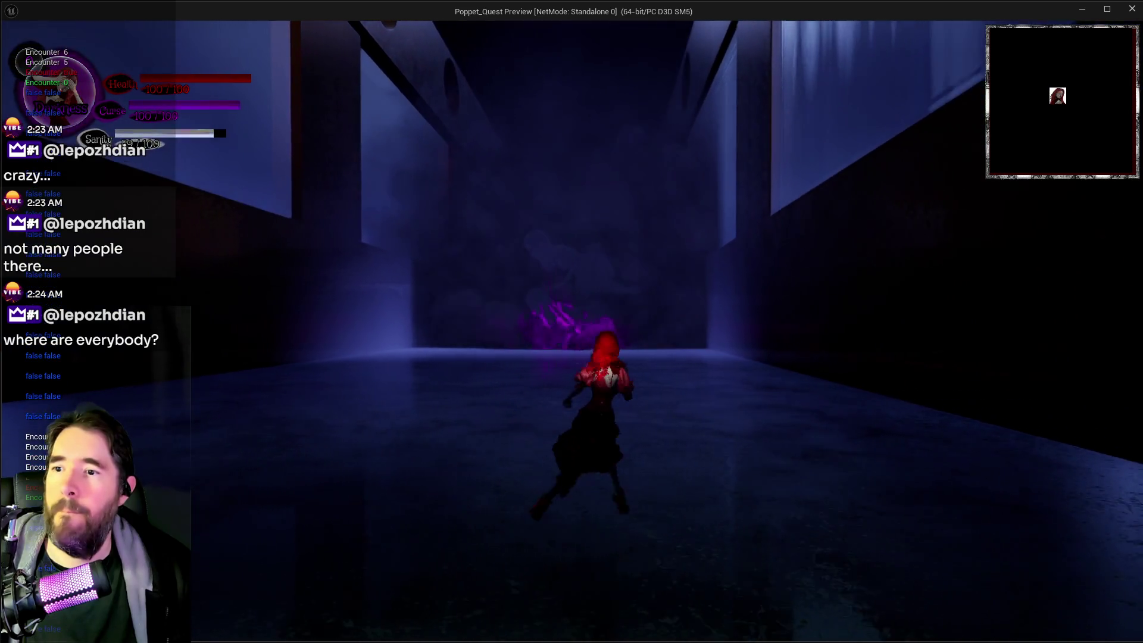
{"action": "key", "text": "w"}
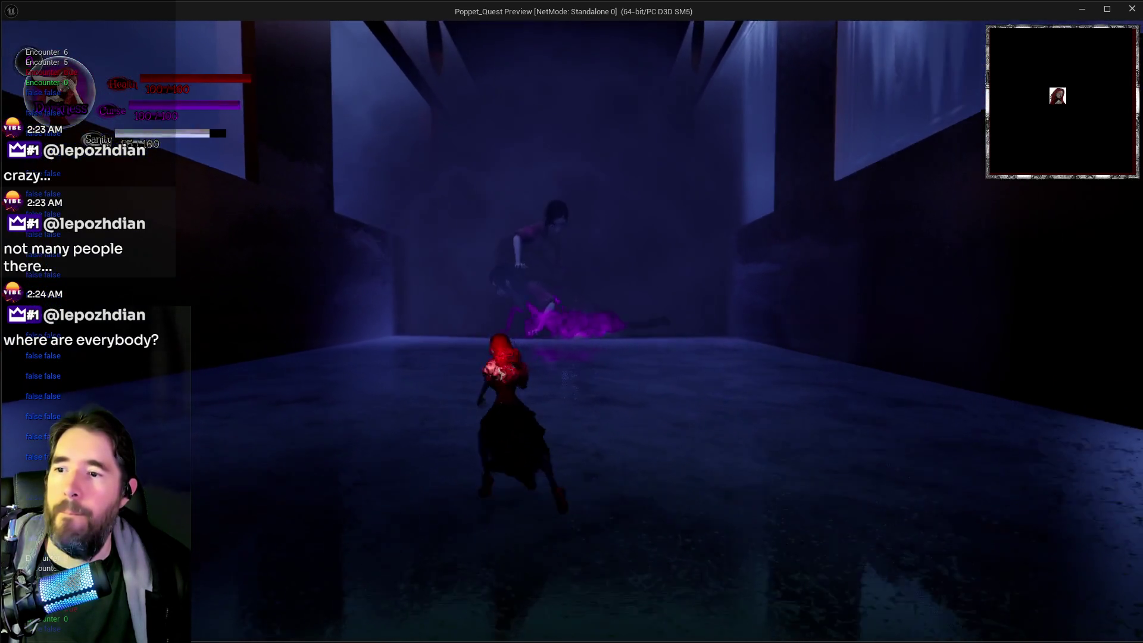
{"action": "key", "text": "w"}
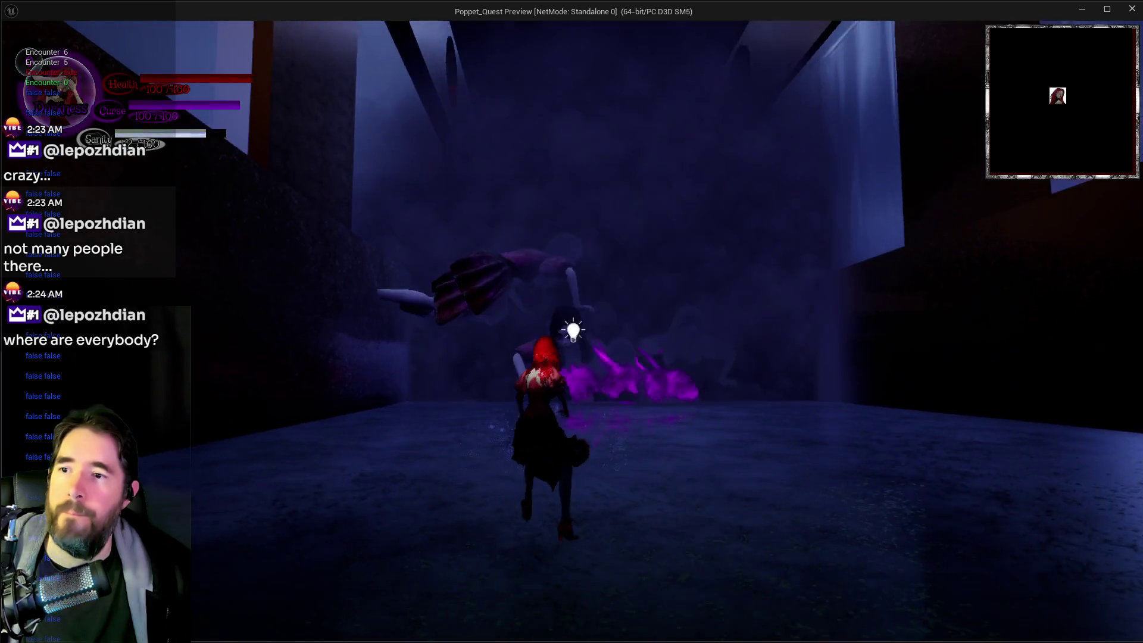
{"action": "key", "text": "w"}
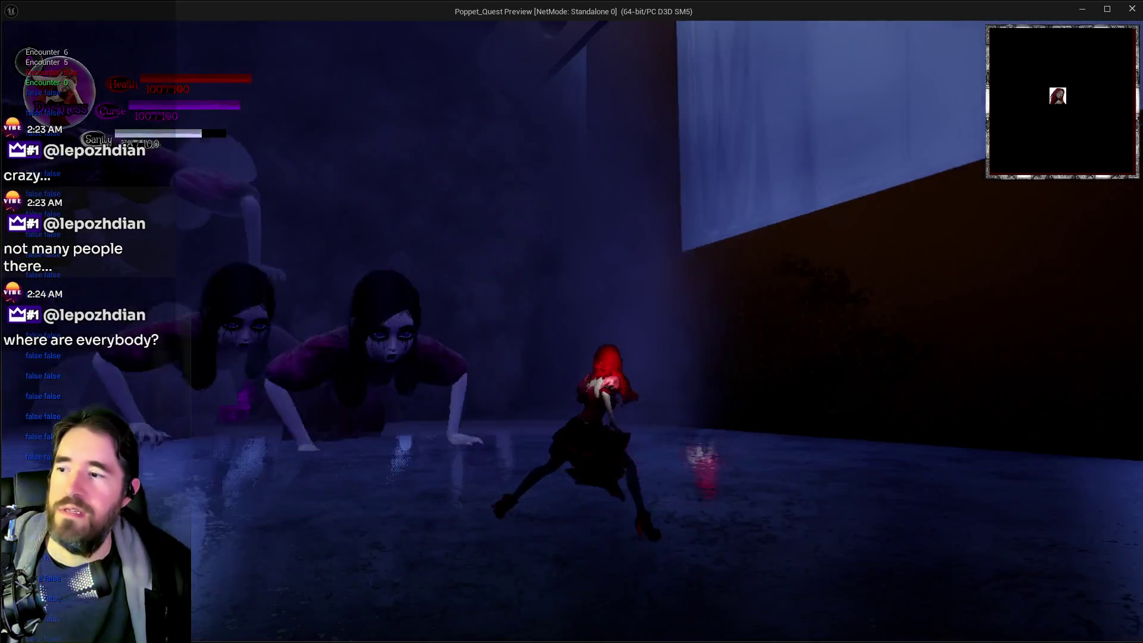
{"action": "key", "text": "w"}
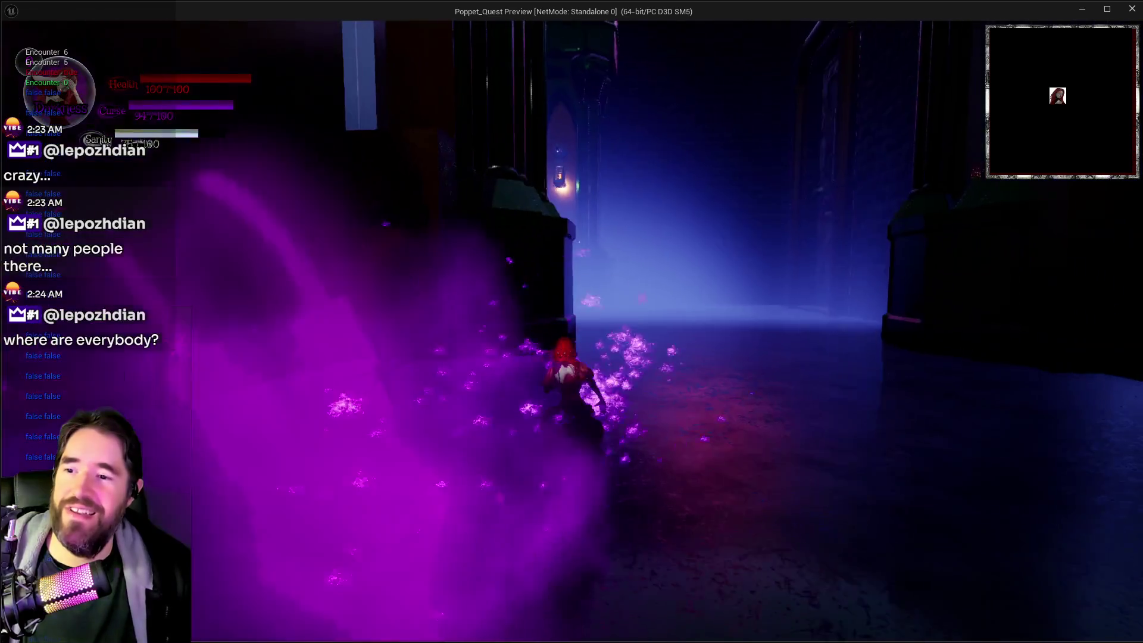
{"action": "key", "text": "w"}
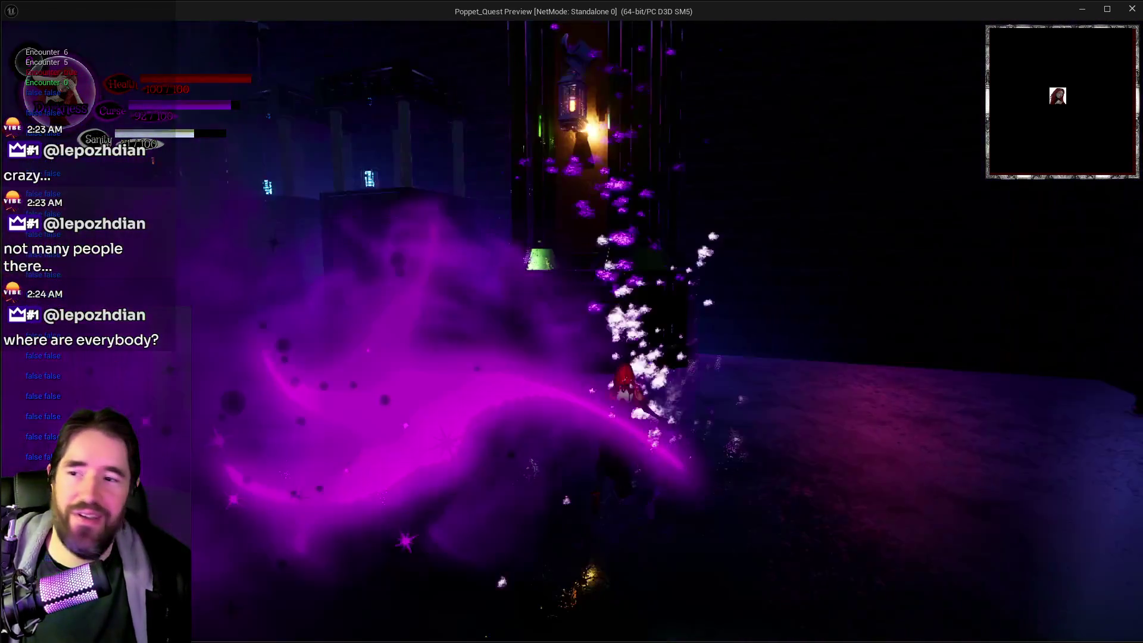
{"action": "key", "text": "w"}
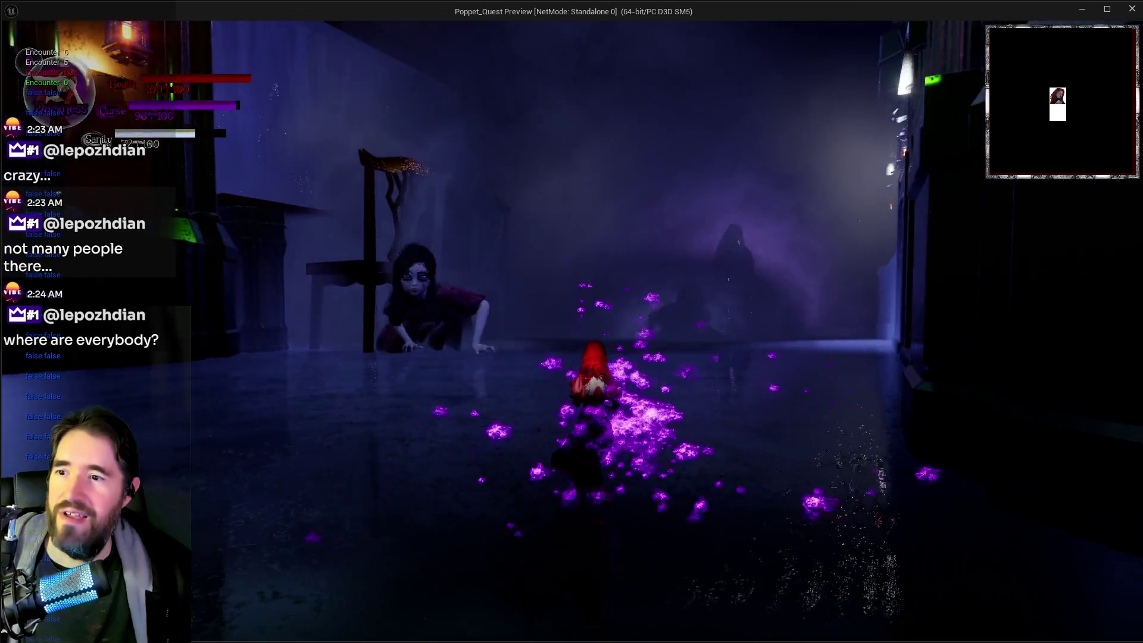
{"action": "key", "text": "w"}
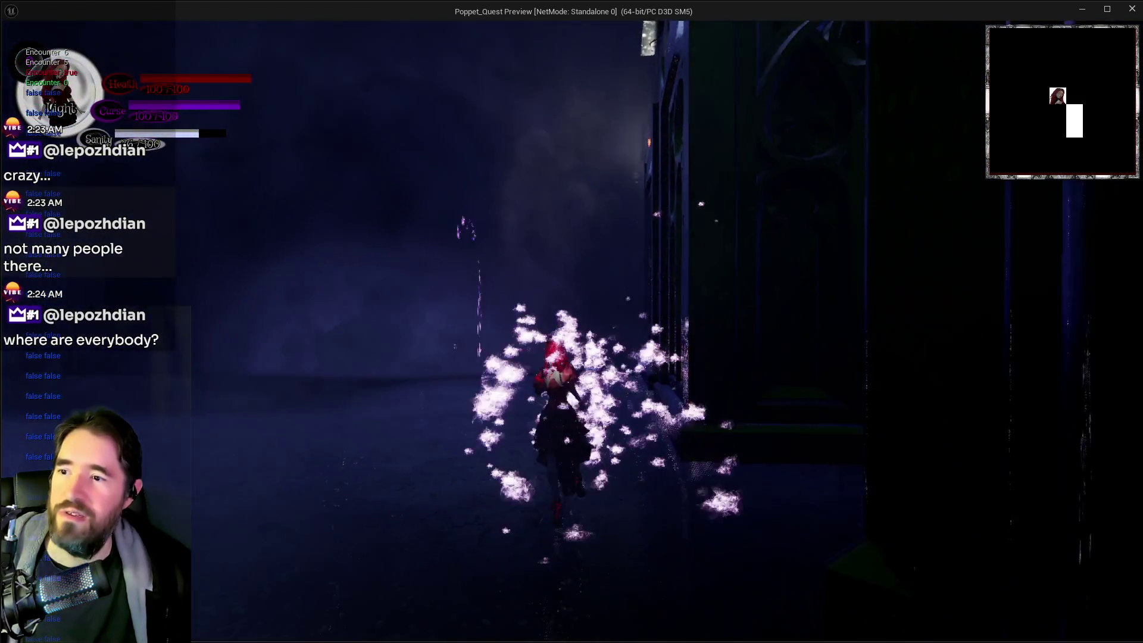
{"action": "key", "text": "w"}
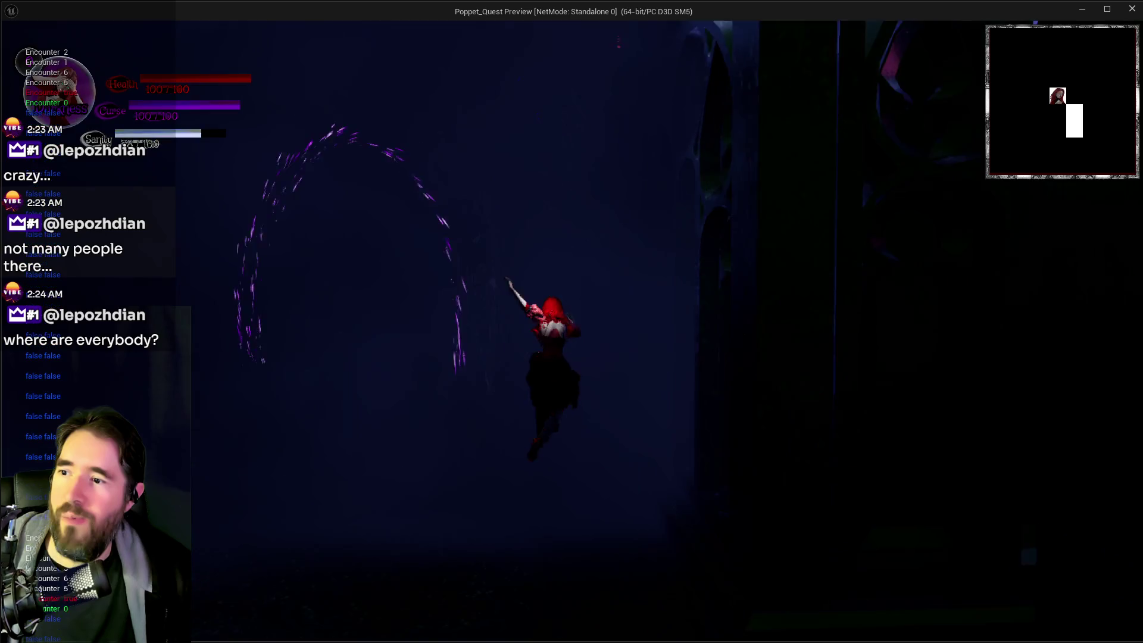
{"action": "key", "text": "w"}
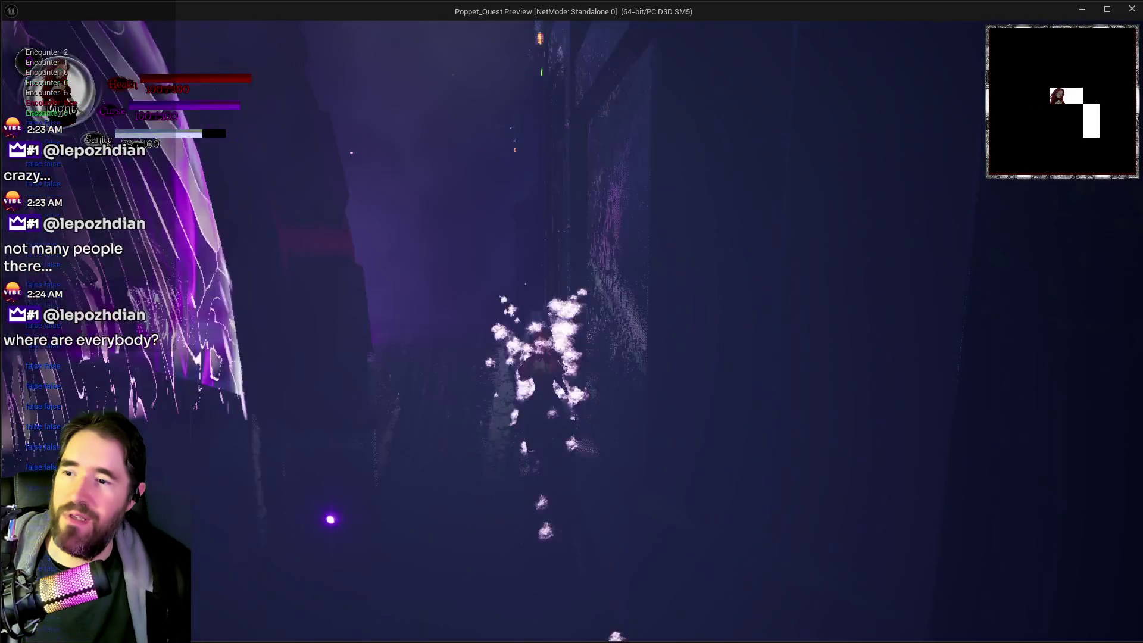
{"action": "key", "text": "w"}
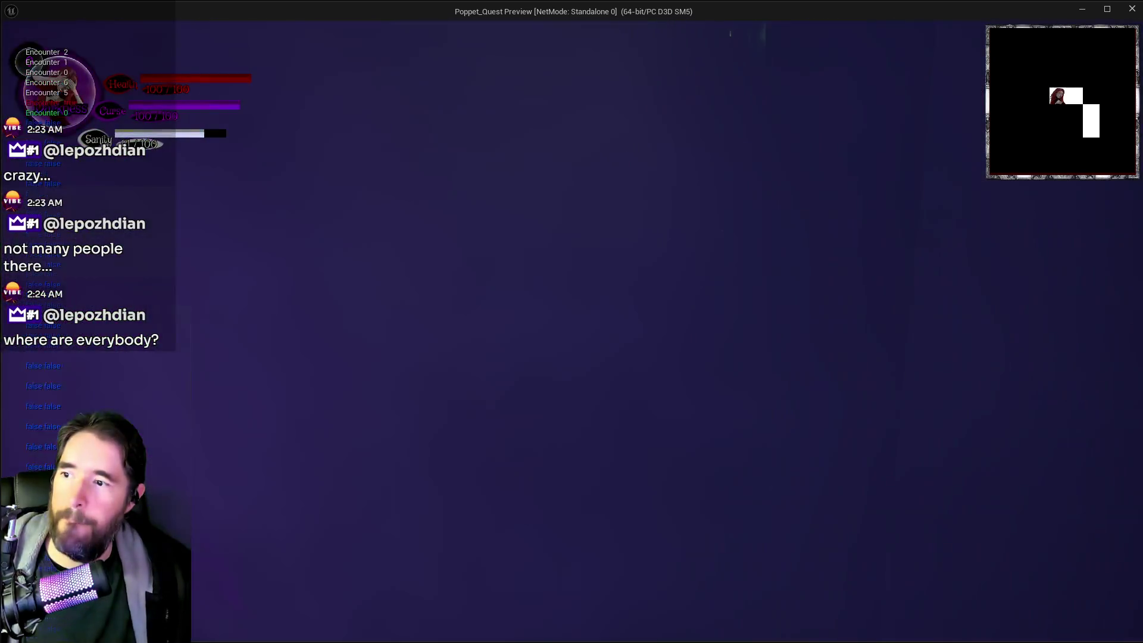
{"action": "key", "text": "w"}
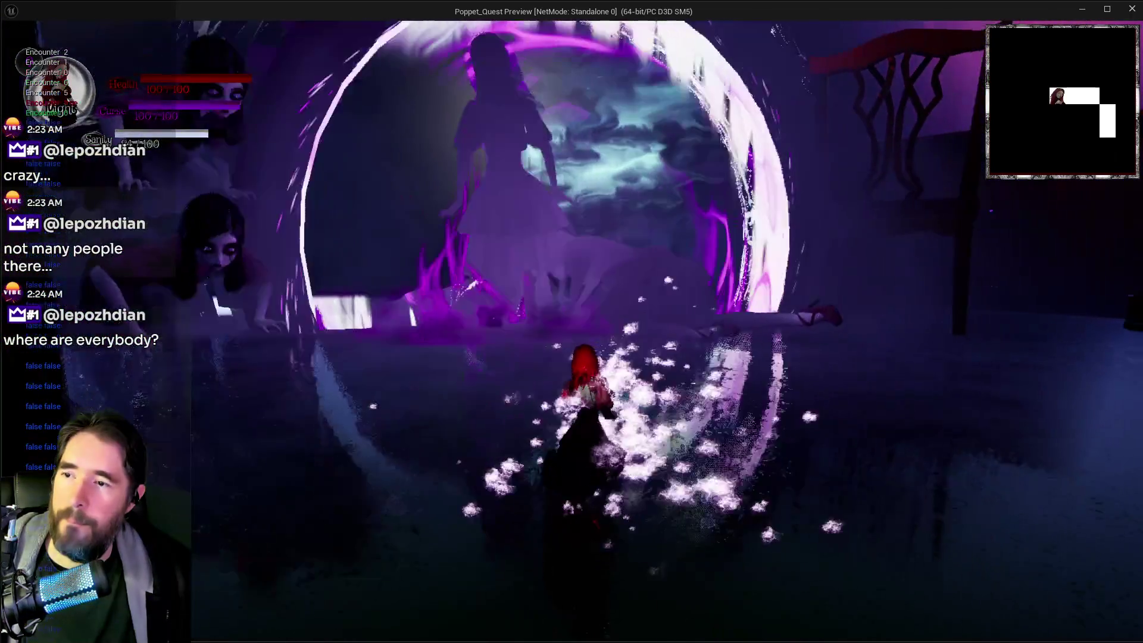
{"action": "key", "text": "w"}
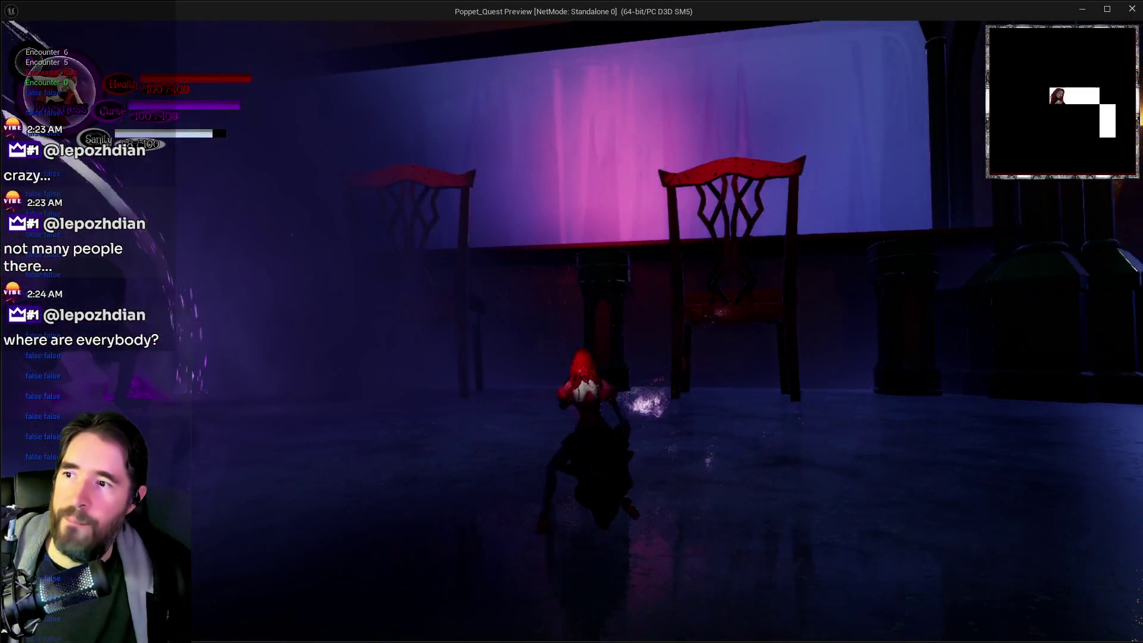
{"action": "key", "text": "w"}
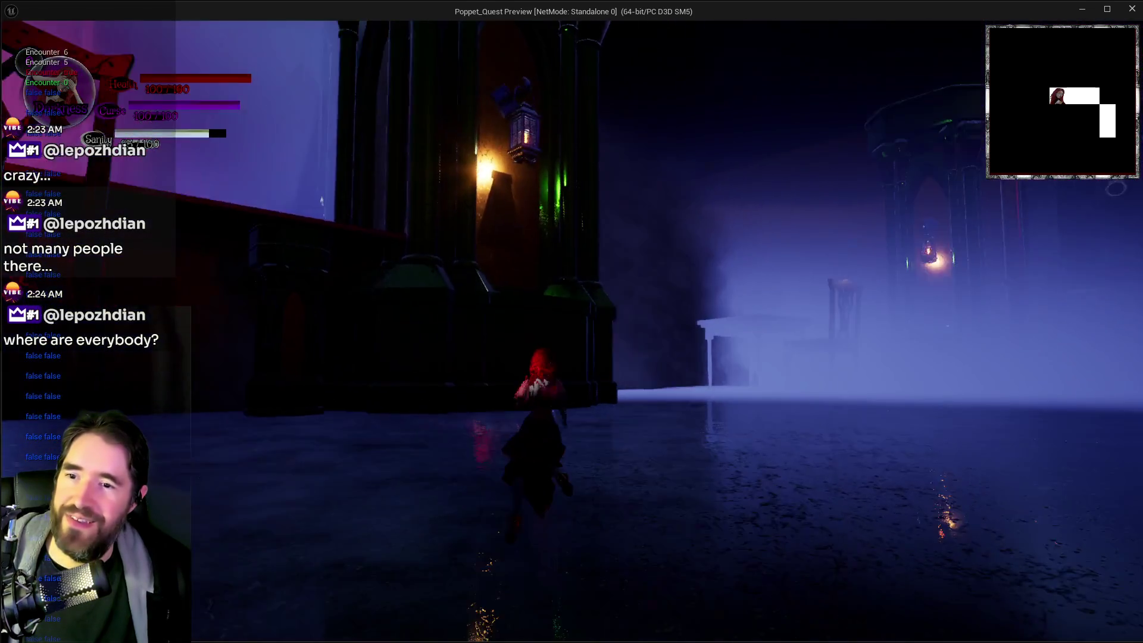
{"action": "key", "text": "w"}
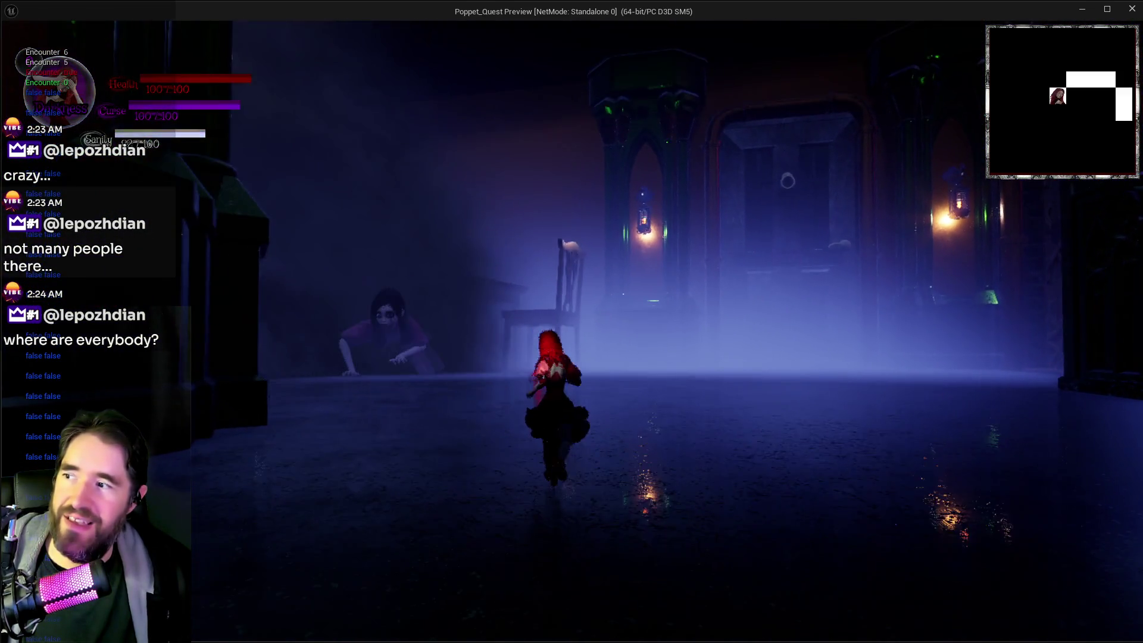
{"action": "key", "text": "w"}
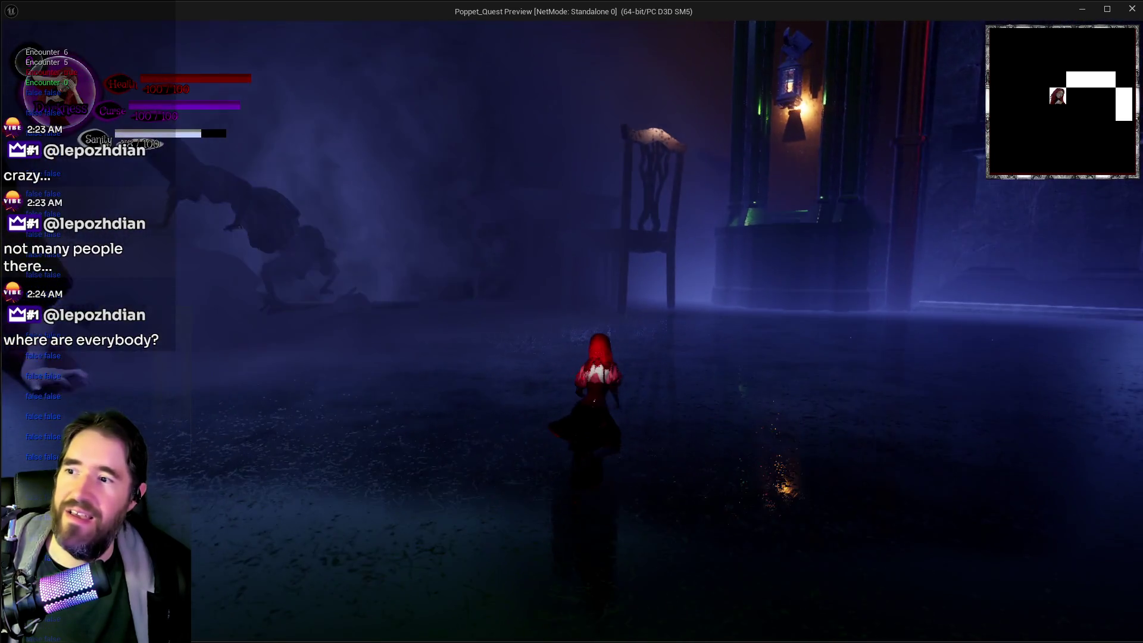
{"action": "key", "text": "w"}
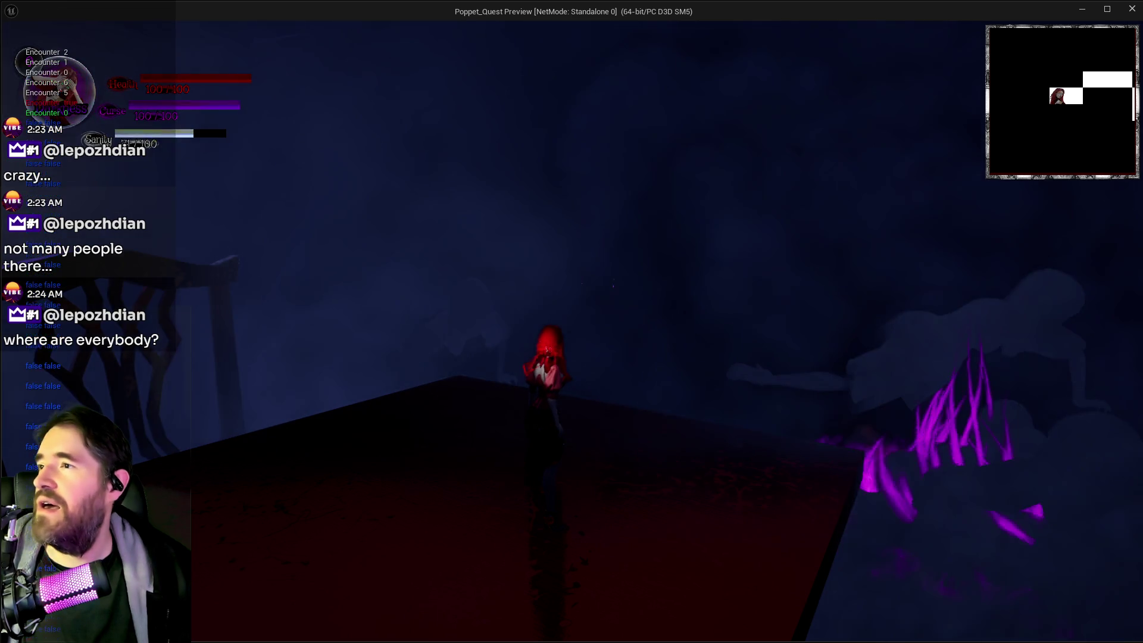
{"action": "key", "text": "Escape"}
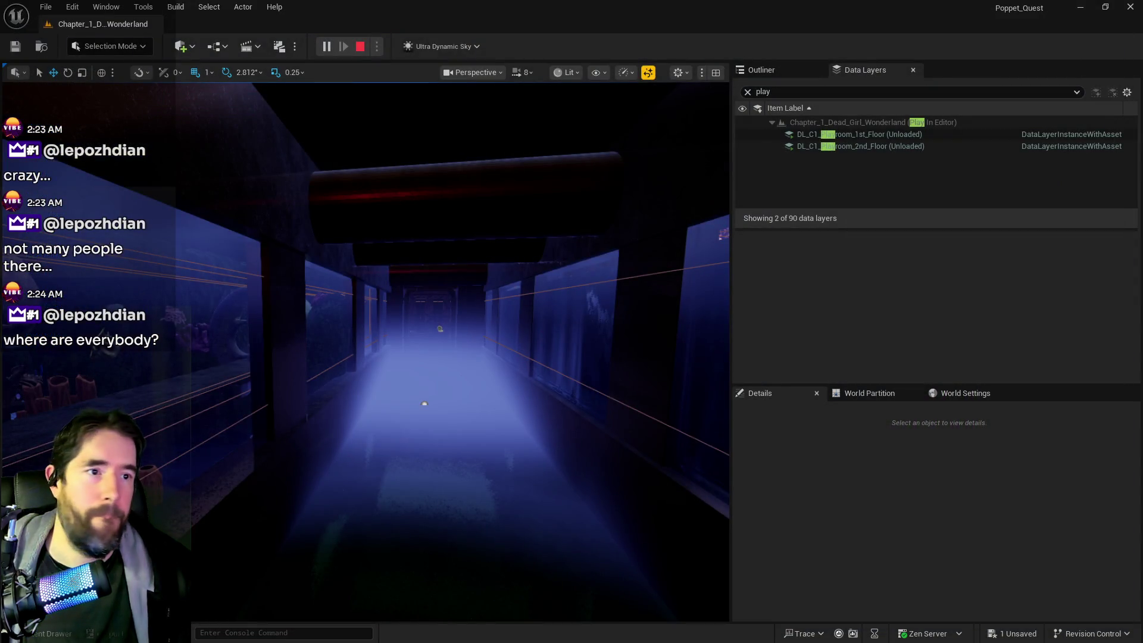
Step: Return to BP_Puppet_Master's Spawn NPC Graph and reposition the lower != comparison node
{"action": "key", "text": "alt+Tab"}
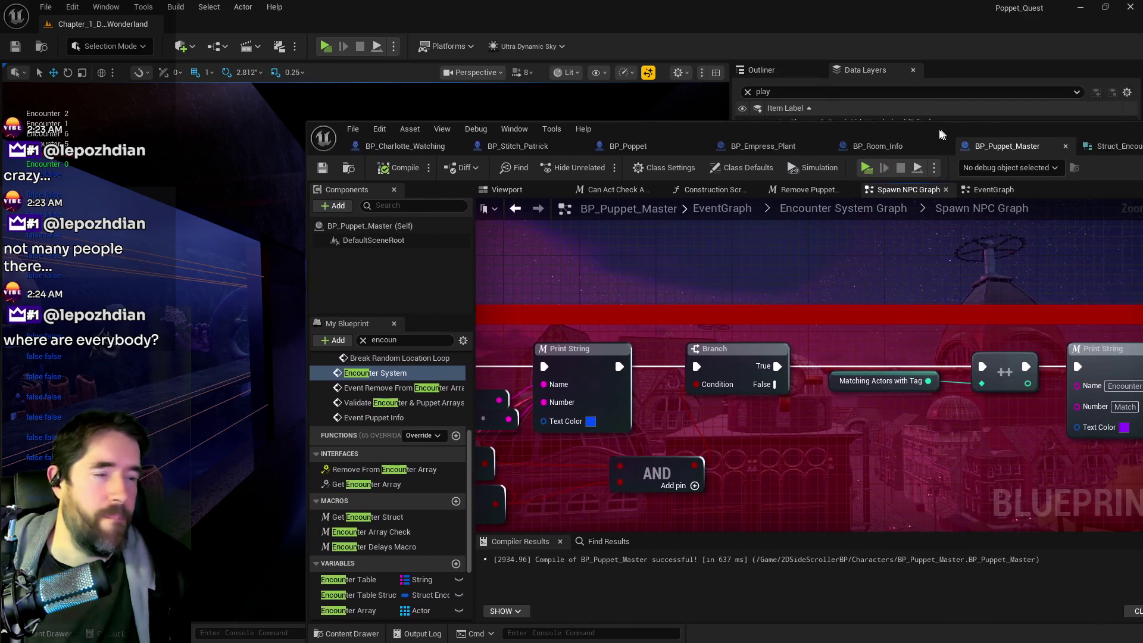
{"action": "scroll", "coordinate": [593, 332], "scroll_direction": "down", "scroll_amount": 2}
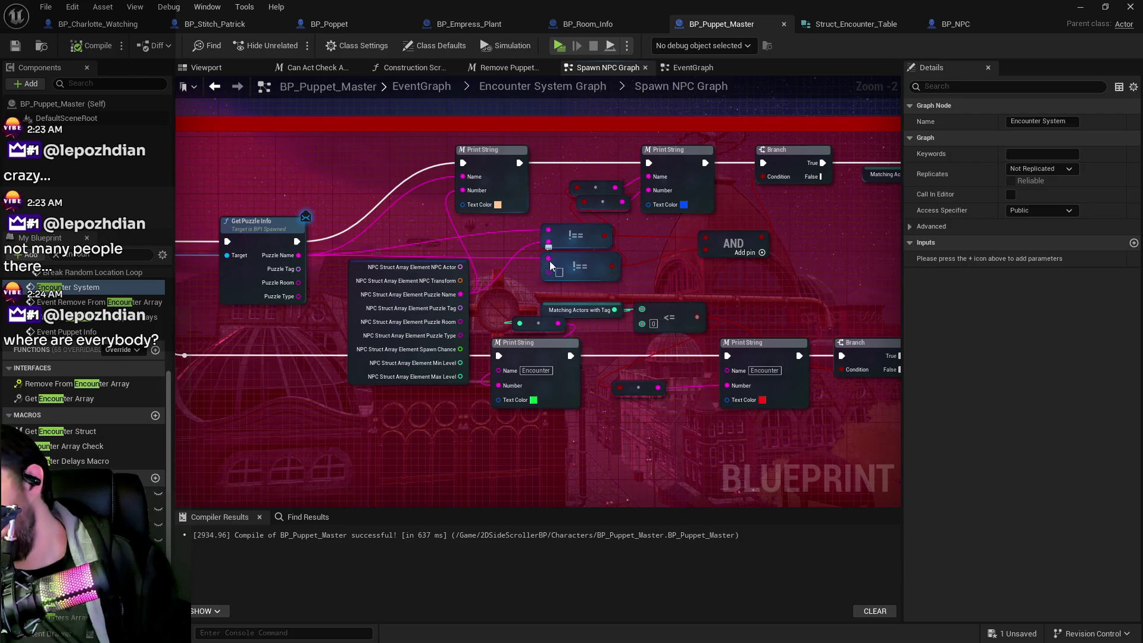
{"action": "left_click_drag", "start_coordinate": [552, 261], "coordinate": [479, 226]}
{"action": "left_click_drag", "start_coordinate": [526, 250], "coordinate": [688, 262]}
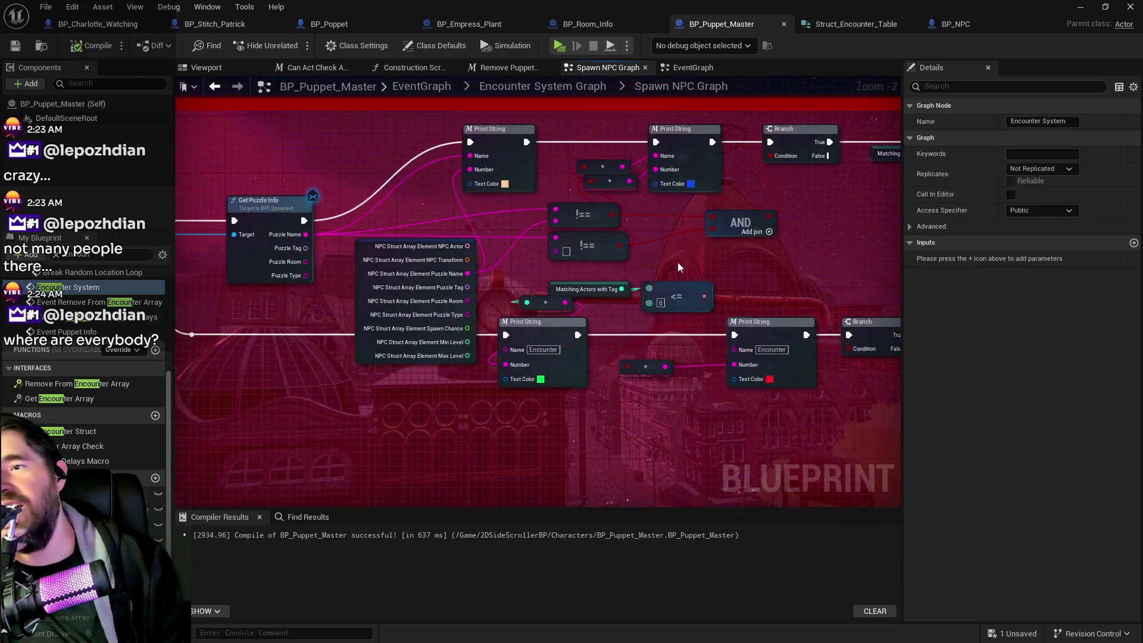
{"action": "mouse_move", "coordinate": [594, 251]}
{"action": "left_mouse_down"}
{"action": "mouse_move", "coordinate": [576, 258]}
{"action": "mouse_move", "coordinate": [565, 245]}
{"action": "mouse_move", "coordinate": [578, 239]}
{"action": "mouse_move", "coordinate": [599, 242]}
{"action": "mouse_move", "coordinate": [548, 252]}
{"action": "mouse_move", "coordinate": [533, 246]}
{"action": "mouse_move", "coordinate": [527, 212]}
{"action": "mouse_move", "coordinate": [484, 211]}
{"action": "mouse_move", "coordinate": [513, 218]}
{"action": "mouse_move", "coordinate": [520, 264]}
{"action": "left_mouse_up"}
{"action": "scroll", "coordinate": [518, 261], "scroll_direction": "down", "scroll_amount": 2}
{"action": "mouse_move", "coordinate": [369, 278]}
{"action": "left_mouse_down"}
{"action": "mouse_move", "coordinate": [333, 281]}
{"action": "mouse_move", "coordinate": [326, 310]}
{"action": "left_mouse_up"}
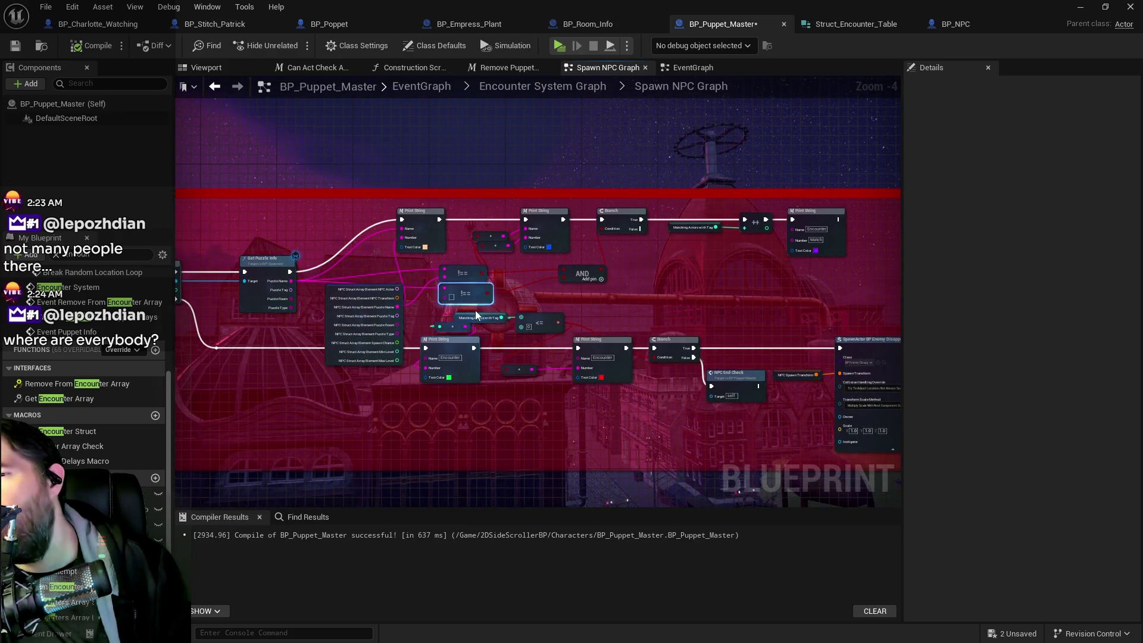
{"action": "left_click_drag", "start_coordinate": [446, 308], "coordinate": [476, 288]}
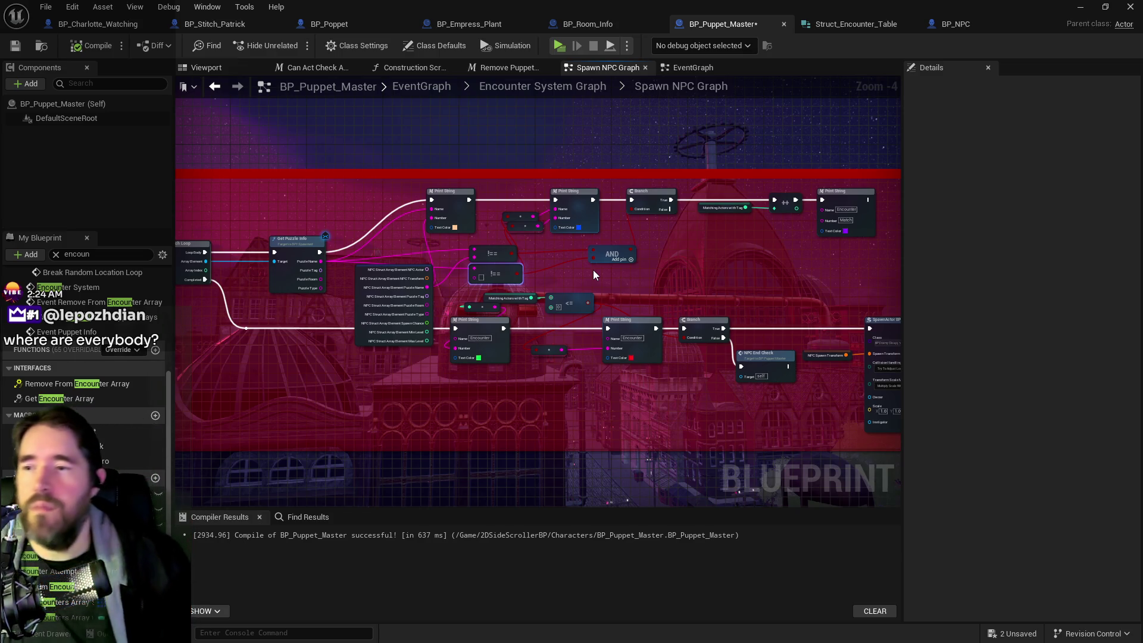
Step: Rearrange the Setup Puzzle, SET, Print String and Delay Until Next Tick nodes
{"action": "left_click_drag", "start_coordinate": [633, 280], "coordinate": [178, 215]}
{"action": "left_click_drag", "start_coordinate": [551, 169], "coordinate": [298, 196]}
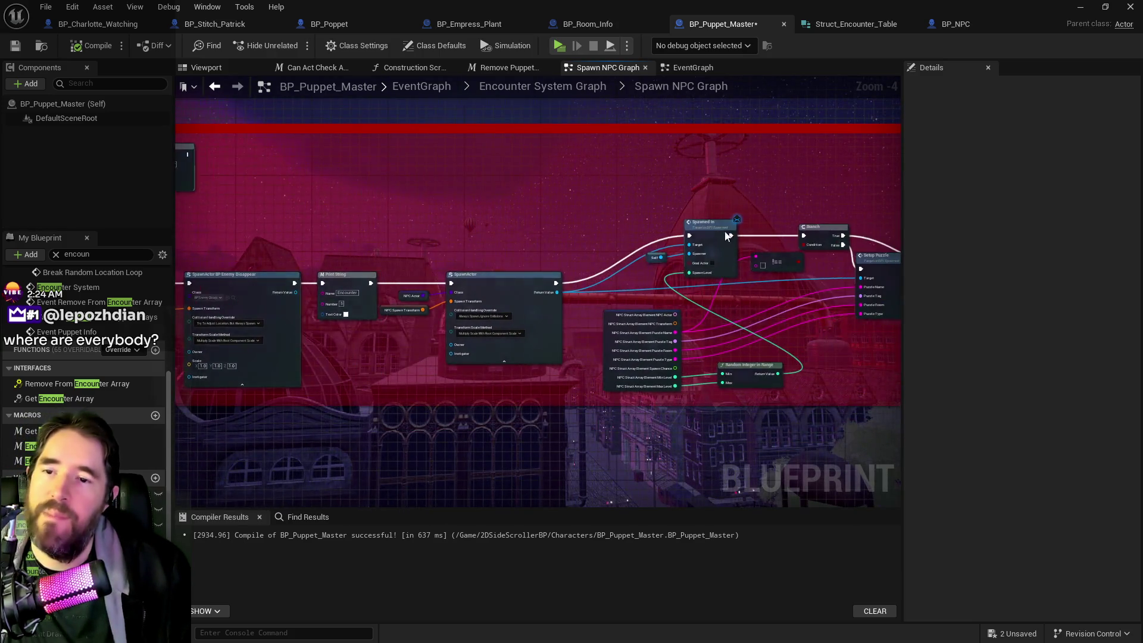
{"action": "scroll", "coordinate": [640, 319], "scroll_direction": "up", "scroll_amount": 2}
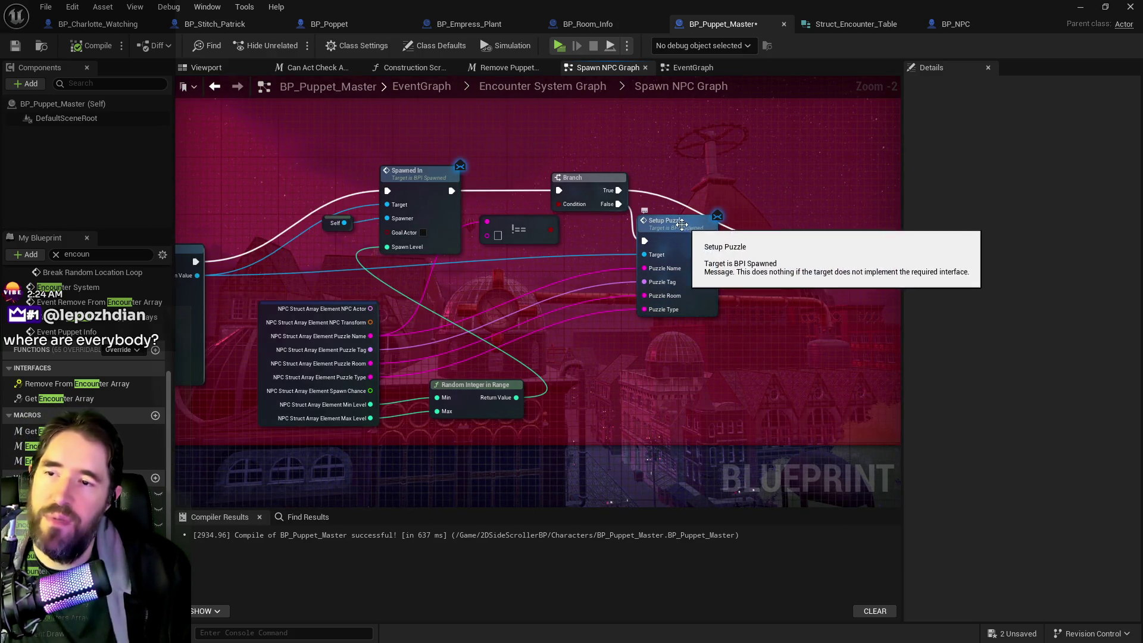
{"action": "mouse_move", "coordinate": [684, 230]}
{"action": "left_mouse_down"}
{"action": "mouse_move", "coordinate": [691, 243]}
{"action": "mouse_move", "coordinate": [510, 270]}
{"action": "left_mouse_up"}
{"action": "mouse_move", "coordinate": [655, 274]}
{"action": "left_mouse_down"}
{"action": "mouse_move", "coordinate": [653, 287]}
{"action": "mouse_move", "coordinate": [458, 311]}
{"action": "mouse_move", "coordinate": [1044, 402]}
{"action": "mouse_move", "coordinate": [708, 401]}
{"action": "mouse_move", "coordinate": [756, 413]}
{"action": "mouse_move", "coordinate": [1019, 417]}
{"action": "left_mouse_up"}
{"action": "scroll", "coordinate": [458, 311], "scroll_direction": "down", "scroll_amount": 2}
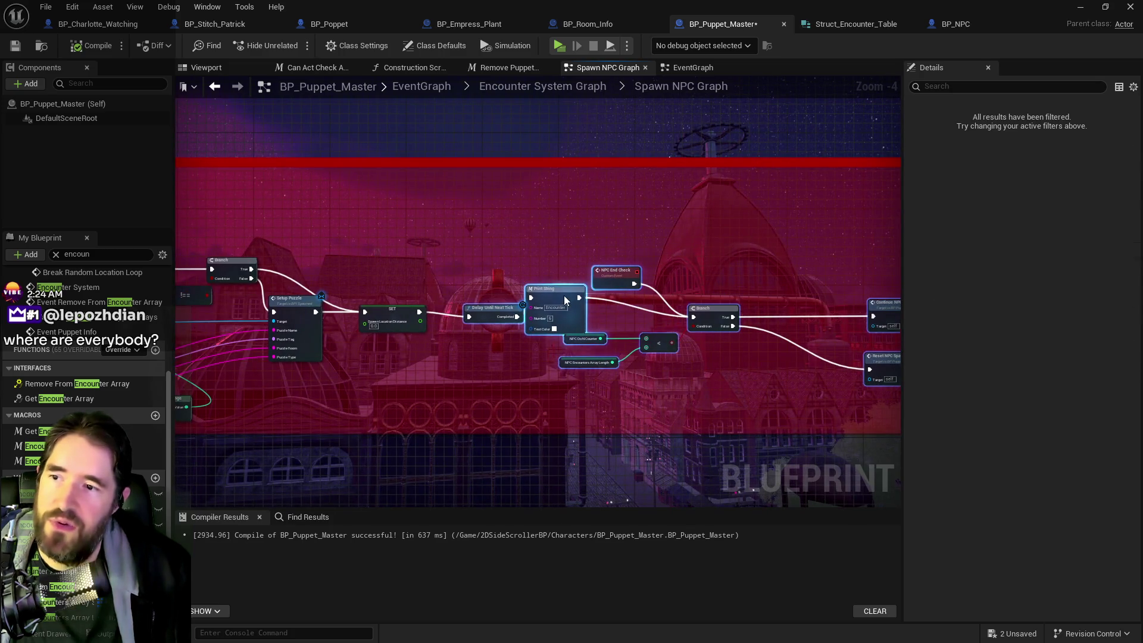
{"action": "left_click_drag", "start_coordinate": [574, 290], "coordinate": [578, 295]}
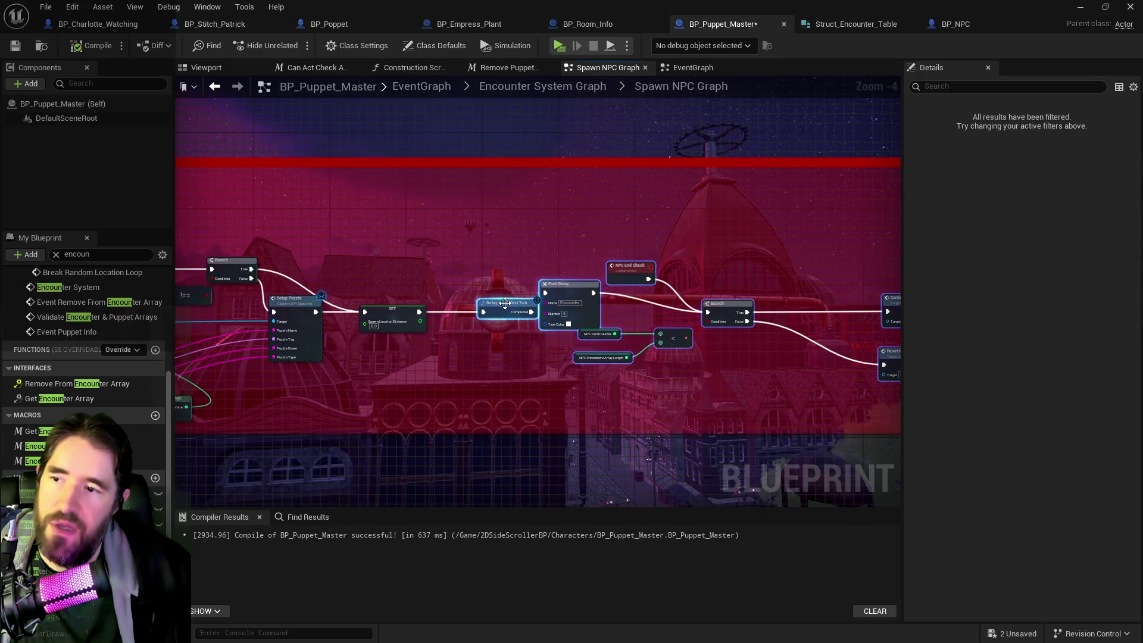
{"action": "left_click_drag", "start_coordinate": [502, 305], "coordinate": [483, 309]}
Step: Shift the Branch and end-check group right, move Outputs to the chain's end, and save
{"action": "mouse_move", "coordinate": [580, 256]}
{"action": "left_mouse_down"}
{"action": "mouse_move", "coordinate": [911, 398]}
{"action": "mouse_move", "coordinate": [808, 321]}
{"action": "mouse_move", "coordinate": [818, 341]}
{"action": "left_mouse_up"}
{"action": "mouse_move", "coordinate": [508, 259]}
{"action": "left_mouse_down"}
{"action": "mouse_move", "coordinate": [840, 414]}
{"action": "mouse_move", "coordinate": [837, 424]}
{"action": "left_mouse_up"}
{"action": "left_click_drag", "start_coordinate": [744, 322], "coordinate": [784, 302]}
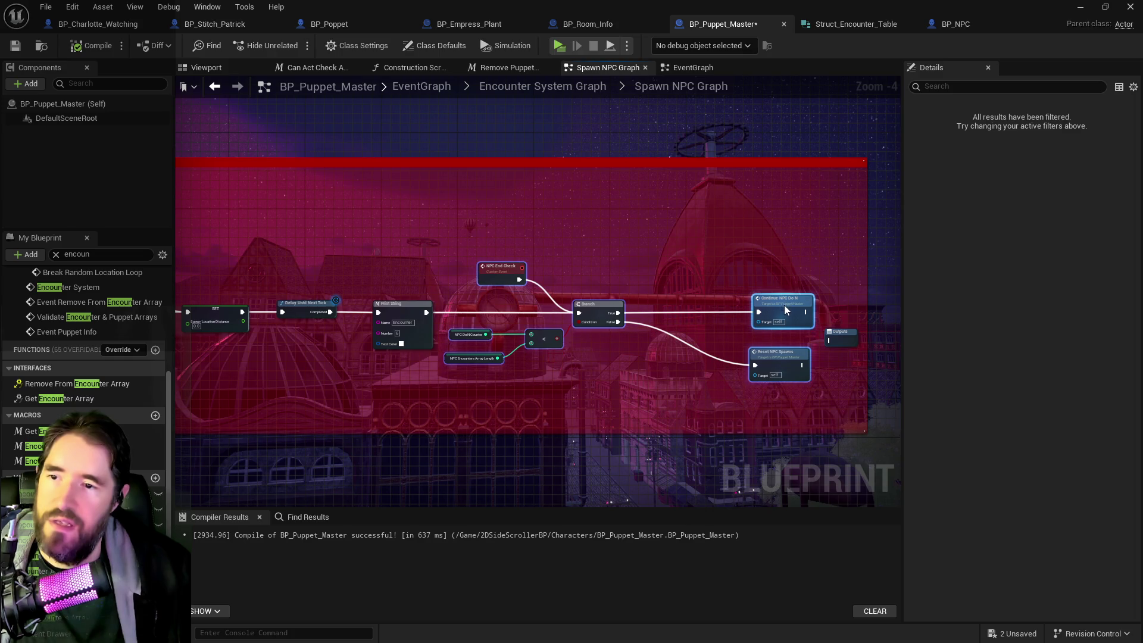
{"action": "left_click_drag", "start_coordinate": [838, 341], "coordinate": [857, 312]}
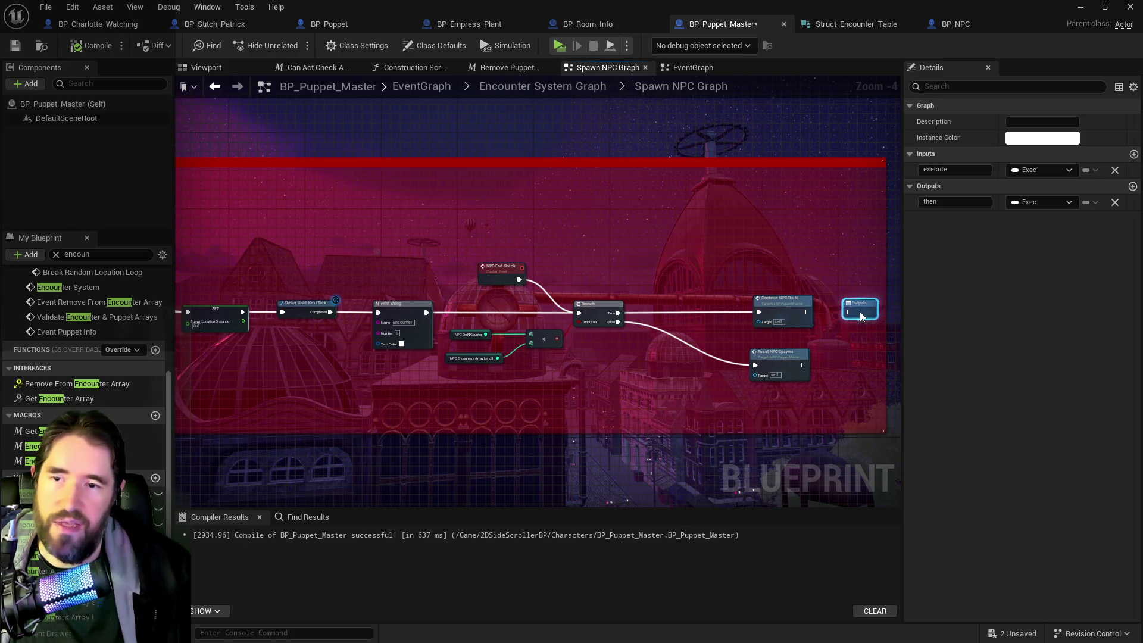
{"action": "scroll", "coordinate": [803, 309], "scroll_direction": "down", "scroll_amount": 1}
{"action": "mouse_move", "coordinate": [618, 390]}
{"action": "left_mouse_down"}
{"action": "mouse_move", "coordinate": [487, 346]}
{"action": "mouse_move", "coordinate": [596, 357]}
{"action": "mouse_move", "coordinate": [461, 370]}
{"action": "mouse_move", "coordinate": [910, 348]}
{"action": "left_mouse_up"}
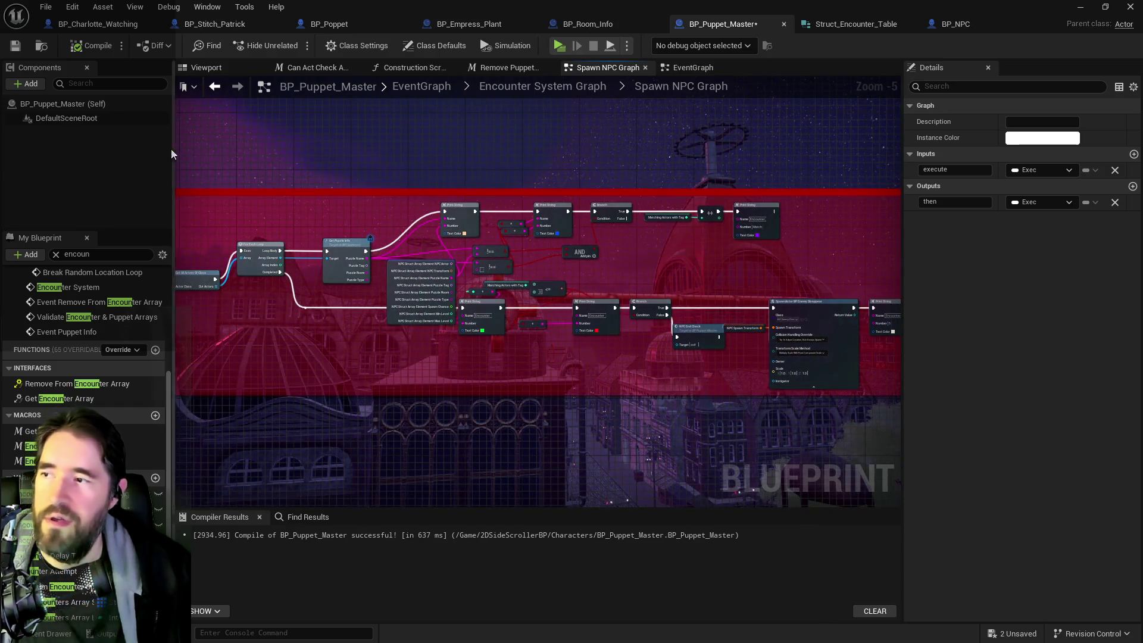
{"action": "left_click", "coordinate": [16, 46]}
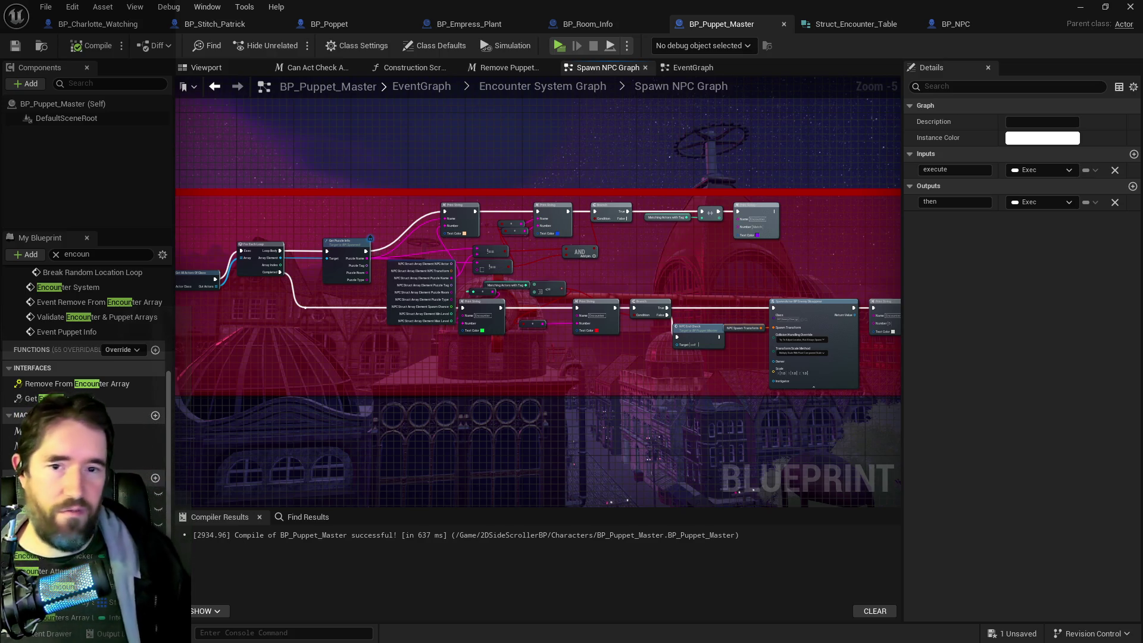
Step: Drag the blueprint editor aside to view the level, then re-maximize it
{"action": "mouse_move", "coordinate": [348, 6]}
{"action": "left_mouse_down"}
{"action": "mouse_move", "coordinate": [1131, 214]}
{"action": "mouse_move", "coordinate": [1142, 132]}
{"action": "mouse_move", "coordinate": [1142, 107]}
{"action": "mouse_move", "coordinate": [386, 109]}
{"action": "left_mouse_up"}
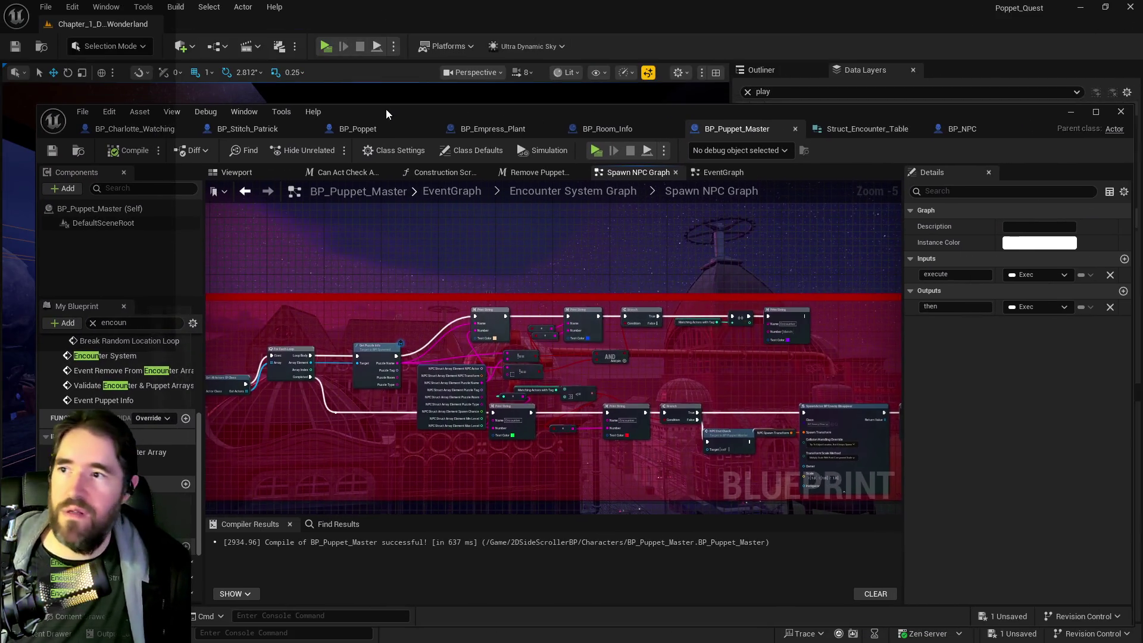
{"action": "double_click", "coordinate": [386, 109]}
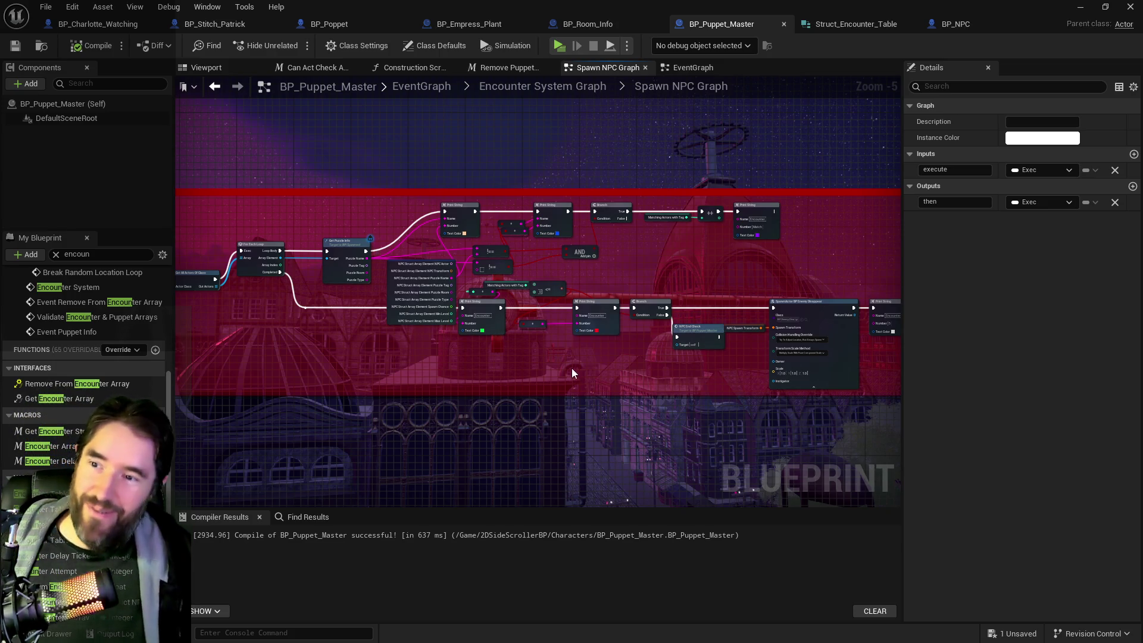
Step: Wire the != result into the Branch condition and delete the AND, spare != and Number conversion nodes
{"action": "scroll", "coordinate": [553, 291], "scroll_direction": "up", "scroll_amount": 2}
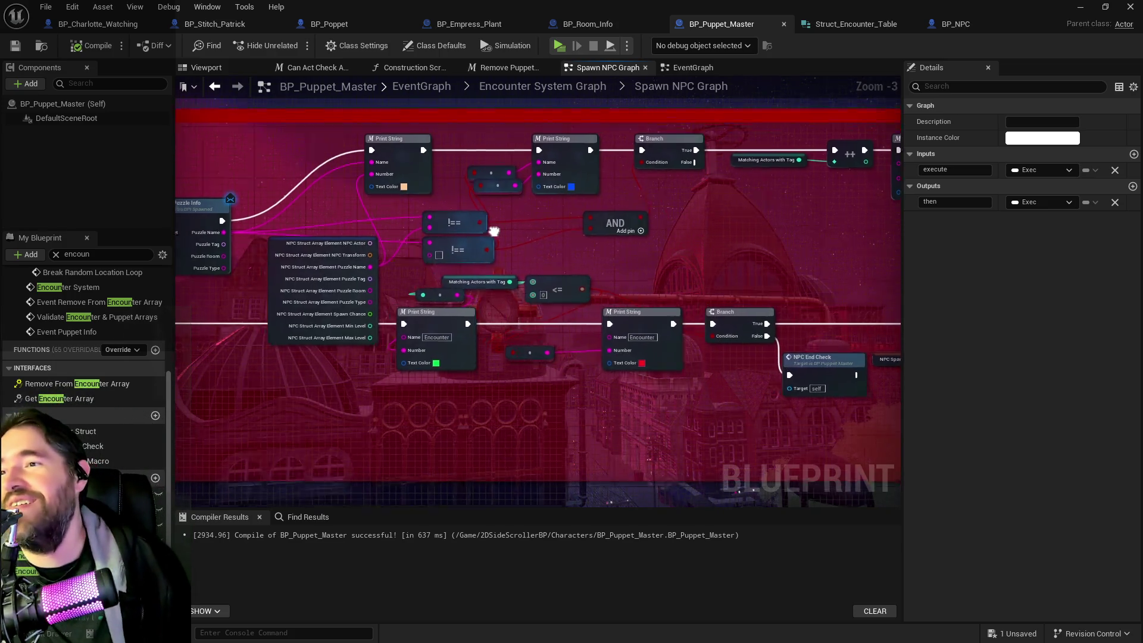
{"action": "mouse_move", "coordinate": [552, 249]}
{"action": "left_mouse_down"}
{"action": "mouse_move", "coordinate": [553, 268]}
{"action": "mouse_move", "coordinate": [554, 247]}
{"action": "mouse_move", "coordinate": [598, 256]}
{"action": "mouse_move", "coordinate": [731, 180]}
{"action": "left_mouse_up"}
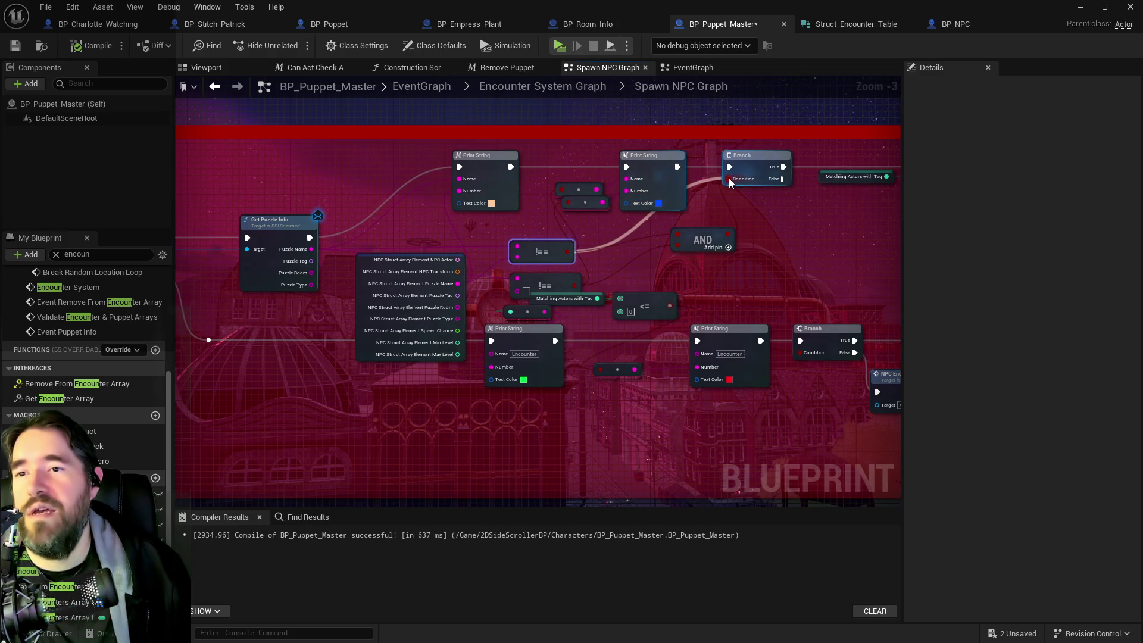
{"action": "left_click_drag", "start_coordinate": [702, 240], "coordinate": [703, 253]}
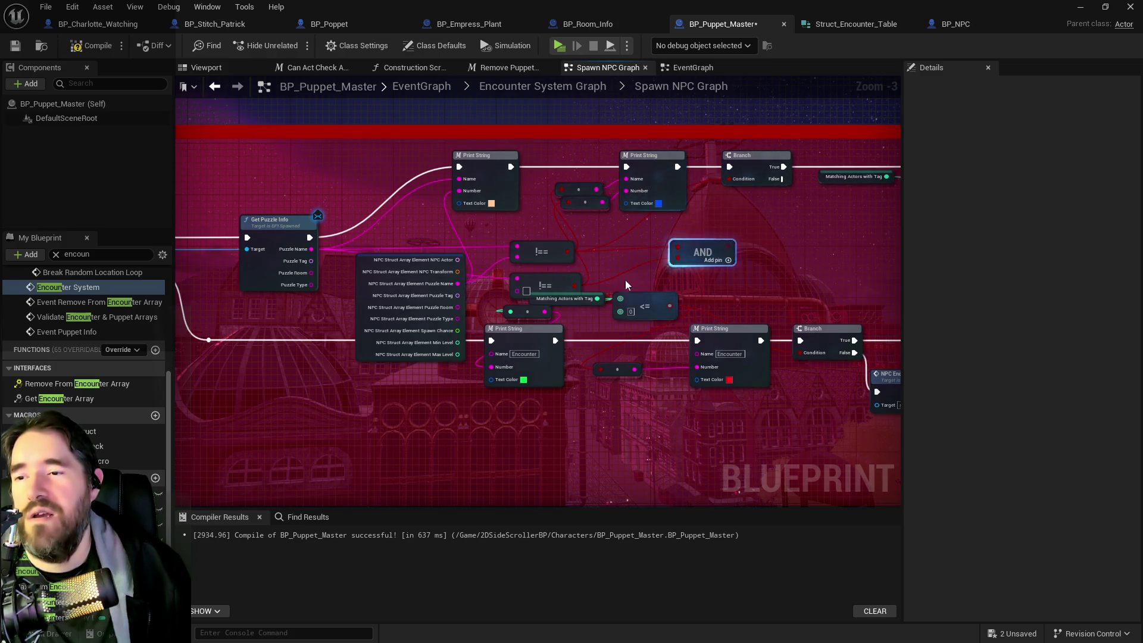
{"action": "left_click", "coordinate": [565, 280]}
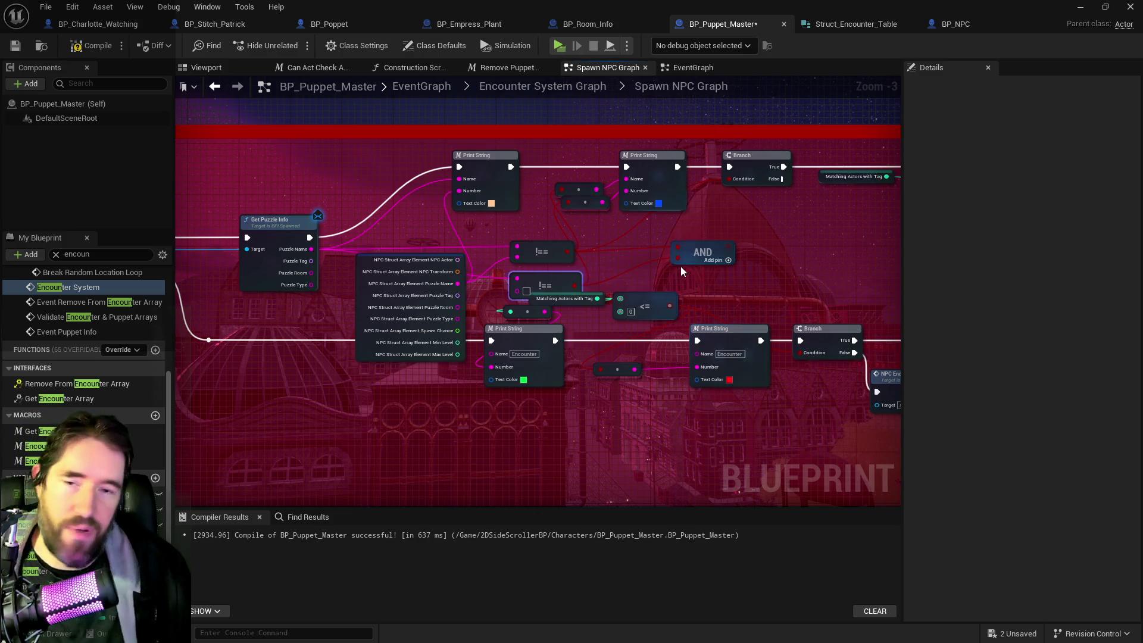
{"action": "left_click_drag", "start_coordinate": [705, 250], "coordinate": [712, 263]}
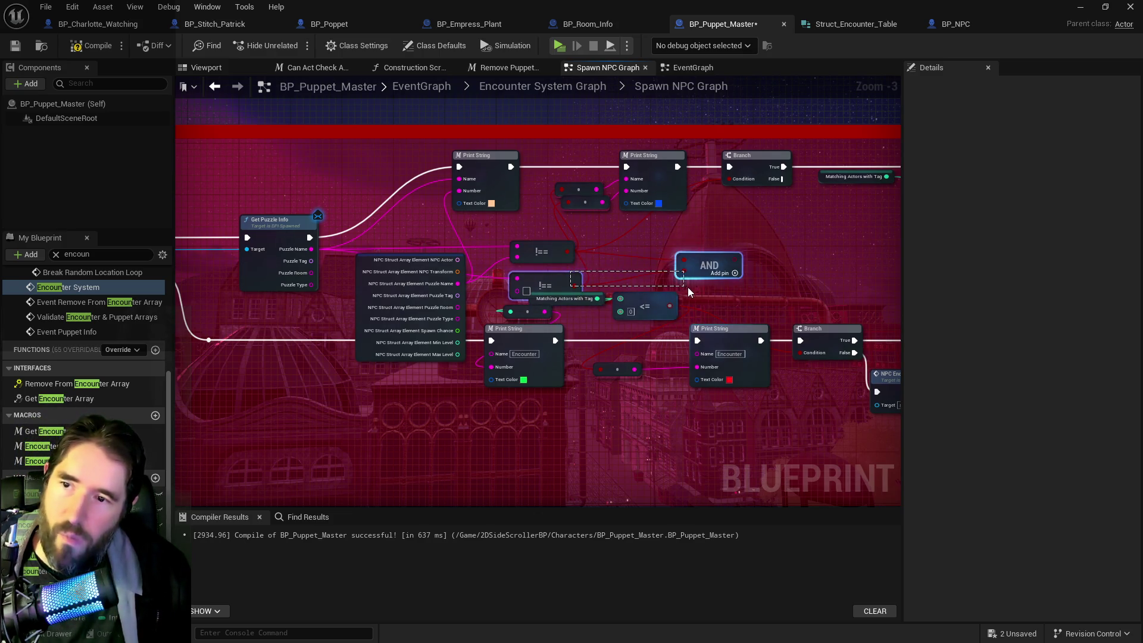
{"action": "key", "text": "Delete"}
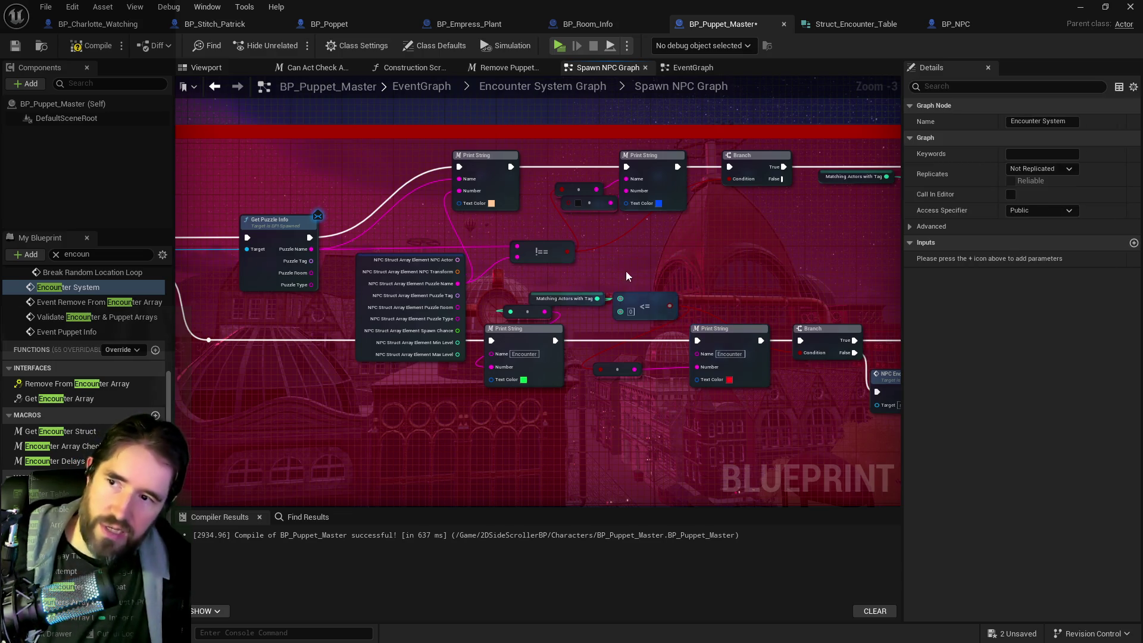
{"action": "left_click", "coordinate": [604, 206]}
{"action": "key", "text": "Delete"}
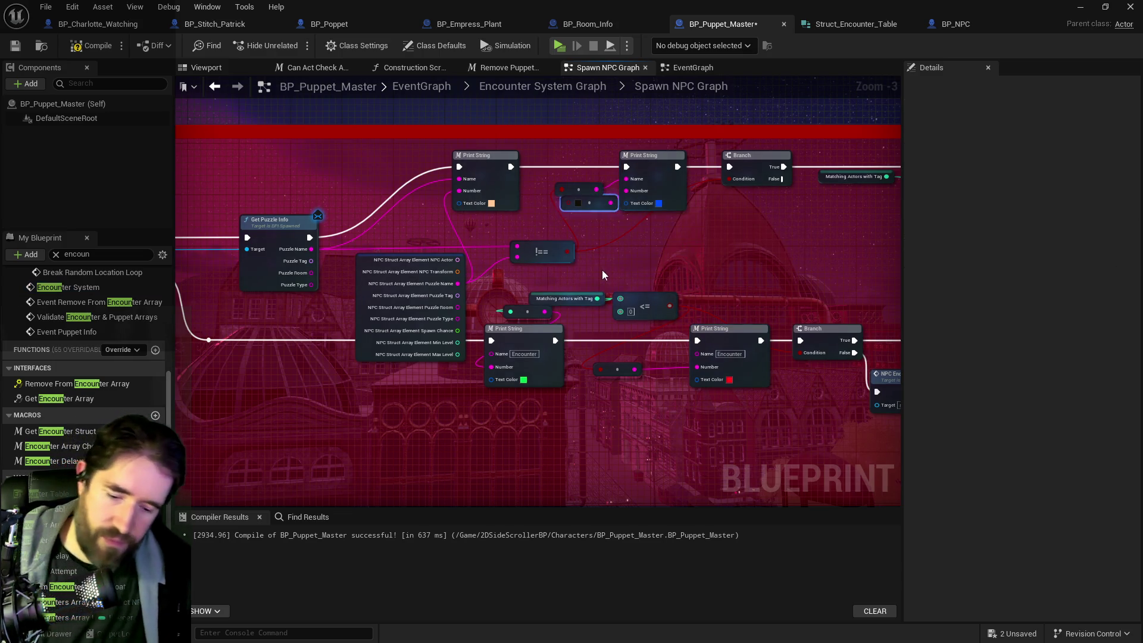
Step: Review the SpawnActor, Branch and Setup Puzzle nodes, then pan around the BP_Charlotte_Smoke event graph
{"action": "mouse_move", "coordinate": [640, 306]}
{"action": "left_mouse_down"}
{"action": "mouse_move", "coordinate": [682, 257]}
{"action": "mouse_move", "coordinate": [530, 255]}
{"action": "left_mouse_up"}
{"action": "scroll", "coordinate": [680, 252], "scroll_direction": "down", "scroll_amount": 1}
{"action": "scroll", "coordinate": [606, 266], "scroll_direction": "down", "scroll_amount": 1}
{"action": "mouse_move", "coordinate": [606, 267]}
{"action": "left_mouse_down"}
{"action": "mouse_move", "coordinate": [551, 285]}
{"action": "mouse_move", "coordinate": [316, 298]}
{"action": "left_mouse_up"}
{"action": "scroll", "coordinate": [793, 377], "scroll_direction": "up", "scroll_amount": 2}
{"action": "mouse_move", "coordinate": [793, 377]}
{"action": "left_mouse_down"}
{"action": "mouse_move", "coordinate": [591, 346]}
{"action": "mouse_move", "coordinate": [645, 328]}
{"action": "left_mouse_up"}
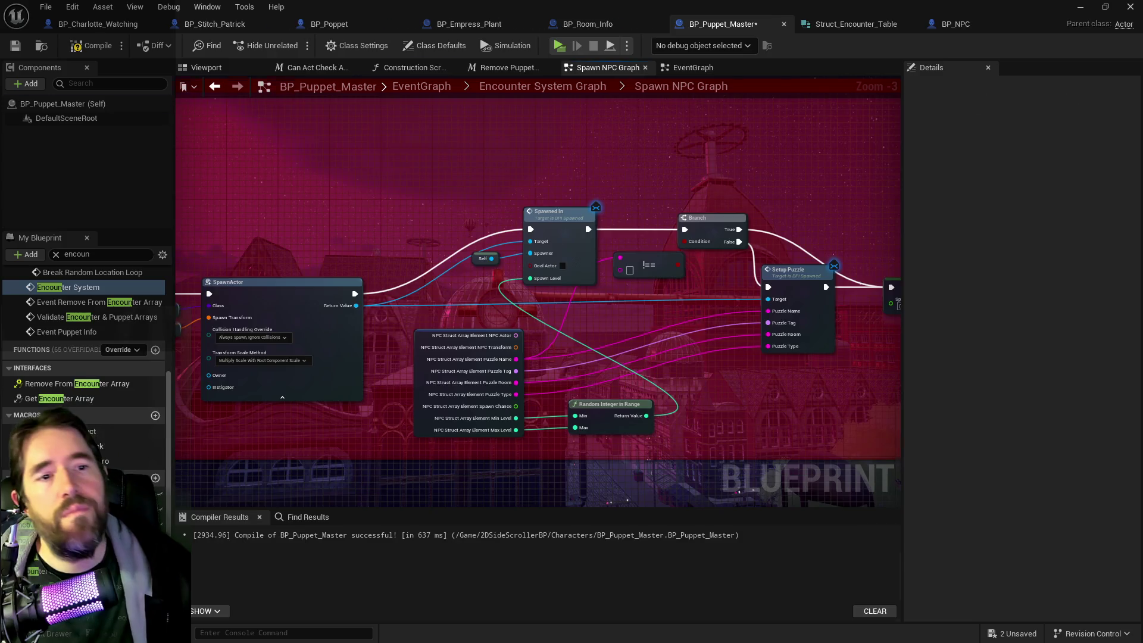
{"action": "scroll", "coordinate": [465, 278], "scroll_direction": "down", "scroll_amount": 1}
{"action": "left_click_drag", "start_coordinate": [378, 203], "coordinate": [651, 198]}
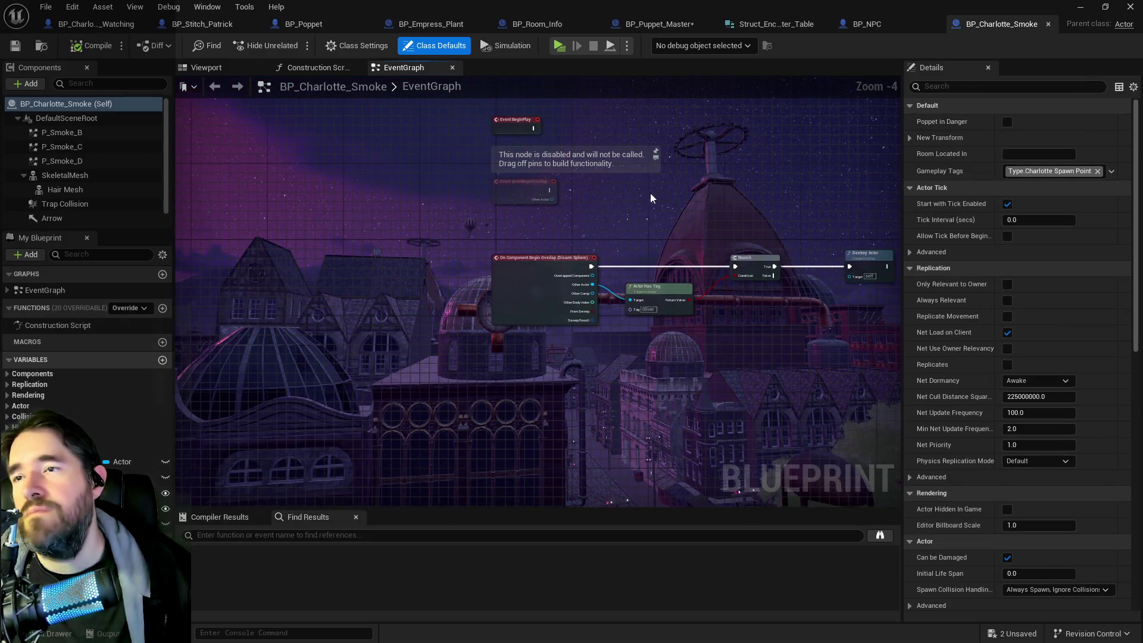
Step: In BP_NPC's Get Puzzle Info function, filter the My Blueprint members by 'setup puz'
{"action": "left_click", "coordinate": [860, 24]}
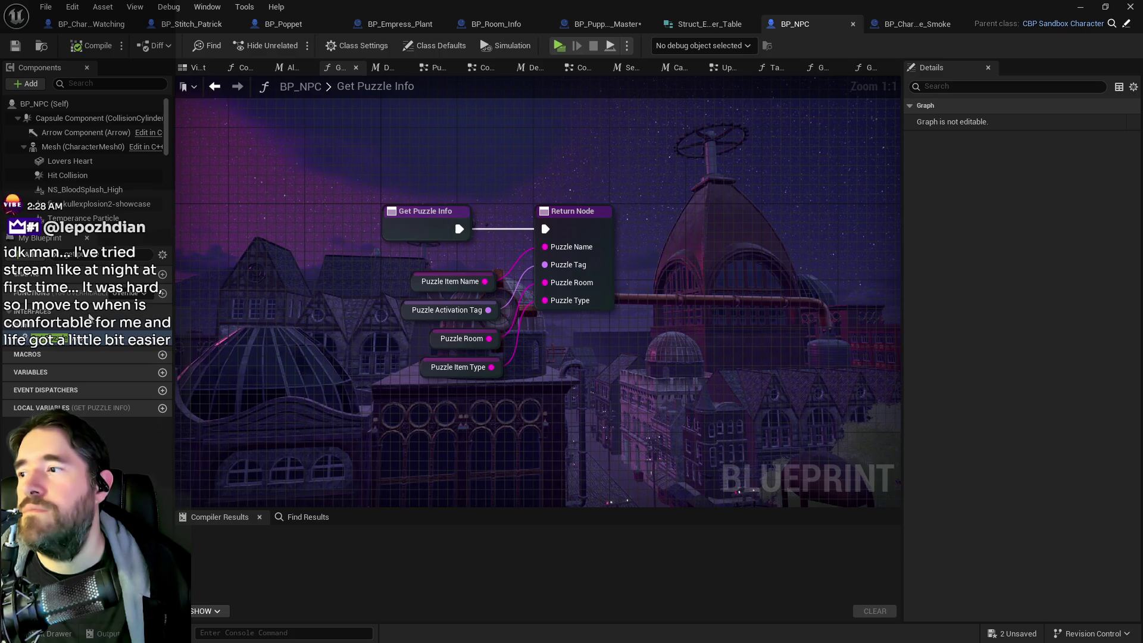
{"action": "left_click", "coordinate": [453, 221]}
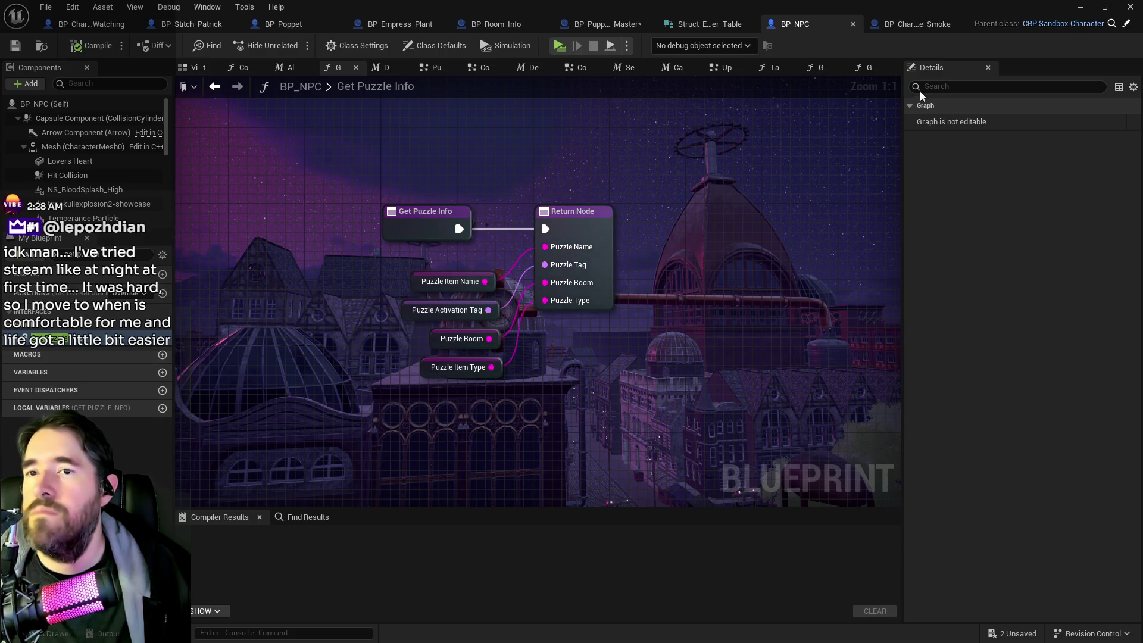
{"action": "type", "text": "setup puz"}
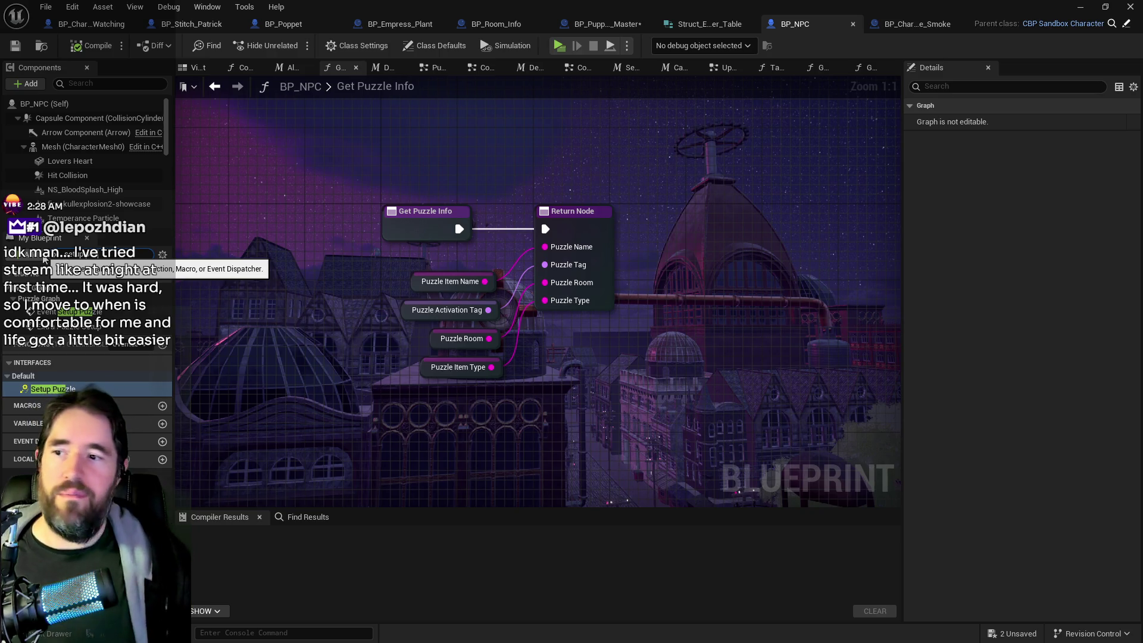
Step: Select BP_NPC's Setup Puzzle comment and its nodes, then return to BP_Charlotte_Smoke
{"action": "double_click", "coordinate": [53, 389]}
{"action": "scroll", "coordinate": [548, 364], "scroll_direction": "down", "scroll_amount": 5}
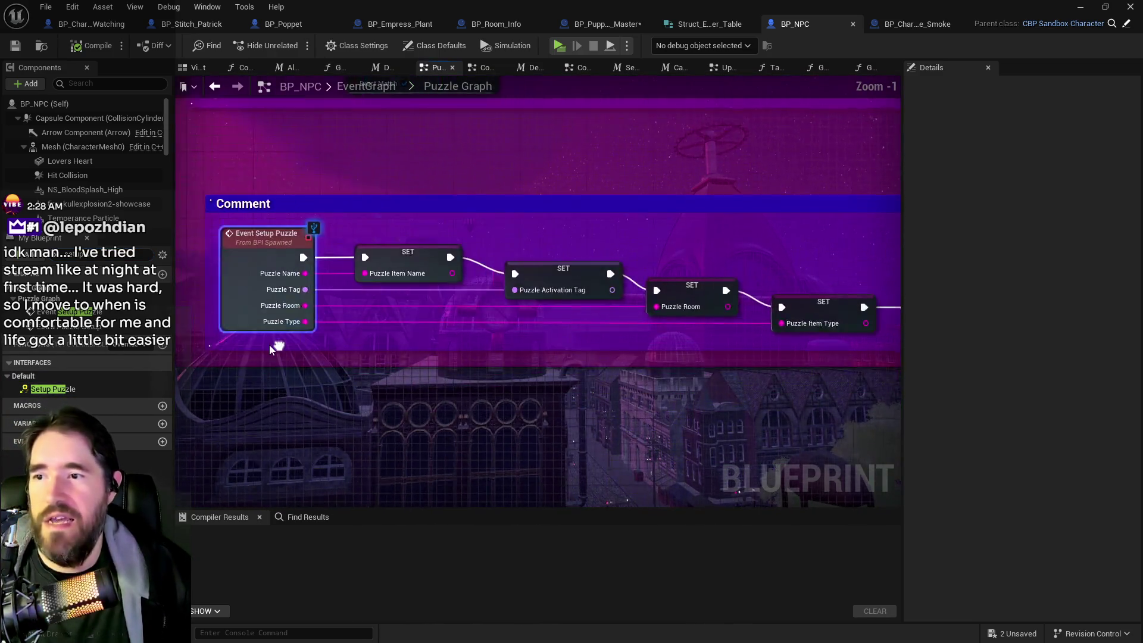
{"action": "left_click_drag", "start_coordinate": [254, 238], "coordinate": [744, 334]}
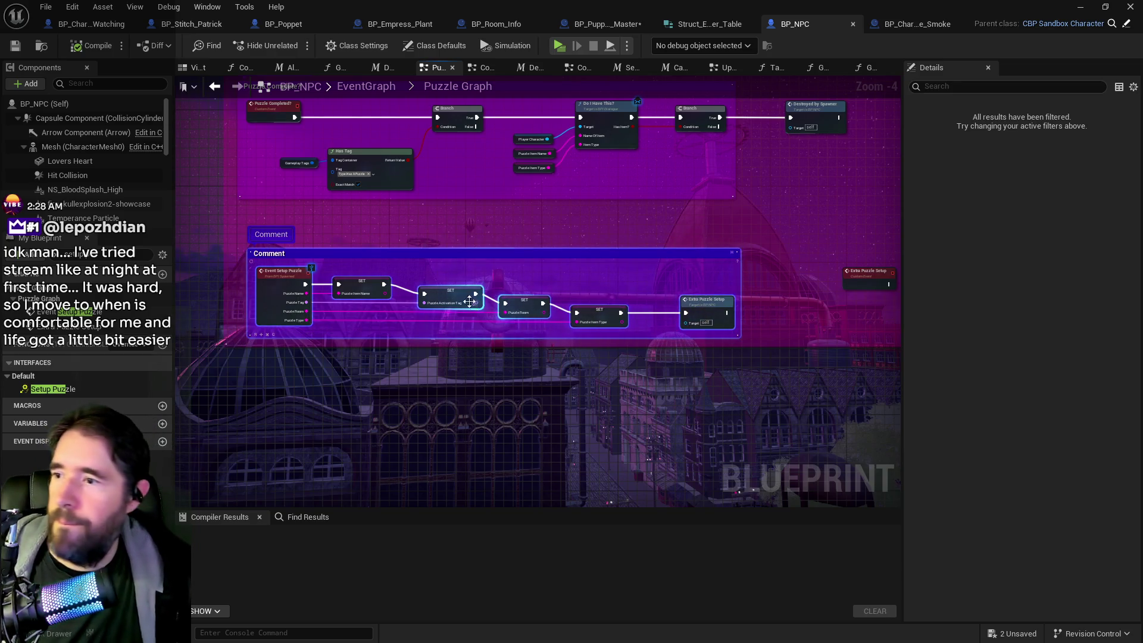
{"action": "scroll", "coordinate": [298, 291], "scroll_direction": "up", "scroll_amount": 5}
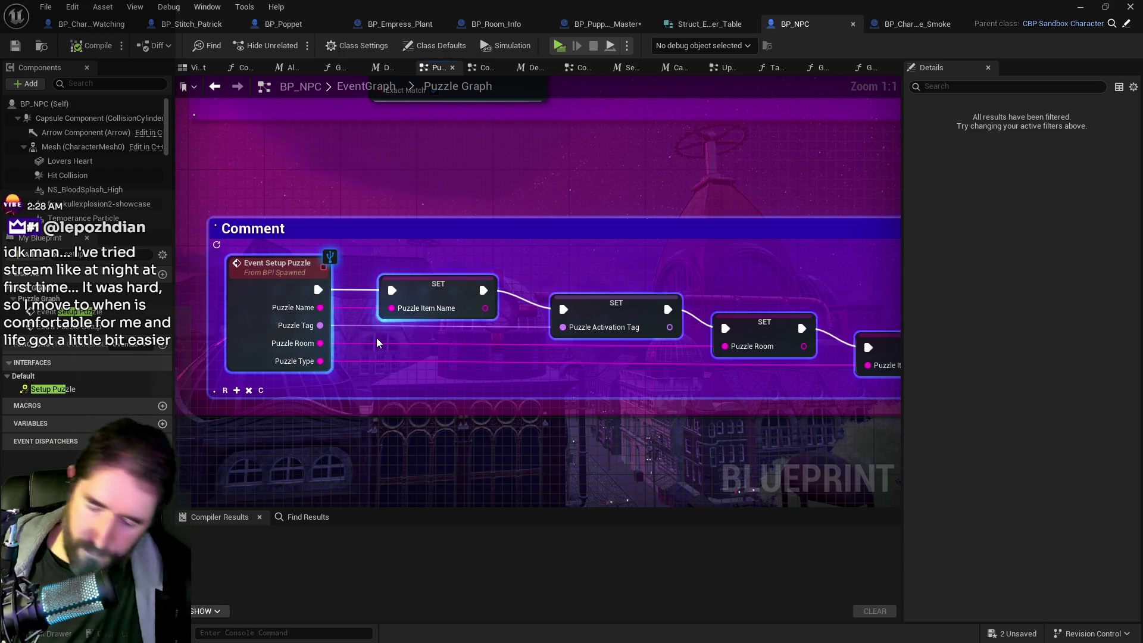
{"action": "left_click", "coordinate": [885, 27]}
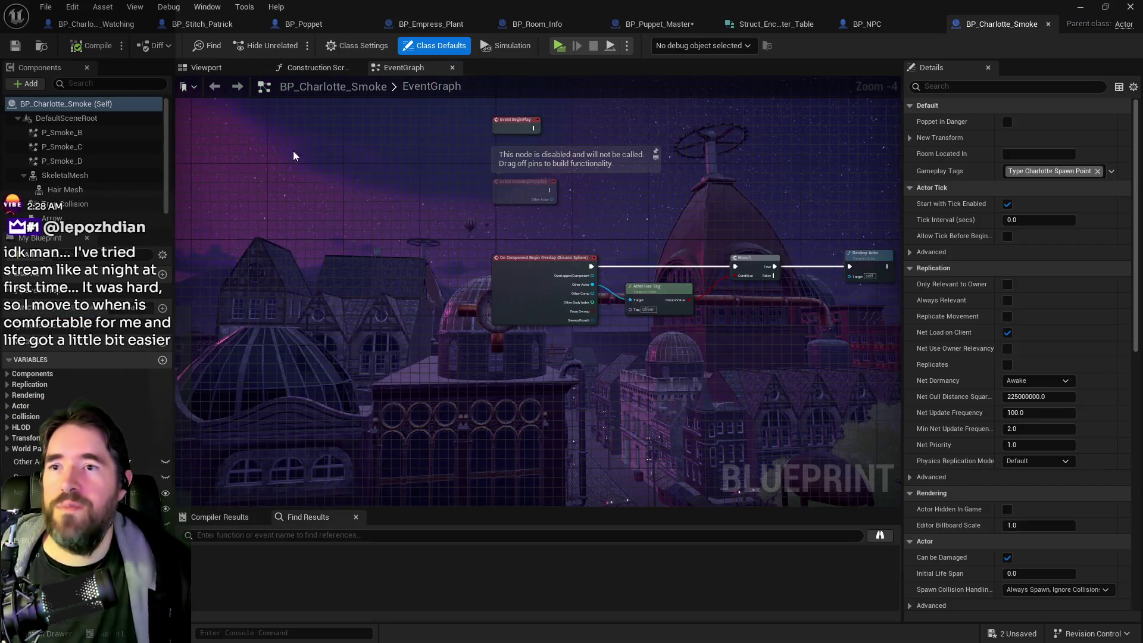
Step: Add the BPI_Spawned interface in BP_Charlotte_Smoke's Class Settings and save the blueprint
{"action": "left_click", "coordinate": [348, 49]}
{"action": "left_click", "coordinate": [1018, 381]}
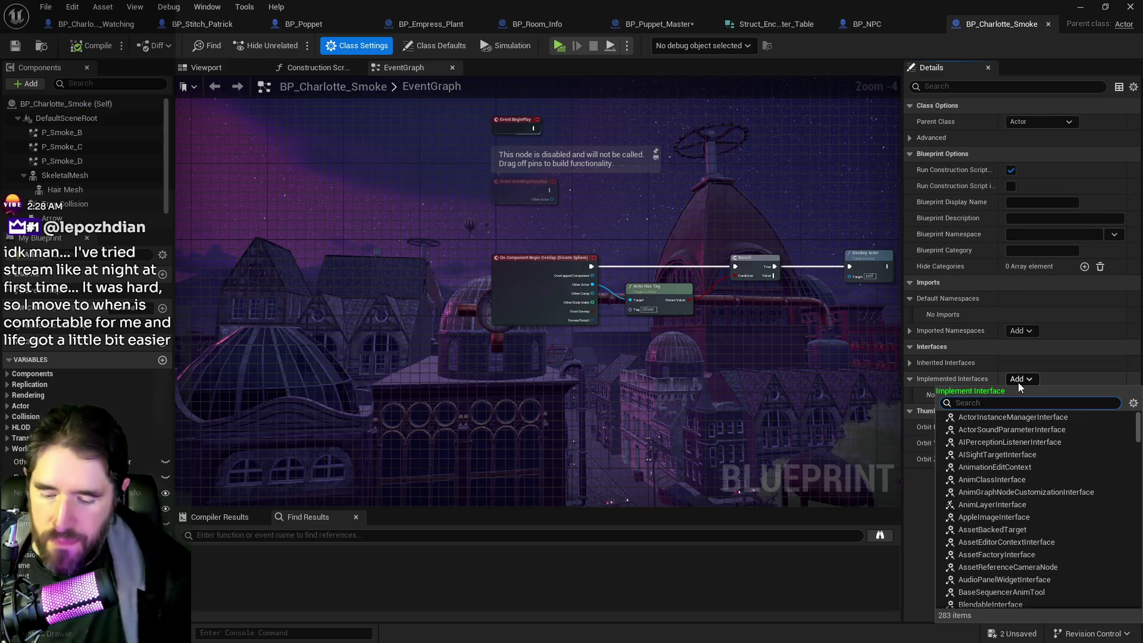
{"action": "type", "text": "bp8"}
{"action": "key", "text": "BackSpace"}
{"action": "type", "text": "i spawn"}
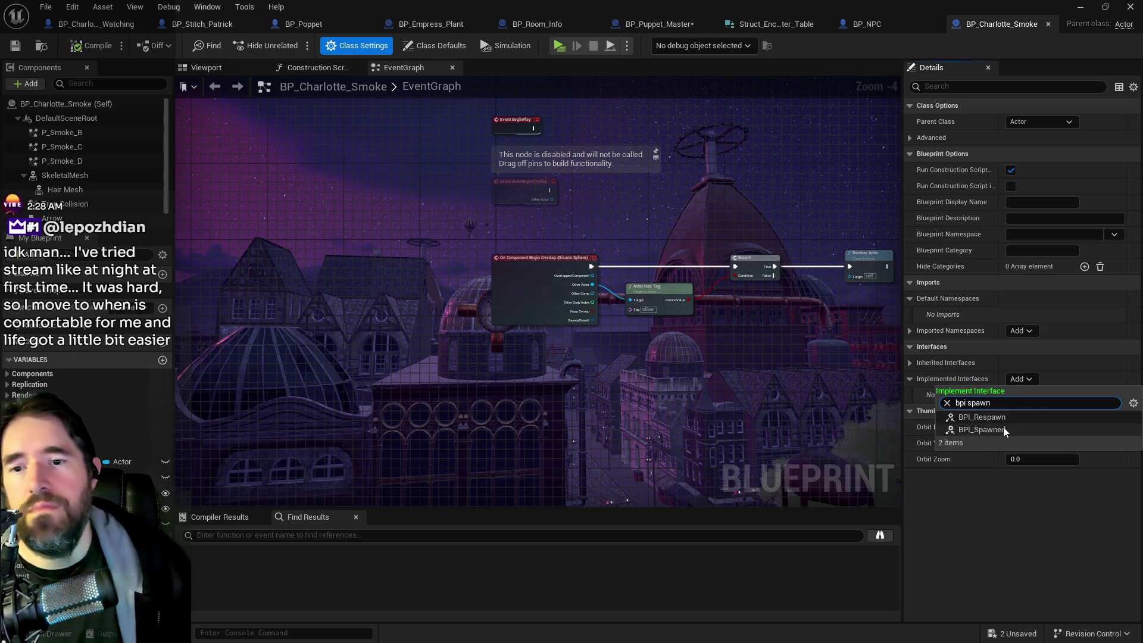
{"action": "left_click", "coordinate": [1003, 427]}
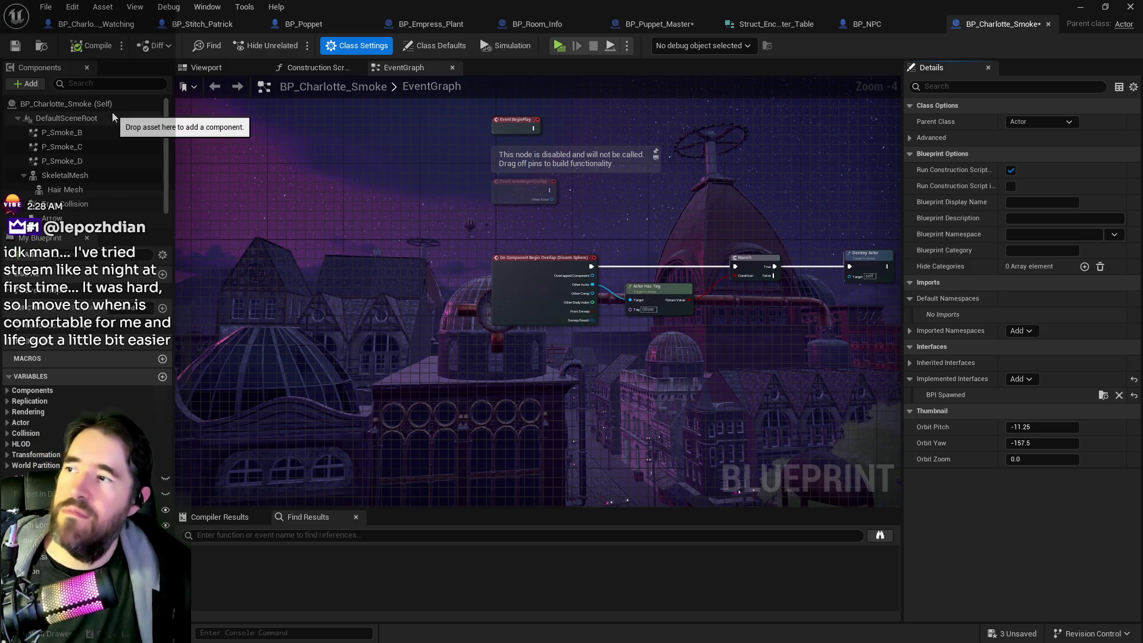
{"action": "key", "text": "ctrl+shift+s"}
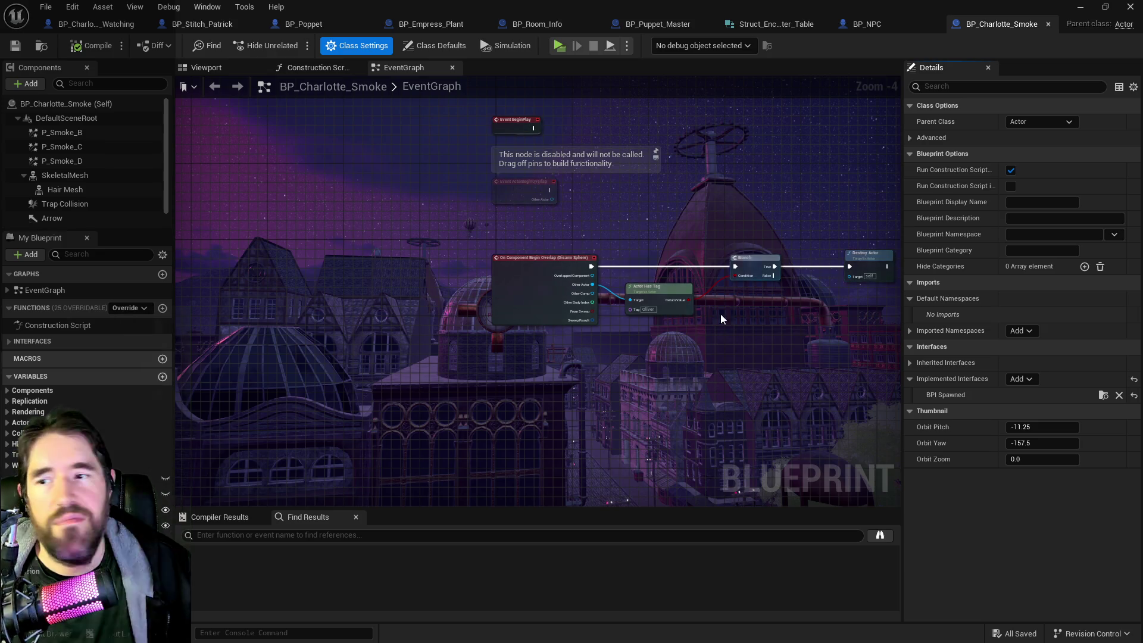
Step: Paste the copied puzzle setup nodes into an open area of the EventGraph
{"action": "scroll", "coordinate": [631, 410], "scroll_direction": "down", "scroll_amount": 1}
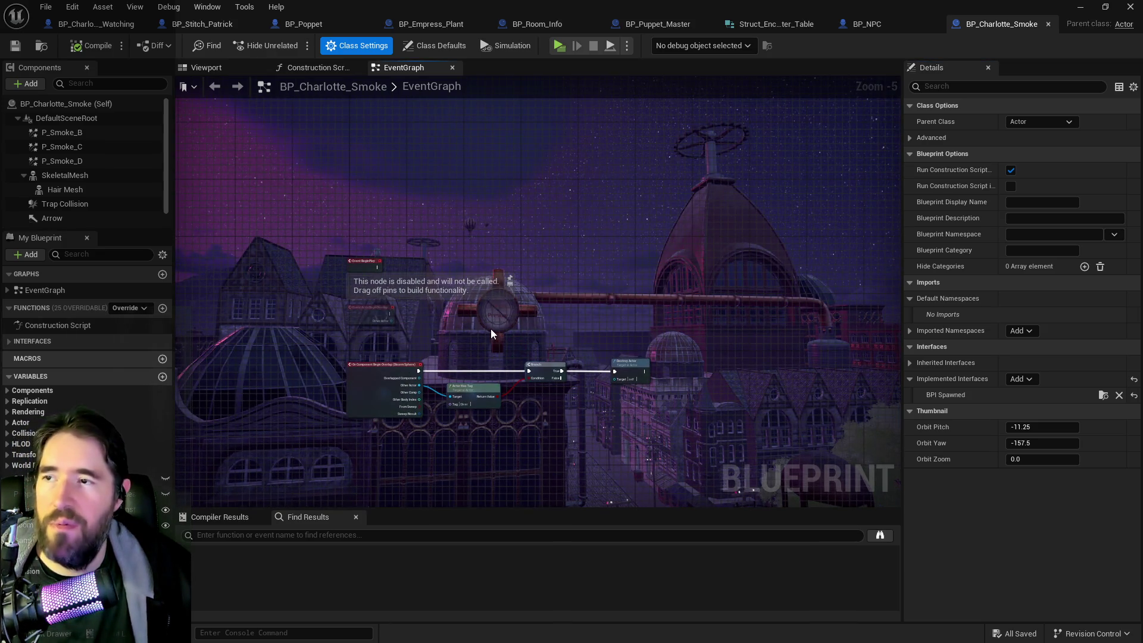
{"action": "left_click_drag", "start_coordinate": [490, 329], "coordinate": [513, 188]}
{"action": "scroll", "coordinate": [496, 264], "scroll_direction": "up", "scroll_amount": 2}
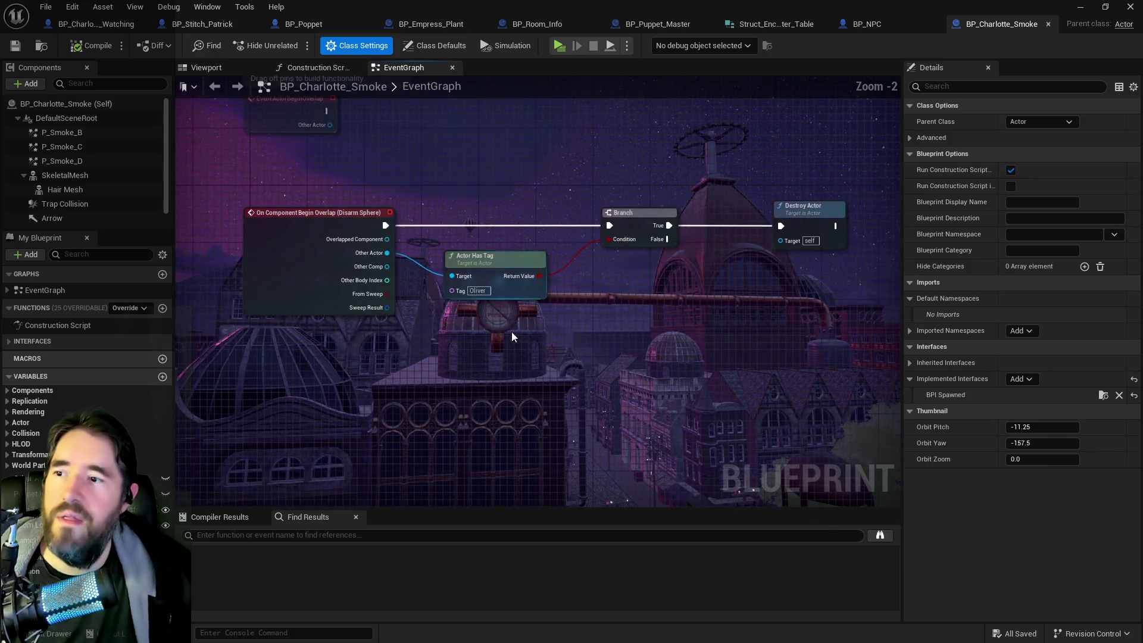
{"action": "scroll", "coordinate": [526, 355], "scroll_direction": "down", "scroll_amount": 4}
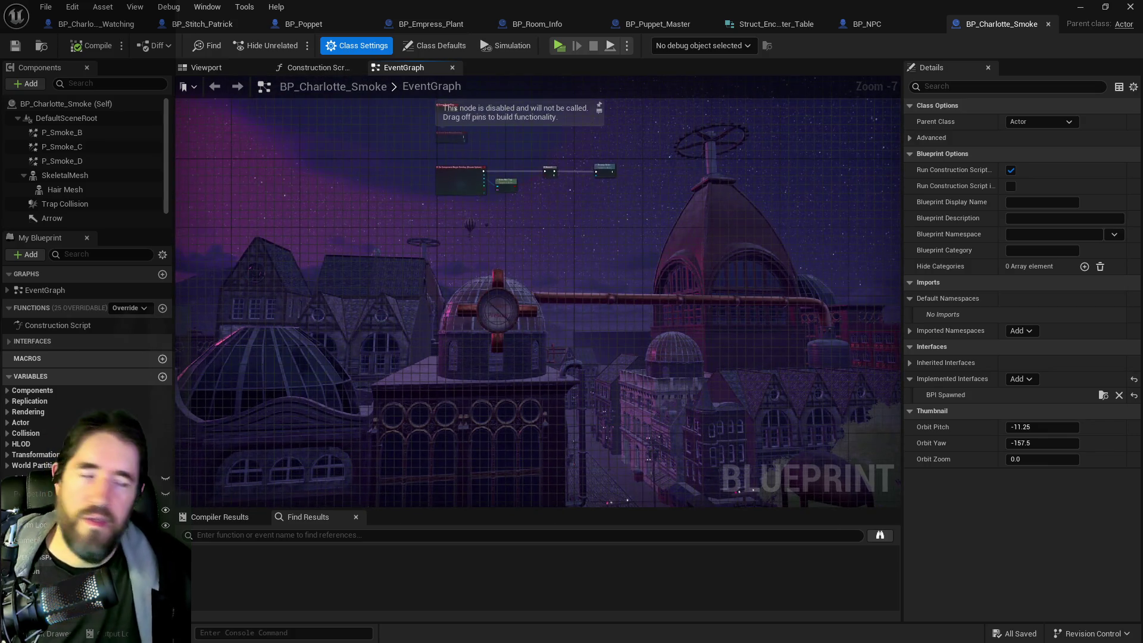
{"action": "left_click_drag", "start_coordinate": [533, 284], "coordinate": [532, 320]}
{"action": "key", "text": "ctrl+v"}
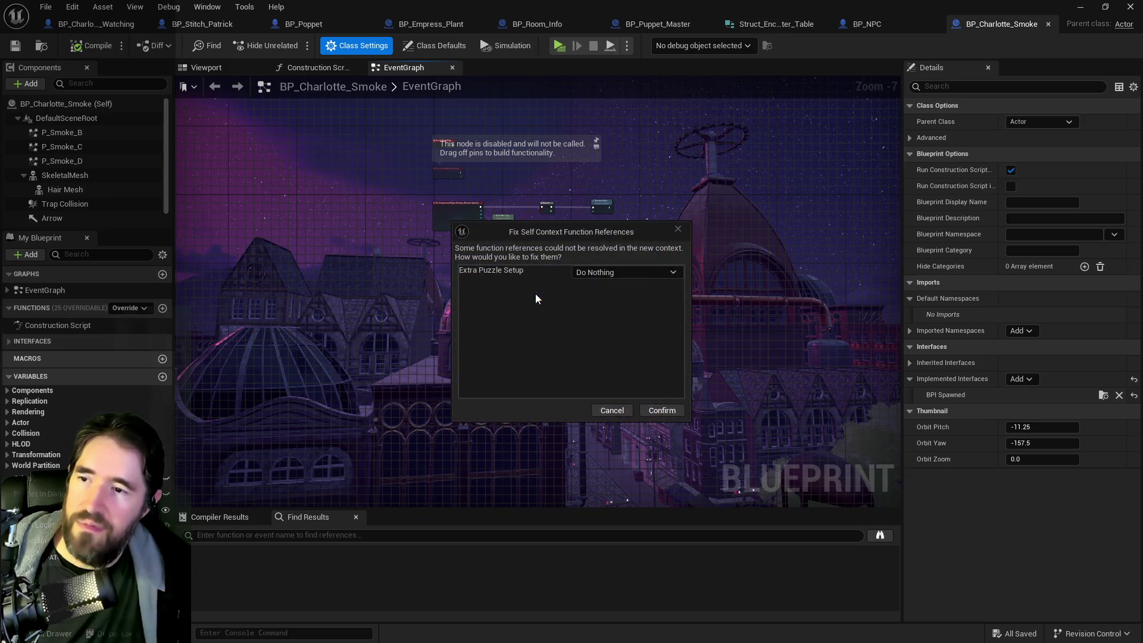
Step: Paste the Setup Puzzle nodes, choosing Do Nothing for the unresolved self-context references
{"action": "left_click", "coordinate": [650, 412]}
{"action": "key", "text": "ctrl+v"}
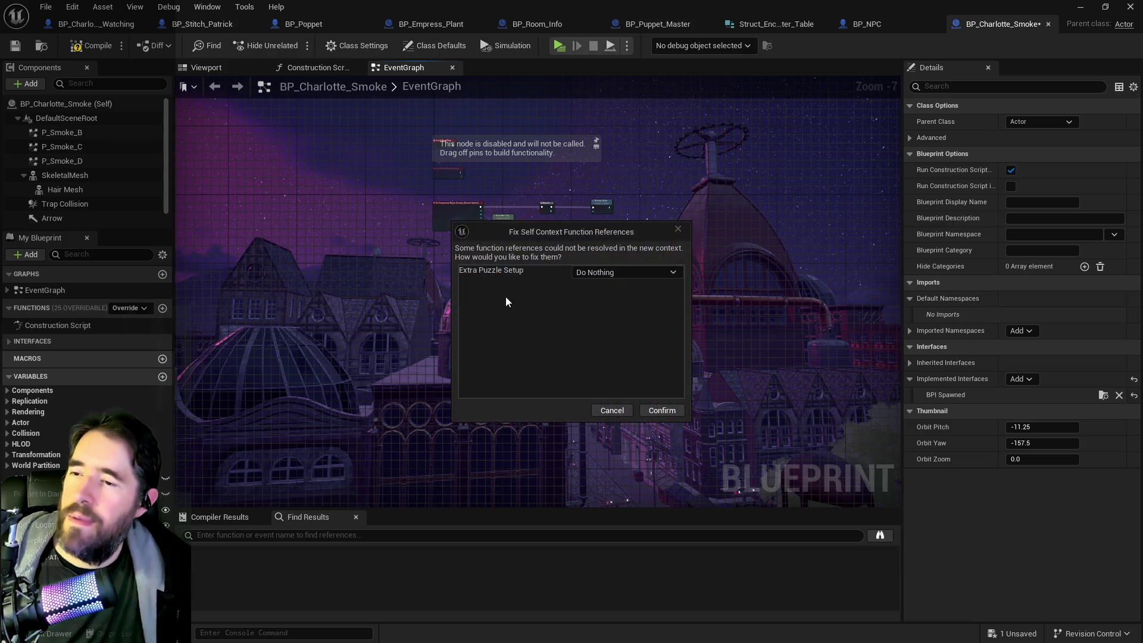
{"action": "left_click", "coordinate": [660, 411]}
{"action": "scroll", "coordinate": [619, 349], "scroll_direction": "up", "scroll_amount": 4}
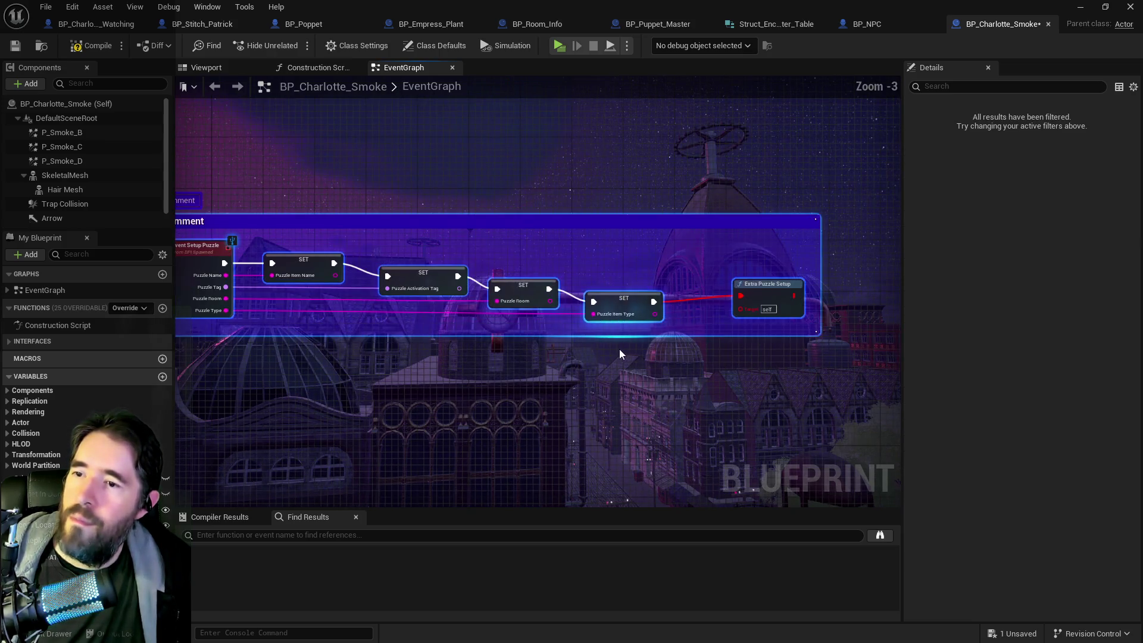
{"action": "left_click_drag", "start_coordinate": [738, 349], "coordinate": [467, 337]}
Step: Break the execution wire leading into the Extra Puzzle Setup call
{"action": "left_click", "coordinate": [594, 280]}
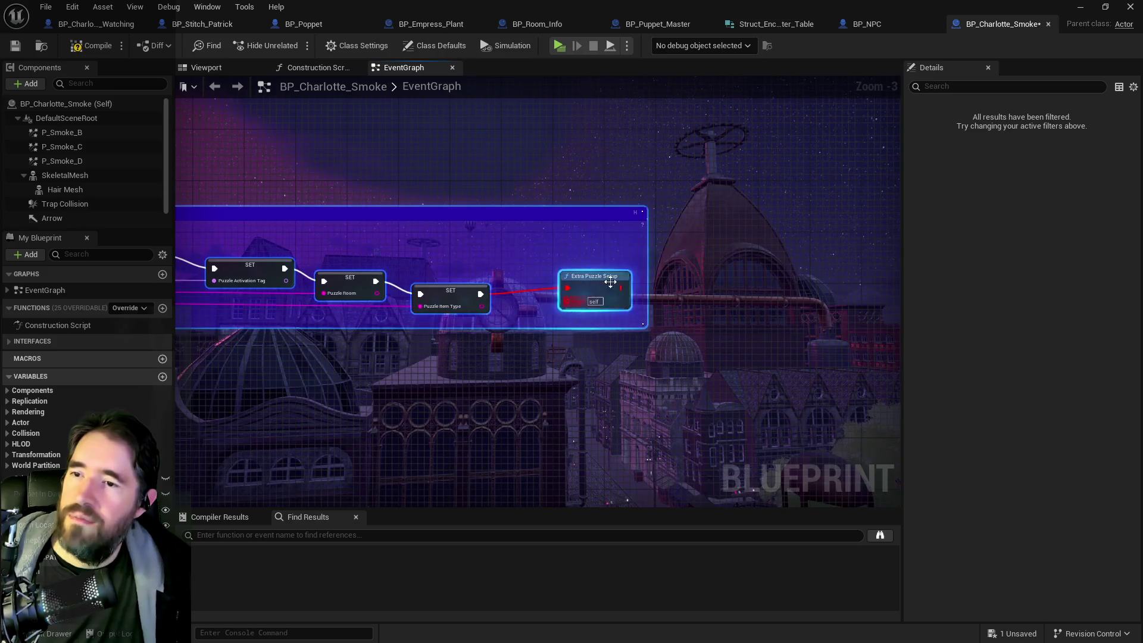
{"action": "mouse_move", "coordinate": [541, 306]}
{"action": "left_mouse_down"}
{"action": "mouse_move", "coordinate": [740, 289]}
{"action": "mouse_move", "coordinate": [791, 266]}
{"action": "left_mouse_up"}
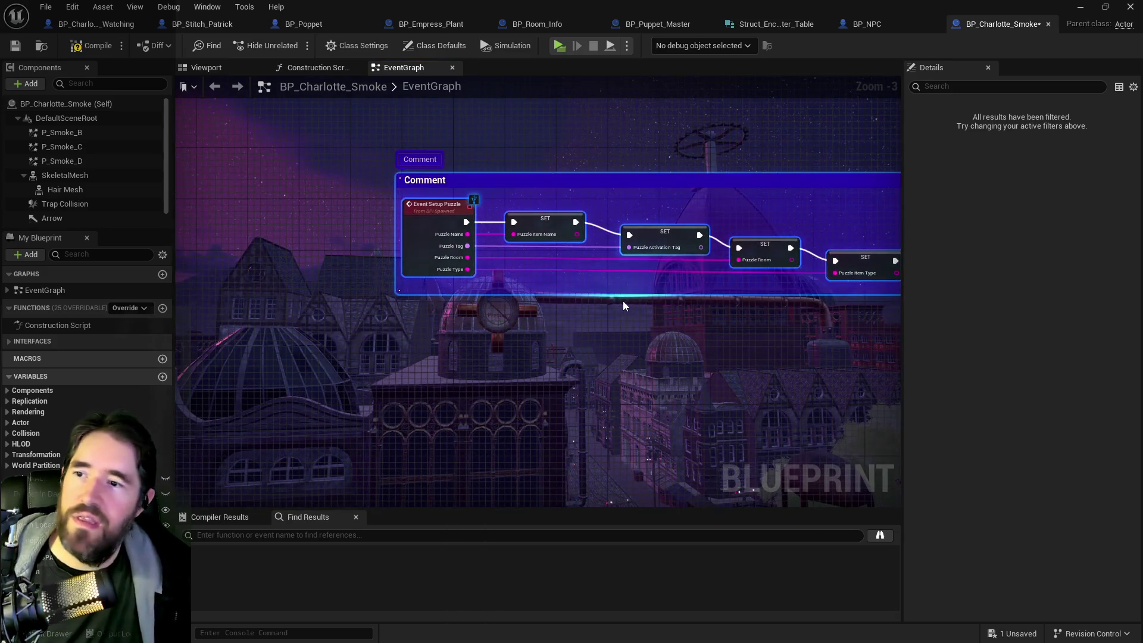
{"action": "left_click_drag", "start_coordinate": [519, 271], "coordinate": [404, 281]}
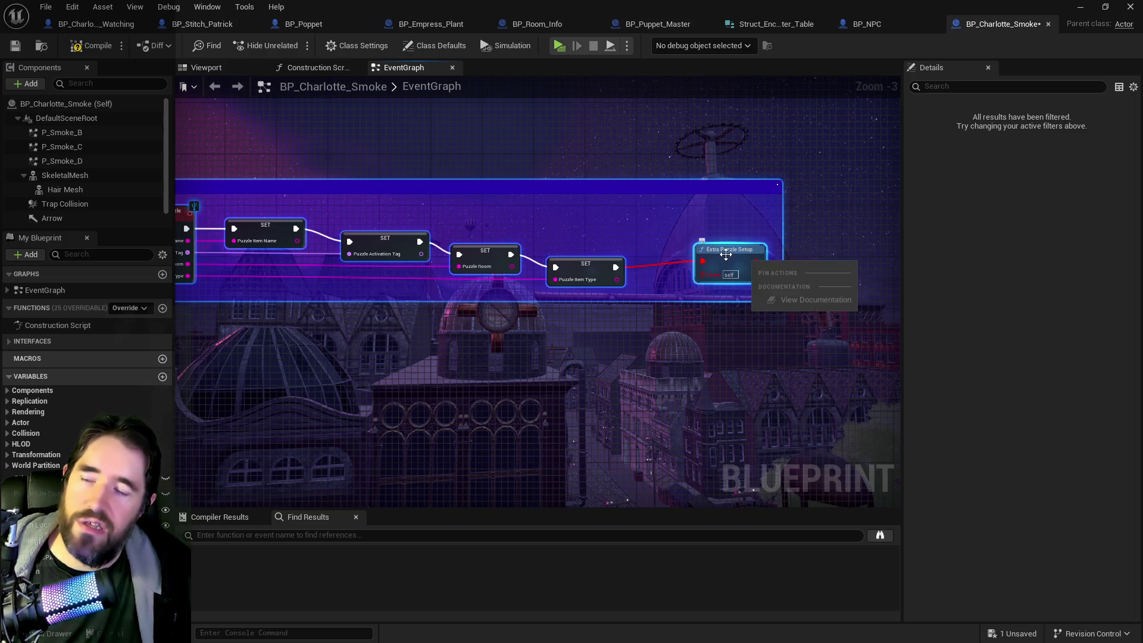
{"action": "right_click", "coordinate": [722, 255]}
{"action": "left_click", "coordinate": [771, 355]}
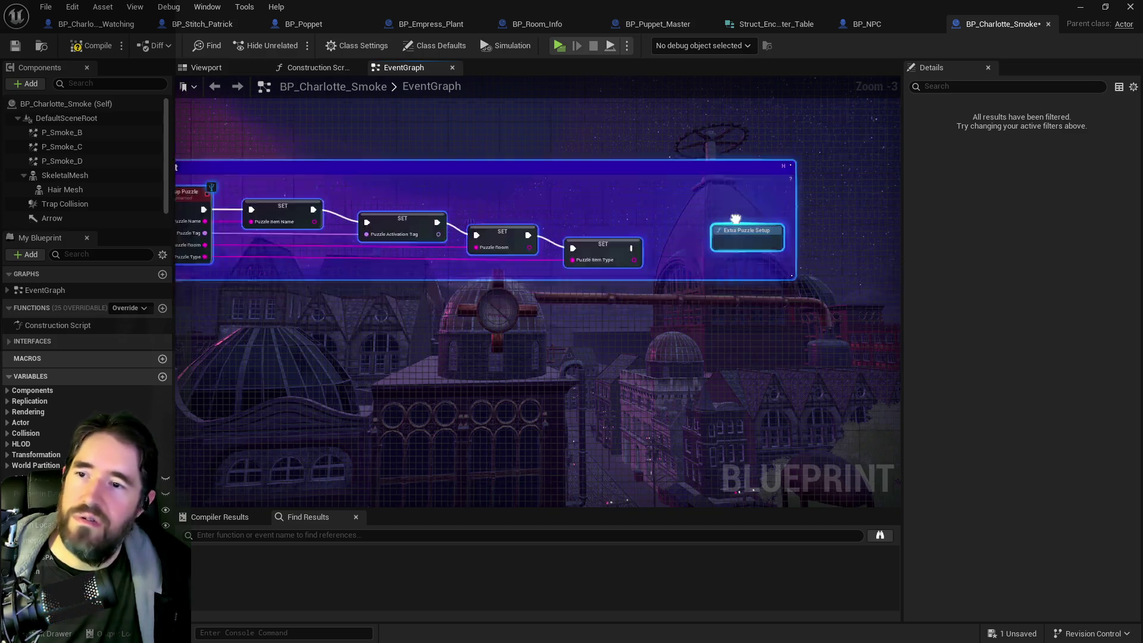
{"action": "left_click_drag", "start_coordinate": [718, 214], "coordinate": [597, 248]}
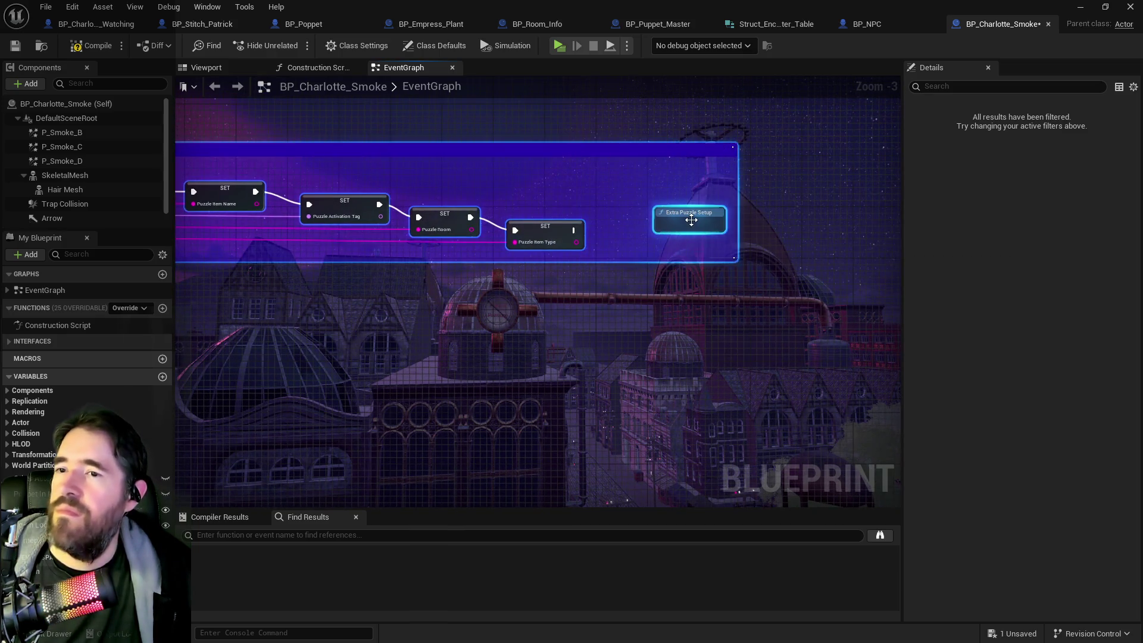
Step: Check Extra Puzzle Setup in BP_NPC, then delete that call from BP_Charlotte_Smoke
{"action": "left_click", "coordinate": [867, 24]}
{"action": "mouse_move", "coordinate": [671, 267]}
{"action": "left_mouse_down"}
{"action": "mouse_move", "coordinate": [500, 237]}
{"action": "mouse_move", "coordinate": [653, 219]}
{"action": "mouse_move", "coordinate": [369, 253]}
{"action": "left_mouse_up"}
{"action": "left_click", "coordinate": [917, 24]}
{"action": "left_click", "coordinate": [682, 227]}
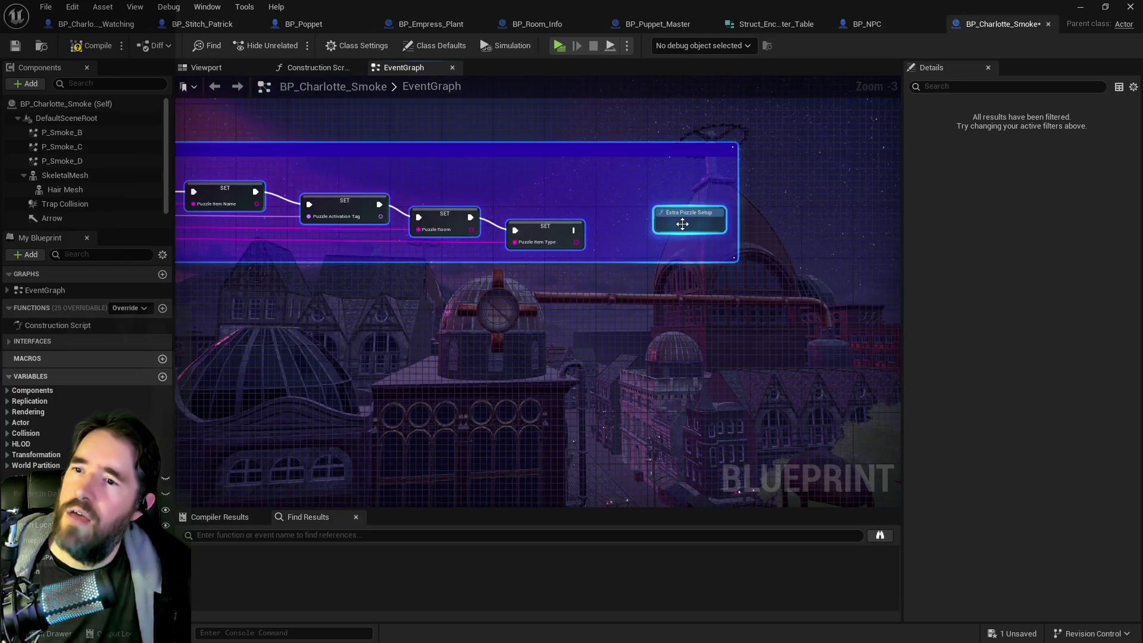
{"action": "key", "text": "Delete"}
{"action": "left_click_drag", "start_coordinate": [654, 221], "coordinate": [806, 229]}
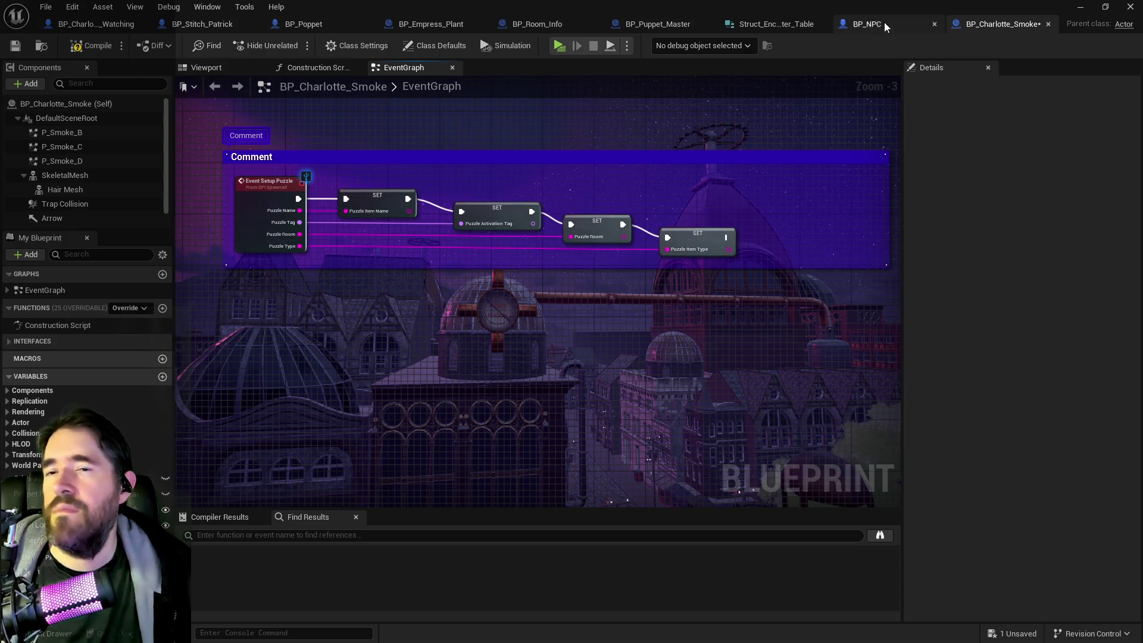
{"action": "left_click", "coordinate": [867, 24]}
{"action": "scroll", "coordinate": [688, 349], "scroll_direction": "down", "scroll_amount": 1}
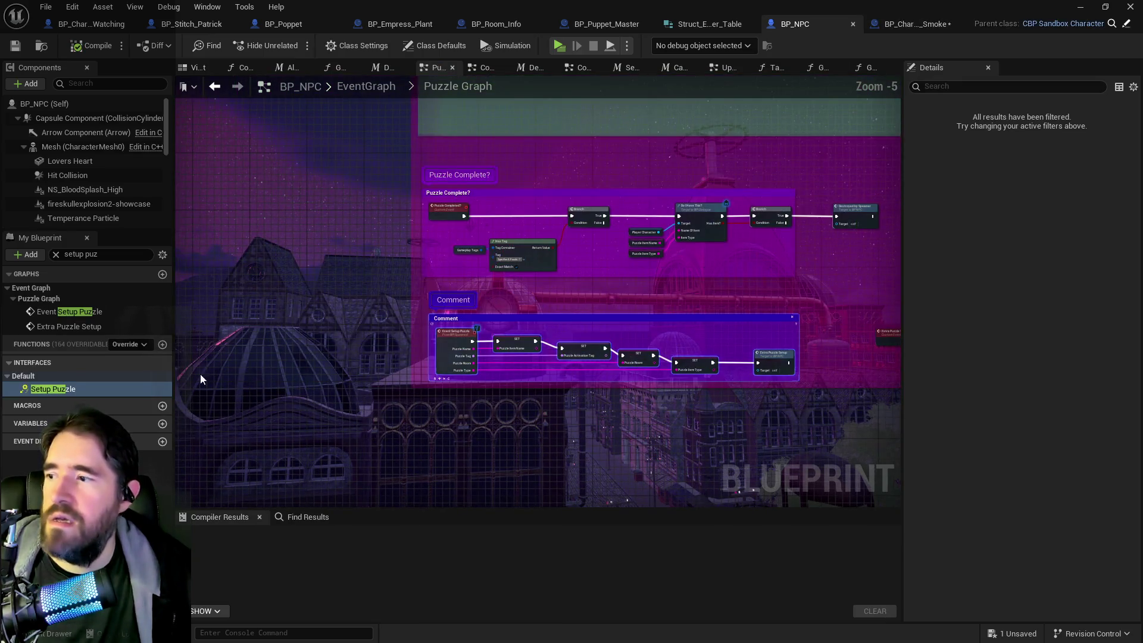
{"action": "left_click", "coordinate": [69, 329]}
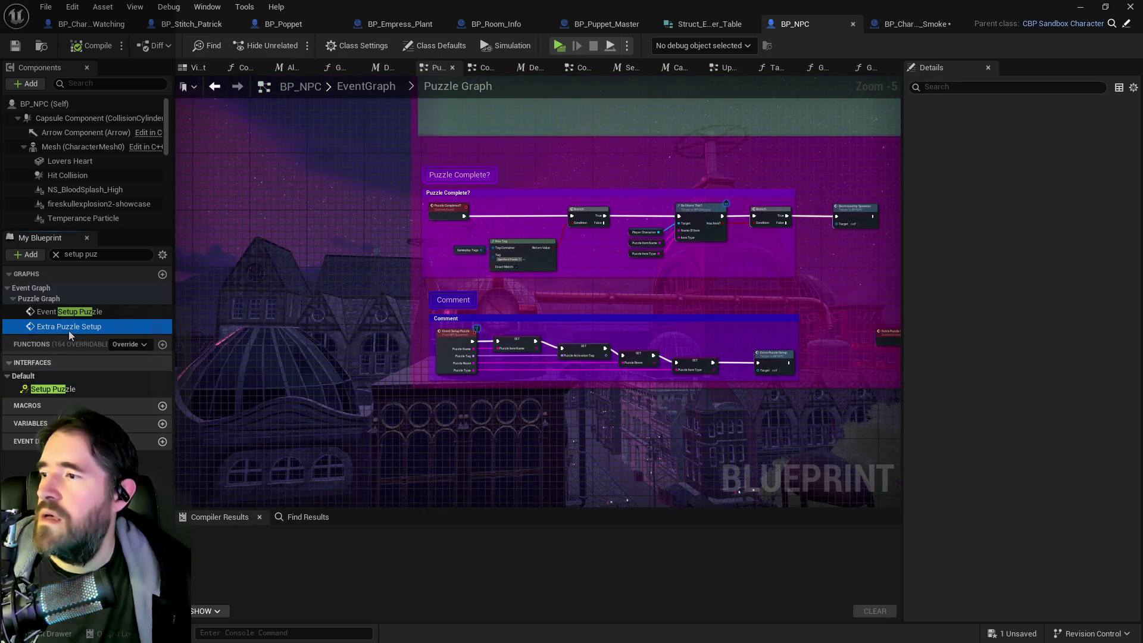
{"action": "left_click", "coordinate": [69, 313]}
{"action": "double_click", "coordinate": [69, 314]}
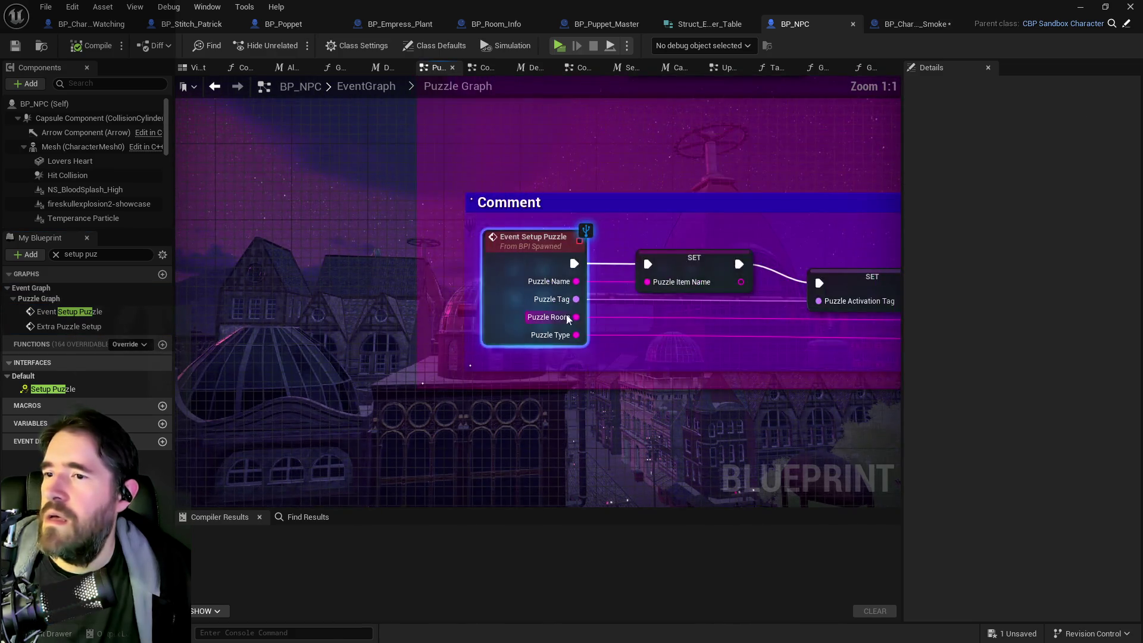
{"action": "right_click", "coordinate": [298, 347]}
{"action": "mouse_move", "coordinate": [297, 348]}
{"action": "left_mouse_down"}
{"action": "mouse_move", "coordinate": [569, 327]}
{"action": "mouse_move", "coordinate": [541, 331]}
{"action": "mouse_move", "coordinate": [804, 329]}
{"action": "left_mouse_up"}
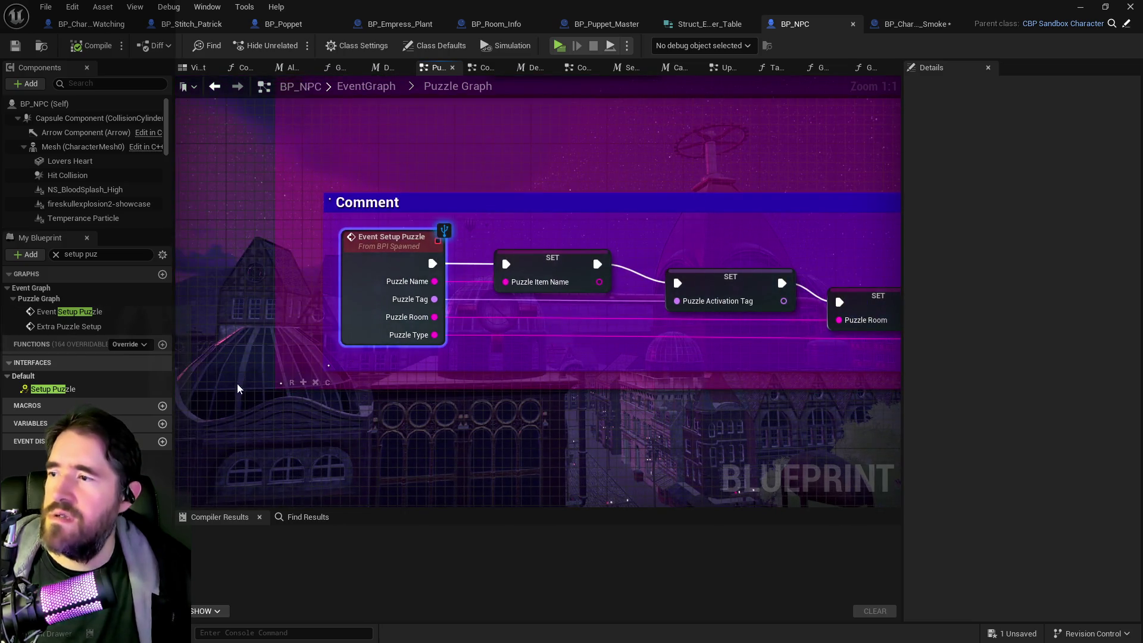
{"action": "left_click", "coordinate": [98, 326]}
{"action": "double_click", "coordinate": [98, 326]}
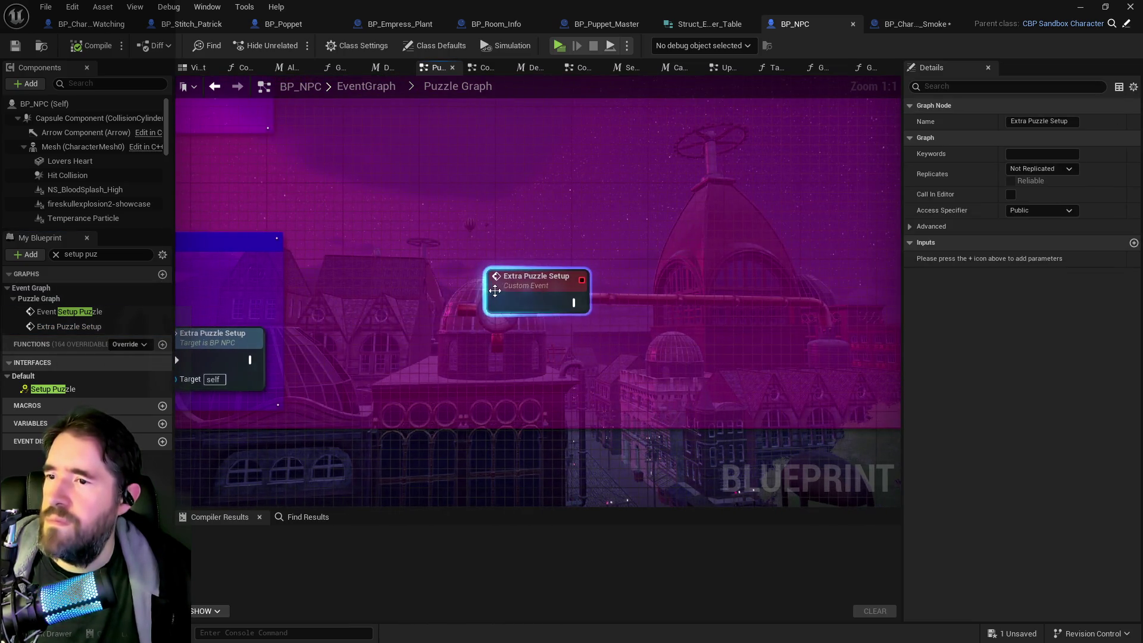
{"action": "left_click", "coordinate": [906, 27]}
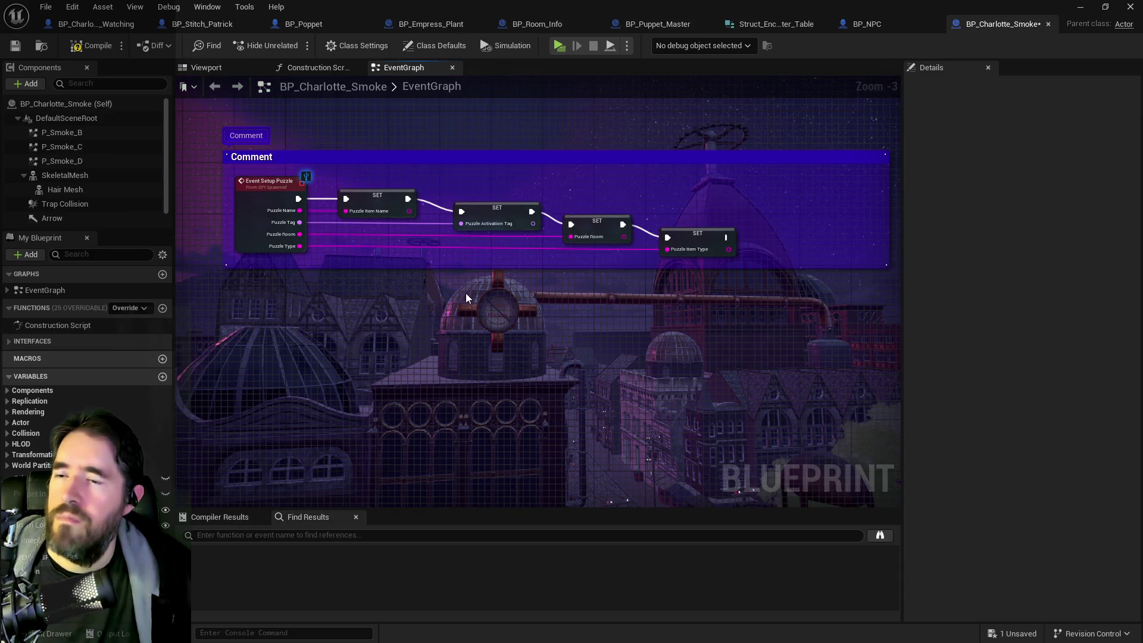
Step: Paste the Extra Puzzle Setup custom event and call it after SET Puzzle Item Type
{"action": "key", "text": "ctrl+v"}
{"action": "right_click", "coordinate": [783, 225]}
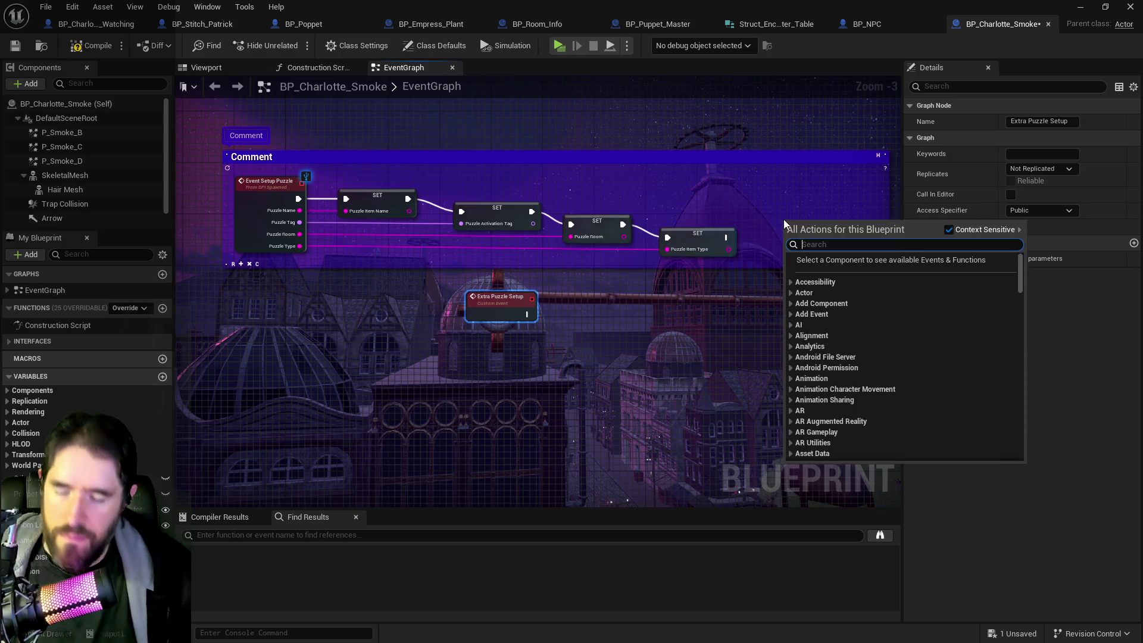
{"action": "type", "text": "cust"}
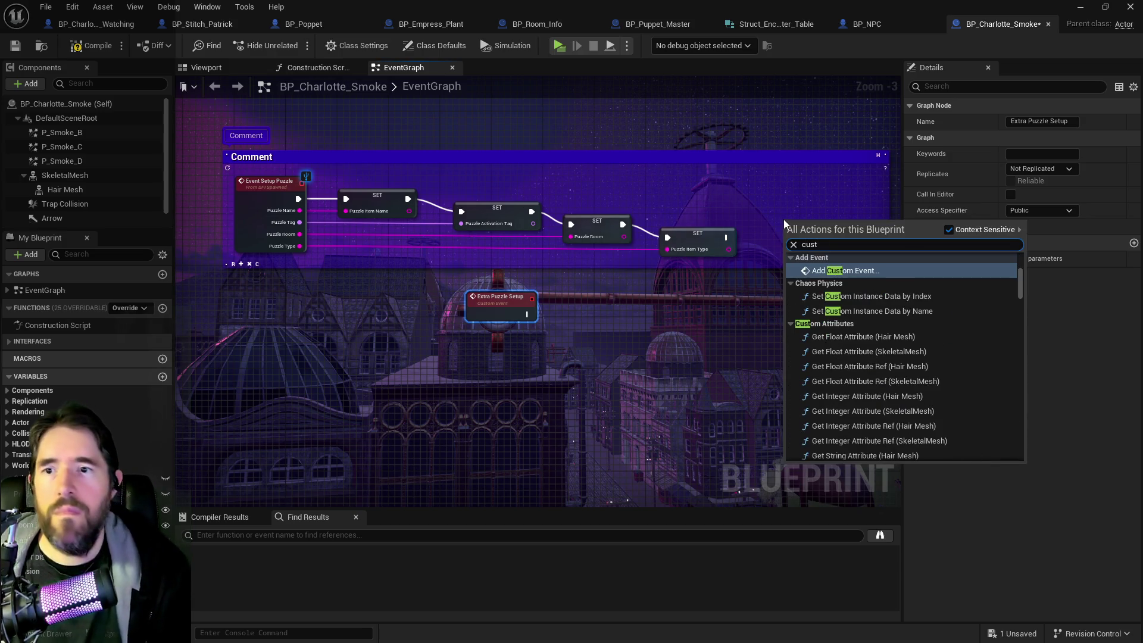
{"action": "left_click", "coordinate": [773, 213]}
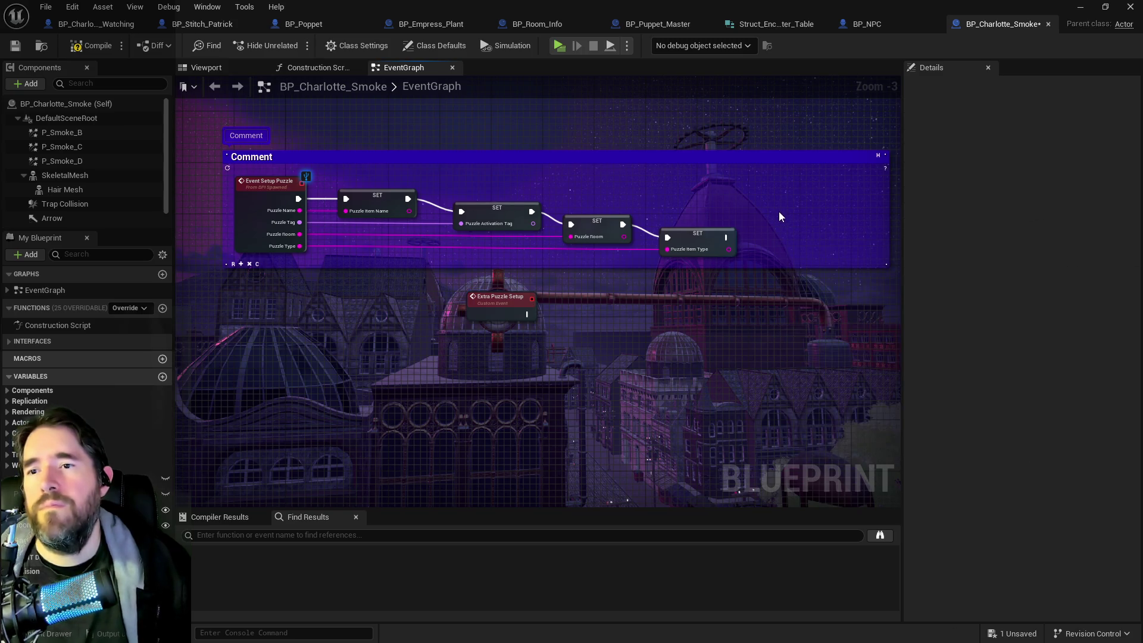
{"action": "right_click", "coordinate": [780, 216]}
{"action": "type", "text": "extrap"}
{"action": "key", "text": "BackSpace"}
{"action": "type", "text": "puz"}
{"action": "left_click", "coordinate": [825, 262]}
{"action": "left_click_drag", "start_coordinate": [824, 242], "coordinate": [824, 262]}
{"action": "left_click", "coordinate": [698, 233]}
{"action": "scroll", "coordinate": [726, 237], "scroll_direction": "up", "scroll_amount": 2}
{"action": "mouse_move", "coordinate": [726, 238]}
{"action": "left_mouse_down"}
{"action": "mouse_move", "coordinate": [804, 262]}
{"action": "mouse_move", "coordinate": [834, 223]}
{"action": "left_mouse_up"}
Step: Create the Puzzle Item Type, Puzzle Room, Puzzle Activation Tag and Puzzle Item Name variables
{"action": "right_click", "coordinate": [692, 241]}
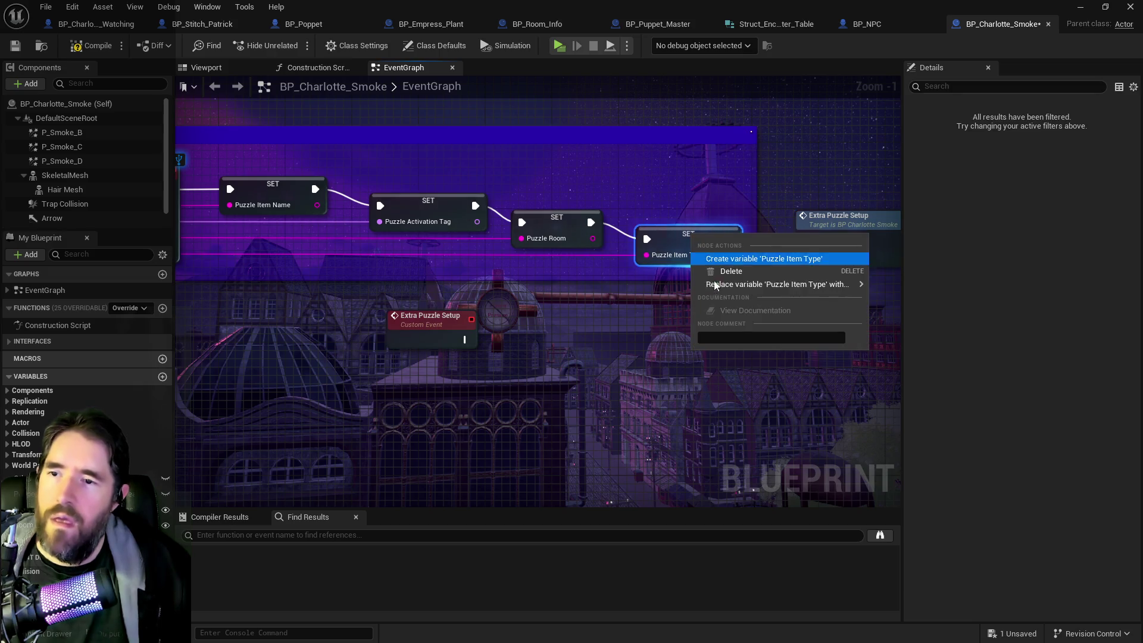
{"action": "left_click", "coordinate": [729, 258]}
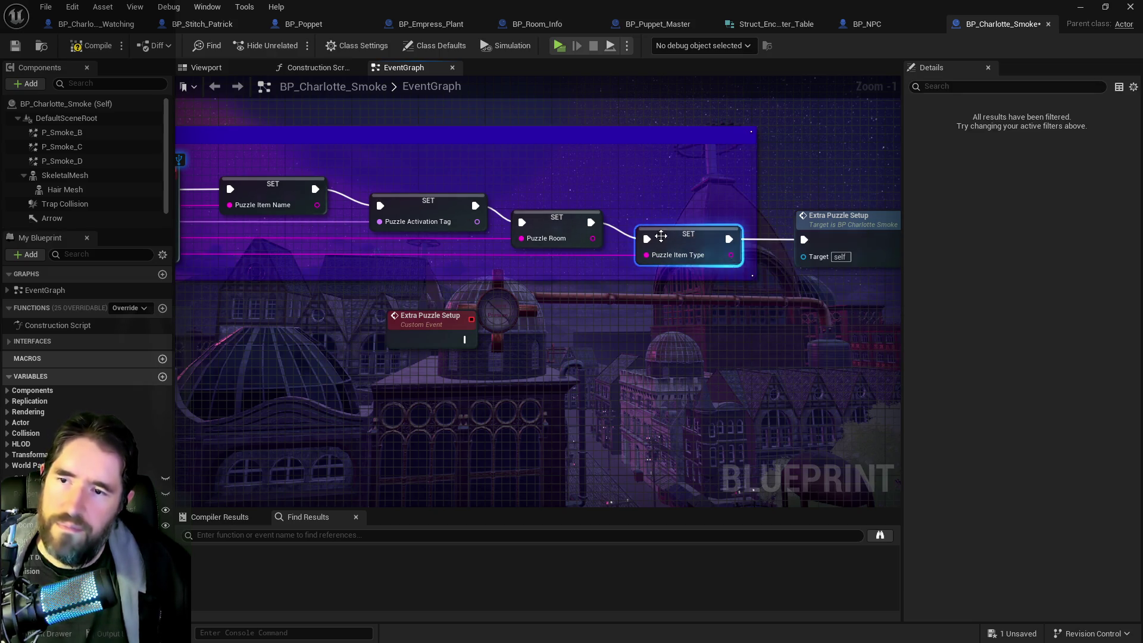
{"action": "right_click", "coordinate": [538, 221]}
{"action": "left_click", "coordinate": [565, 244]}
{"action": "right_click", "coordinate": [453, 205]}
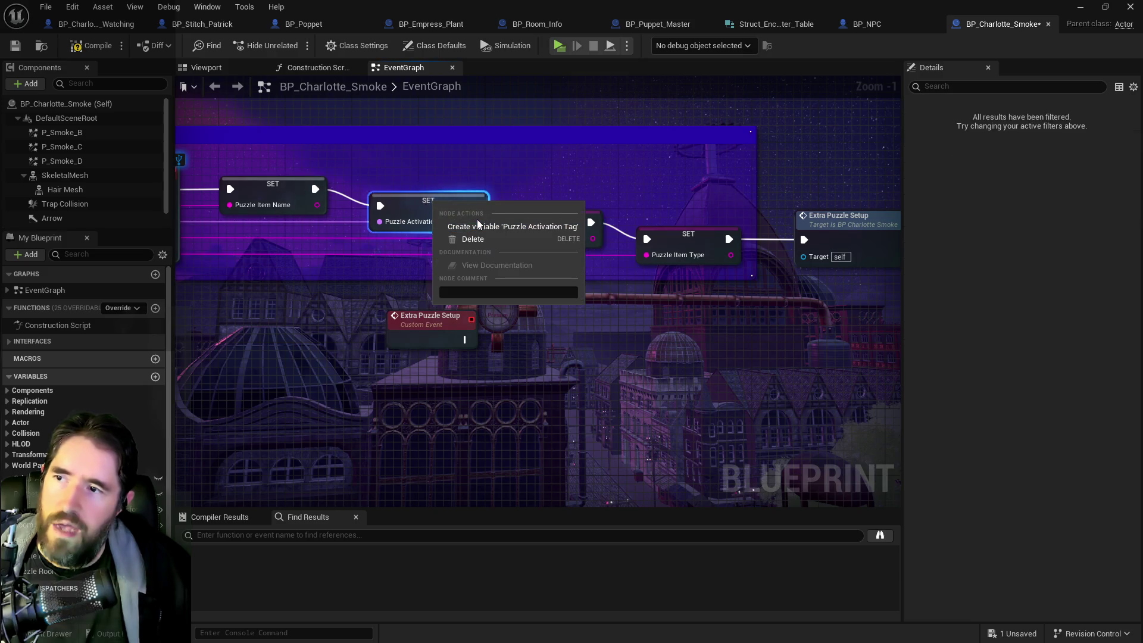
{"action": "left_click", "coordinate": [481, 225]}
{"action": "right_click", "coordinate": [280, 205]}
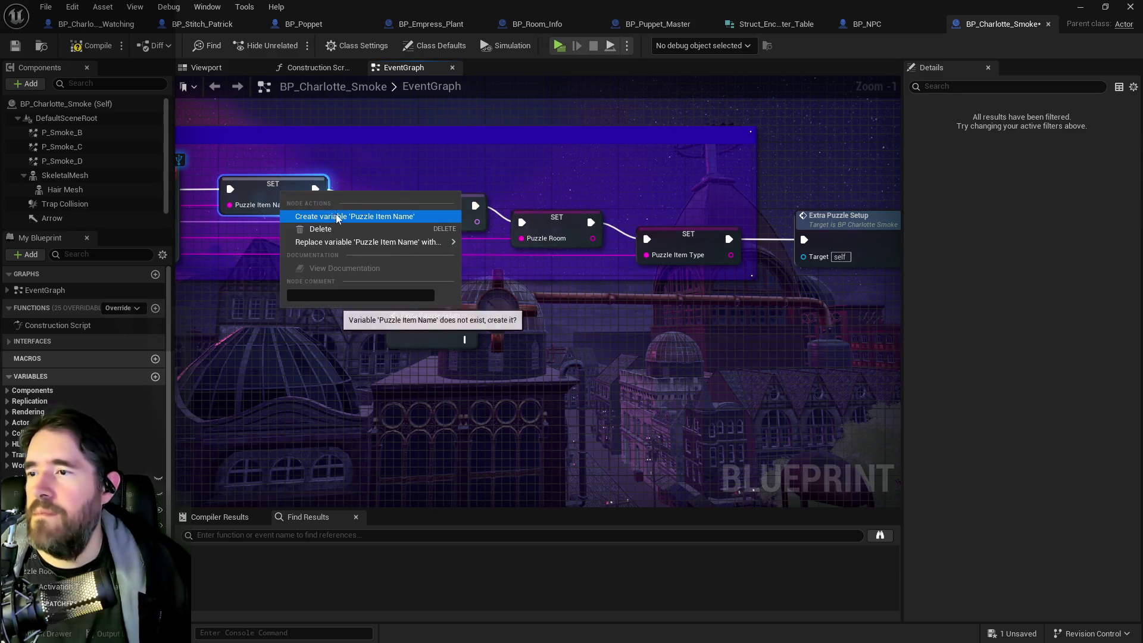
{"action": "left_click", "coordinate": [336, 214]}
Step: Extend the comment to enclose Extra Puzzle Setup and save all blueprints
{"action": "scroll", "coordinate": [380, 297], "scroll_direction": "down", "scroll_amount": 5}
{"action": "left_click_drag", "start_coordinate": [276, 233], "coordinate": [537, 331]}
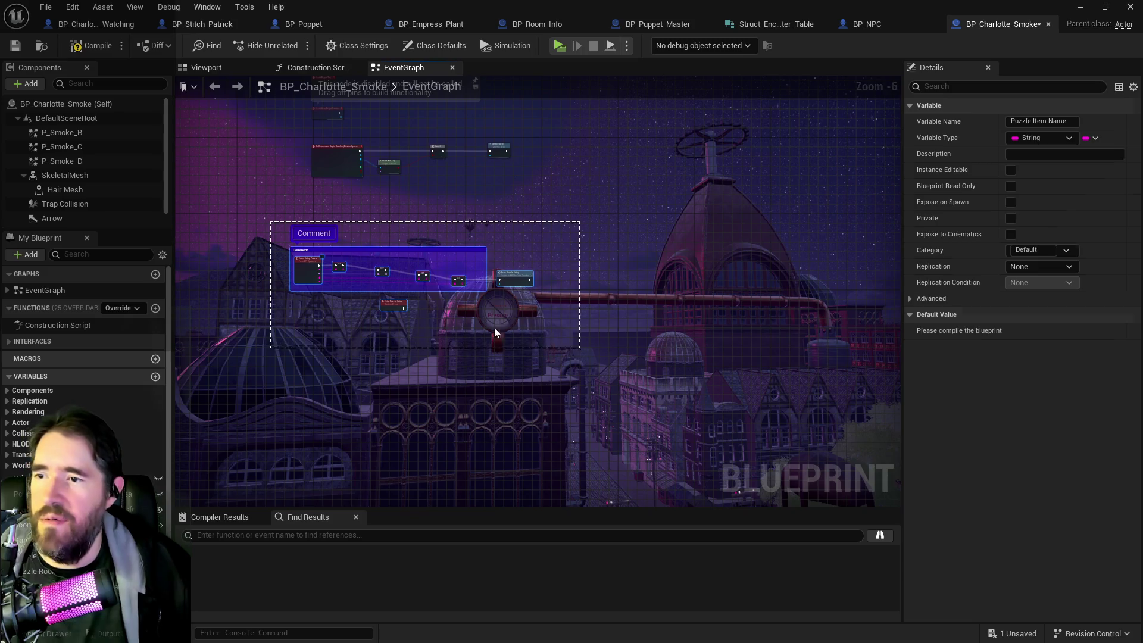
{"action": "scroll", "coordinate": [335, 324], "scroll_direction": "up", "scroll_amount": 4}
{"action": "scroll", "coordinate": [334, 330], "scroll_direction": "up", "scroll_amount": 1}
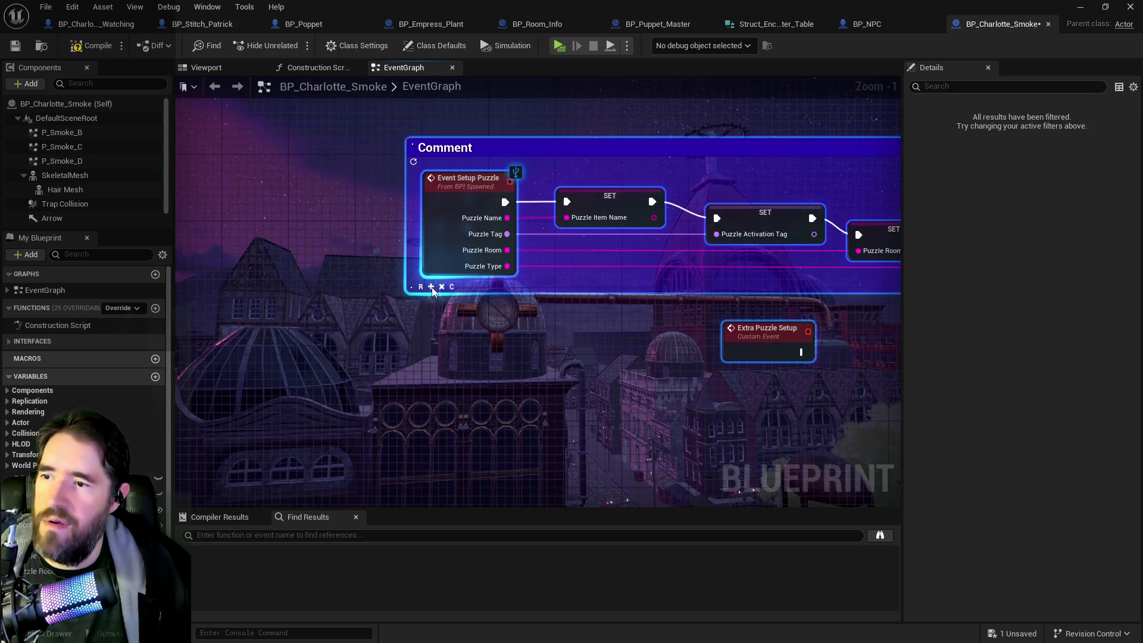
{"action": "left_click_drag", "start_coordinate": [602, 291], "coordinate": [605, 378]}
{"action": "scroll", "coordinate": [419, 370], "scroll_direction": "down", "scroll_amount": 7}
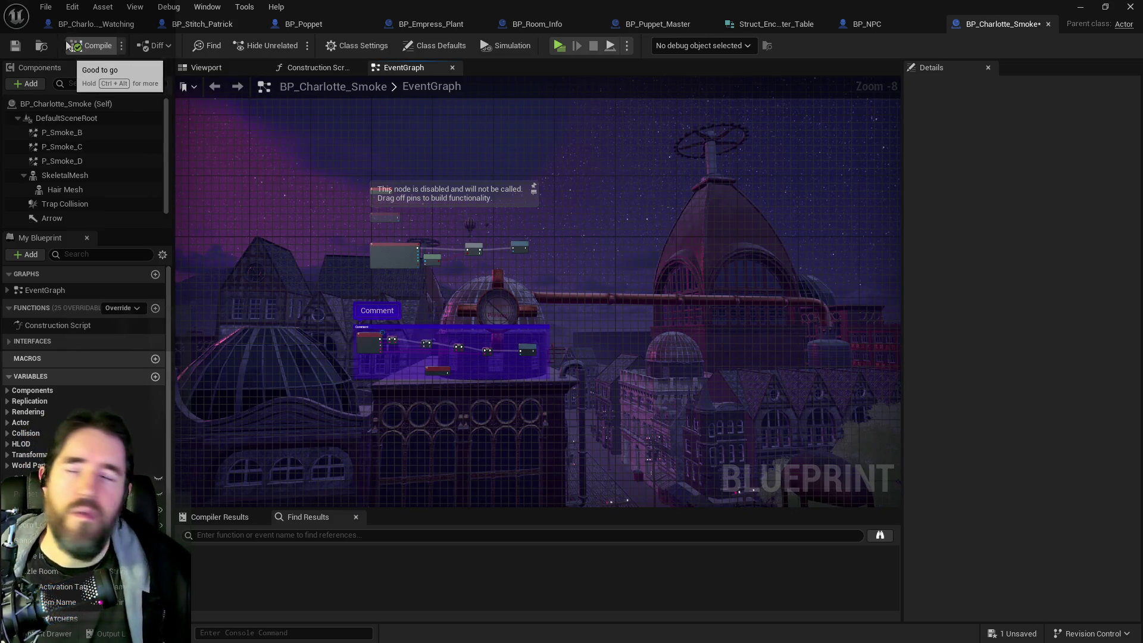
{"action": "left_click", "coordinate": [18, 45]}
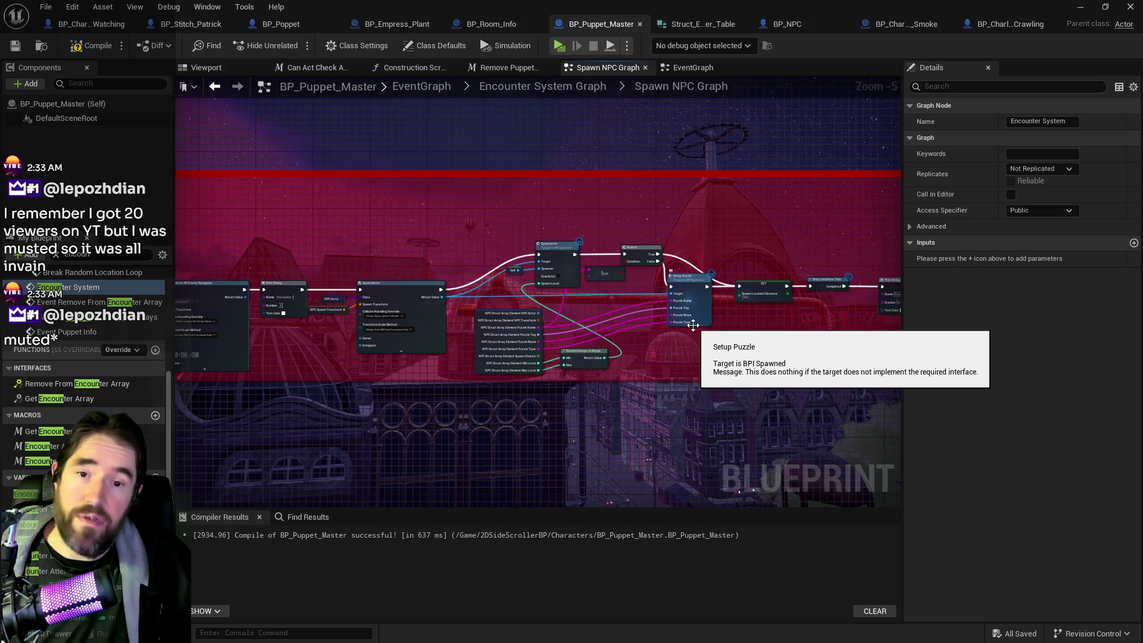
Step: Pan the Spawn NPC Graph to bring the Setup Puzzle call into view
{"action": "left_click_drag", "start_coordinate": [652, 365], "coordinate": [590, 356]}
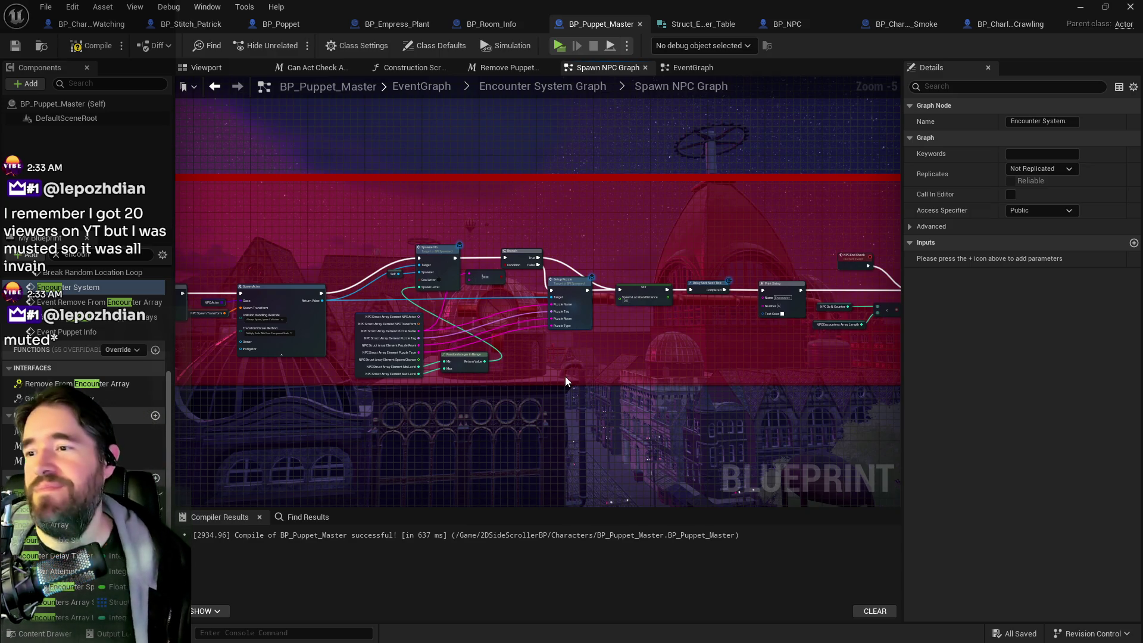
{"action": "scroll", "coordinate": [566, 376], "scroll_direction": "up", "scroll_amount": 2}
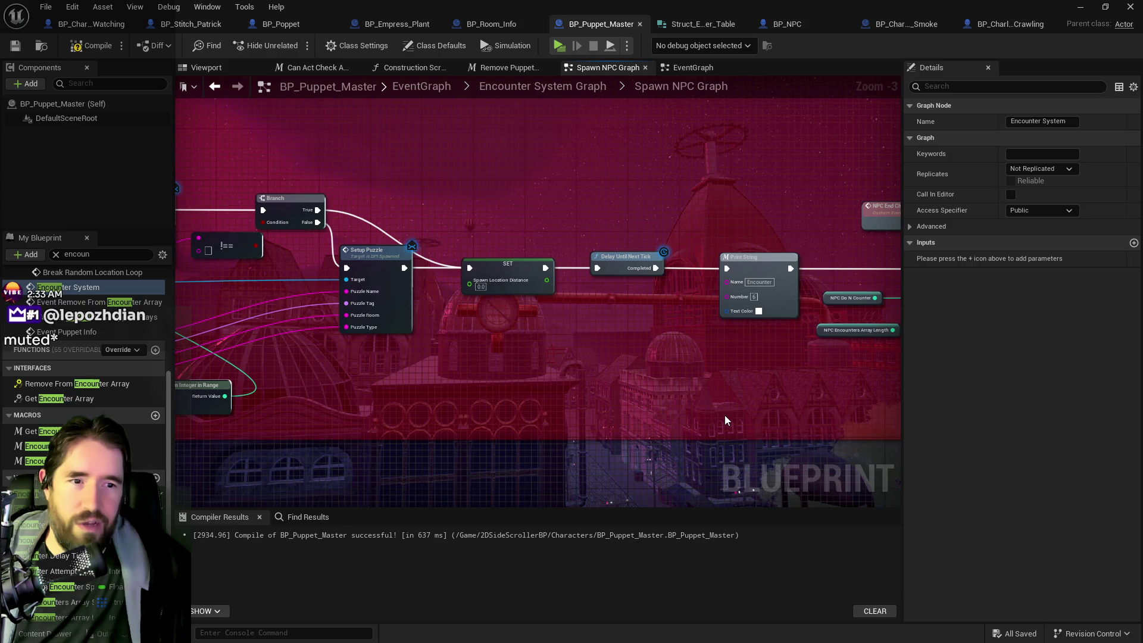
{"action": "scroll", "coordinate": [723, 405], "scroll_direction": "down", "scroll_amount": 2}
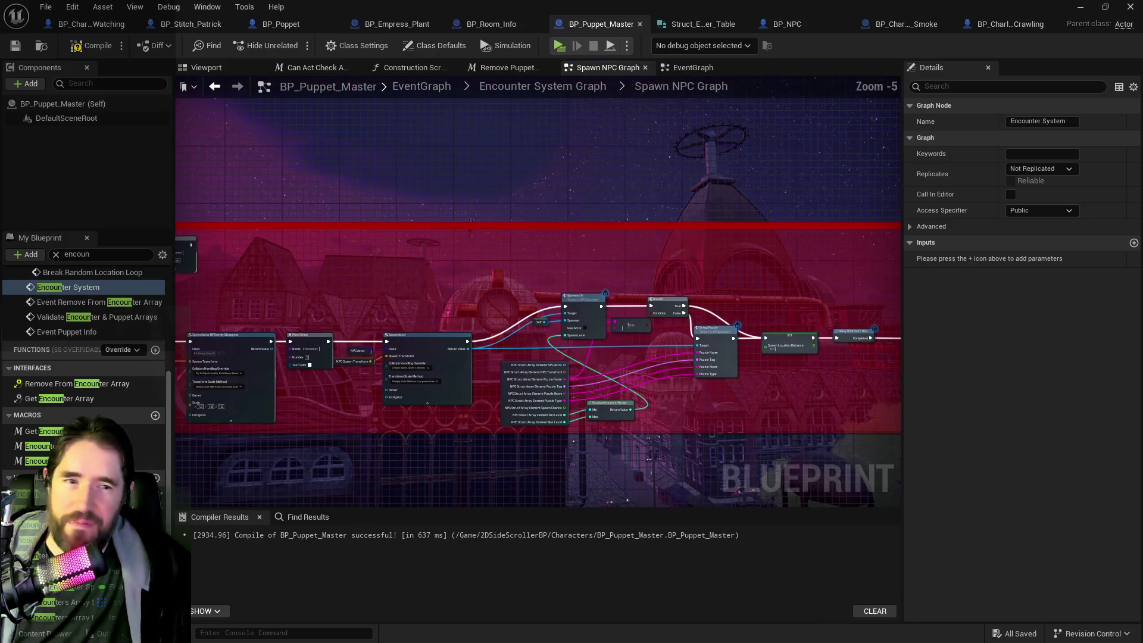
{"action": "mouse_move", "coordinate": [551, 417]}
{"action": "left_mouse_down"}
{"action": "mouse_move", "coordinate": [591, 403]}
{"action": "mouse_move", "coordinate": [462, 390]}
{"action": "mouse_move", "coordinate": [312, 416]}
{"action": "mouse_move", "coordinate": [537, 394]}
{"action": "left_mouse_up"}
{"action": "mouse_move", "coordinate": [702, 438]}
{"action": "left_mouse_down"}
{"action": "mouse_move", "coordinate": [474, 416]}
{"action": "mouse_move", "coordinate": [753, 407]}
{"action": "left_mouse_up"}
{"action": "scroll", "coordinate": [479, 413], "scroll_direction": "up", "scroll_amount": 1}
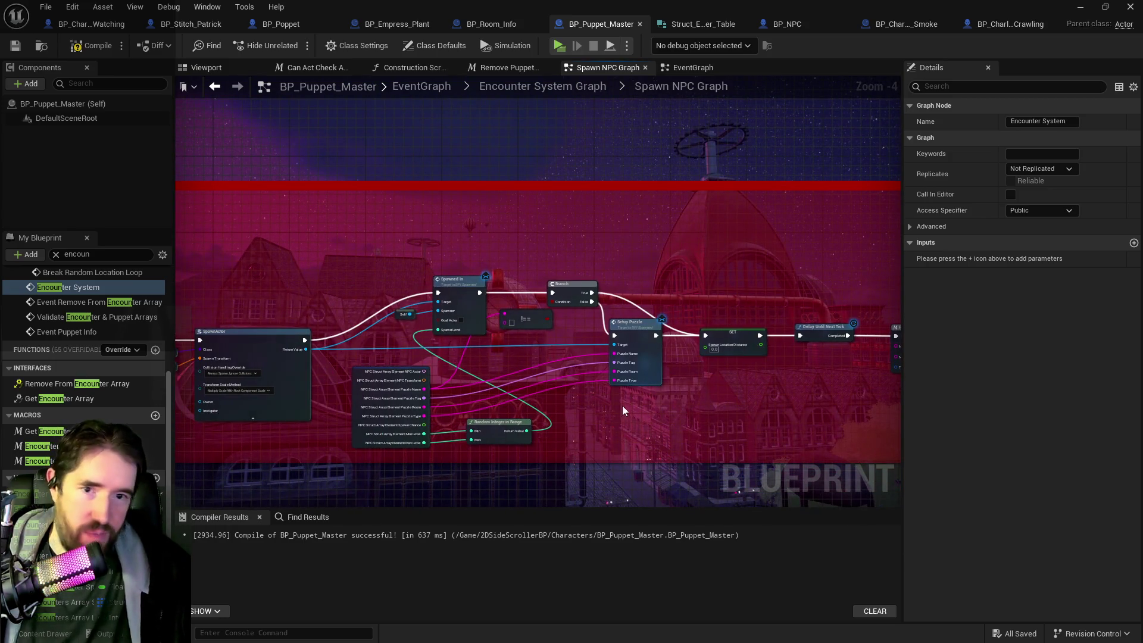
{"action": "mouse_move", "coordinate": [540, 402]}
{"action": "left_mouse_down"}
{"action": "mouse_move", "coordinate": [634, 359]}
{"action": "mouse_move", "coordinate": [406, 246]}
{"action": "left_mouse_up"}
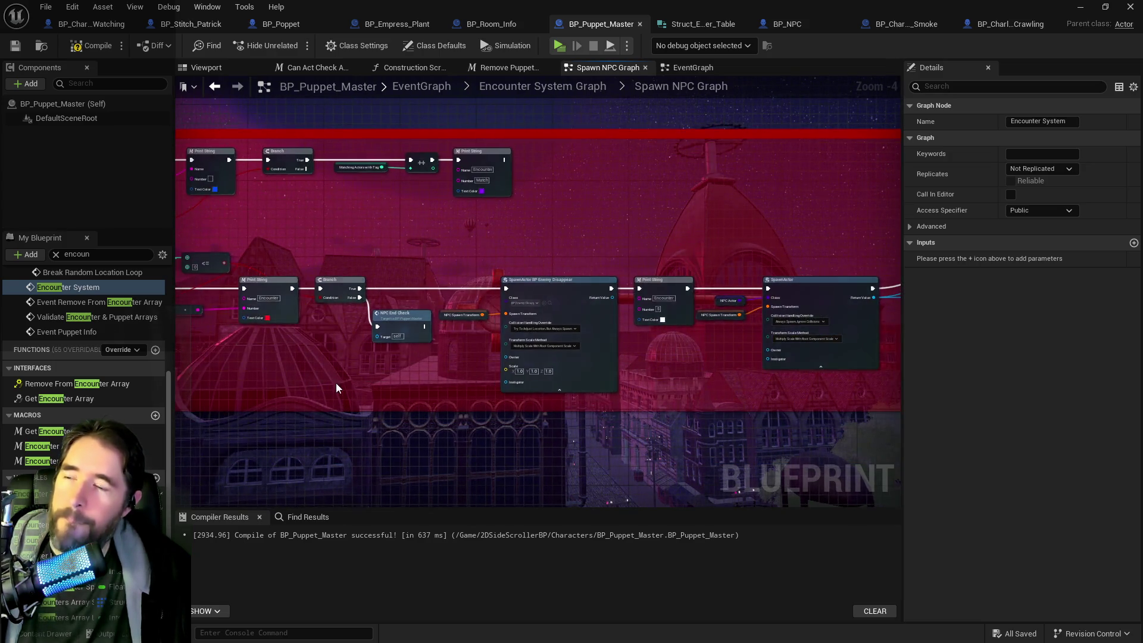
{"action": "mouse_move", "coordinate": [600, 374]}
{"action": "left_mouse_down"}
{"action": "mouse_move", "coordinate": [643, 386]}
{"action": "mouse_move", "coordinate": [260, 390]}
{"action": "left_mouse_up"}
Step: Expand the Encounter Table defaults: Lower Decks NPCs and Hidden Grotto's NPC Index [0]
{"action": "left_click", "coordinate": [36, 493]}
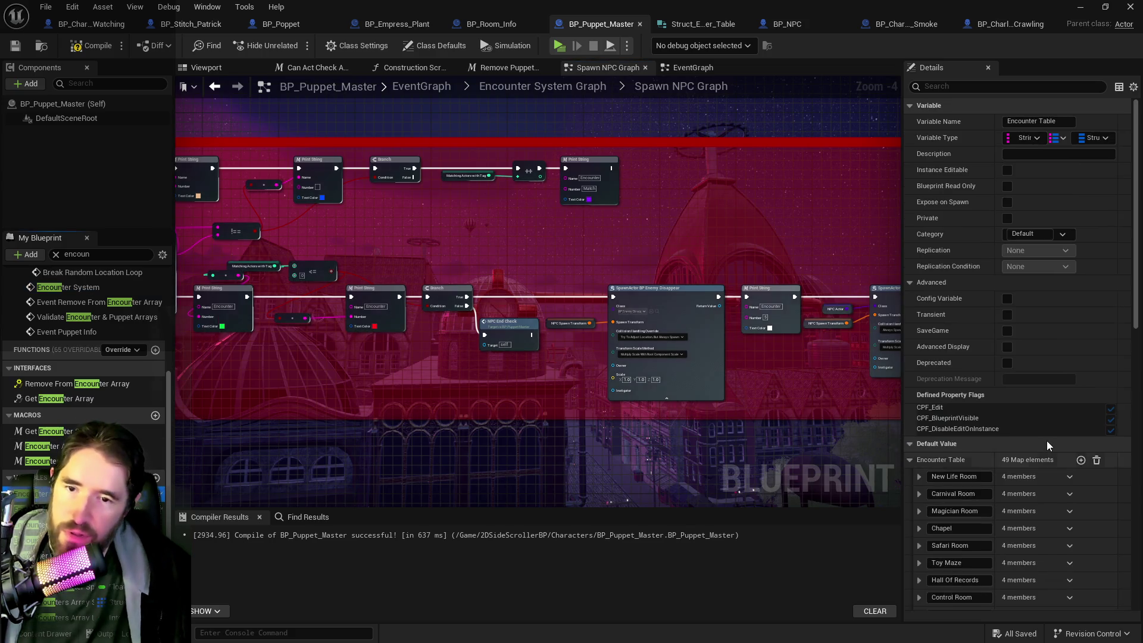
{"action": "scroll", "coordinate": [1019, 462], "scroll_direction": "down", "scroll_amount": 8}
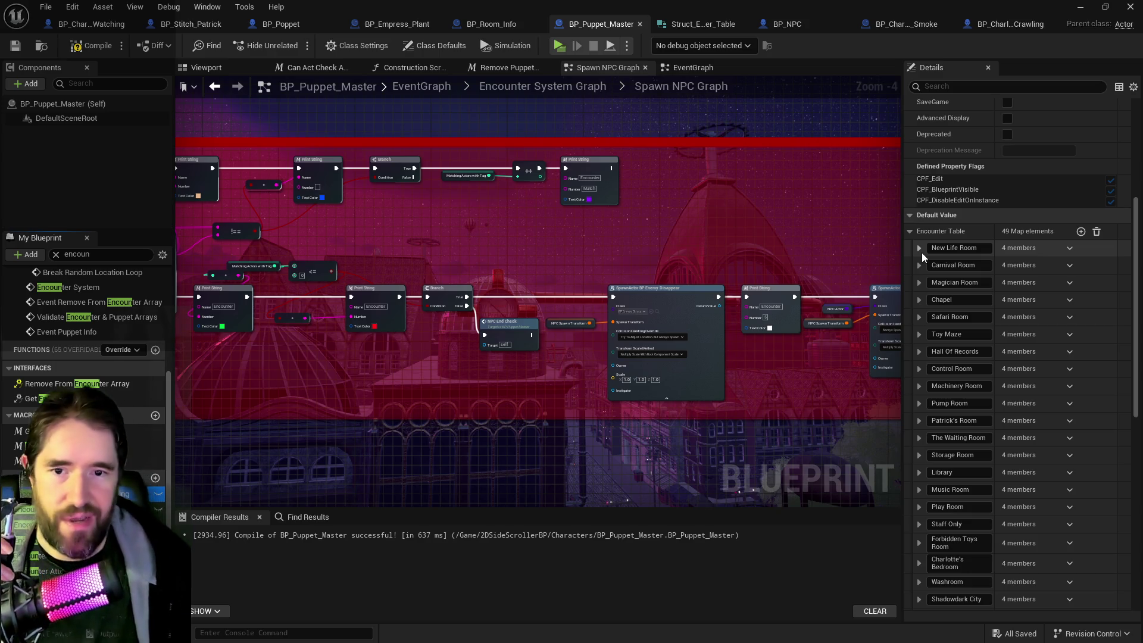
{"action": "scroll", "coordinate": [920, 416], "scroll_direction": "down", "scroll_amount": 5}
{"action": "scroll", "coordinate": [919, 516], "scroll_direction": "down", "scroll_amount": 9}
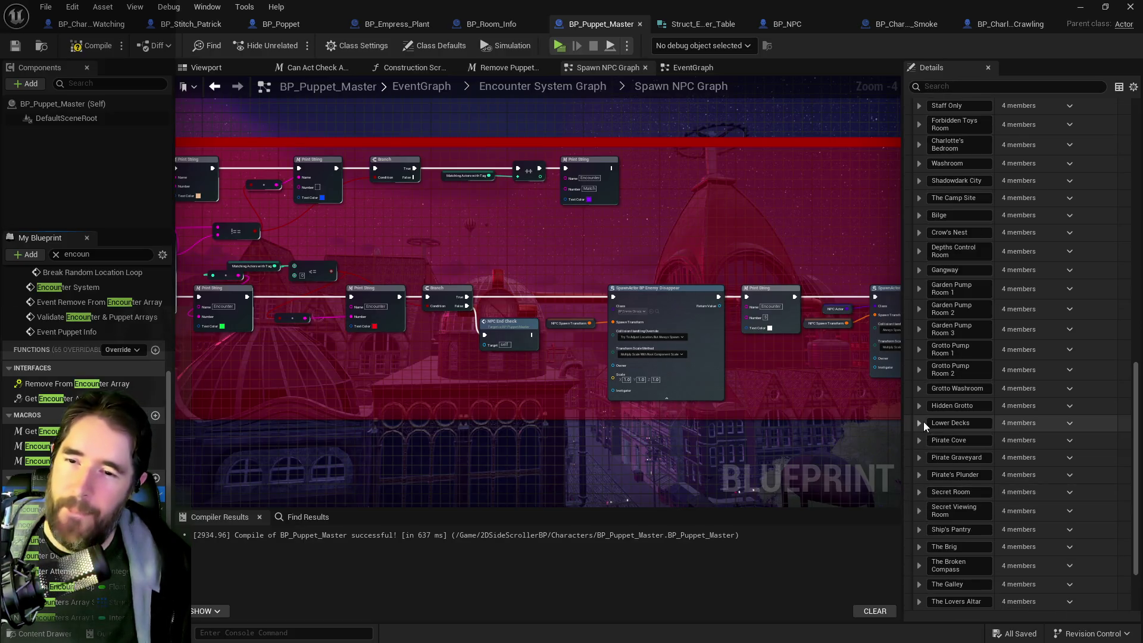
{"action": "left_click", "coordinate": [922, 423]}
{"action": "left_click", "coordinate": [929, 455]}
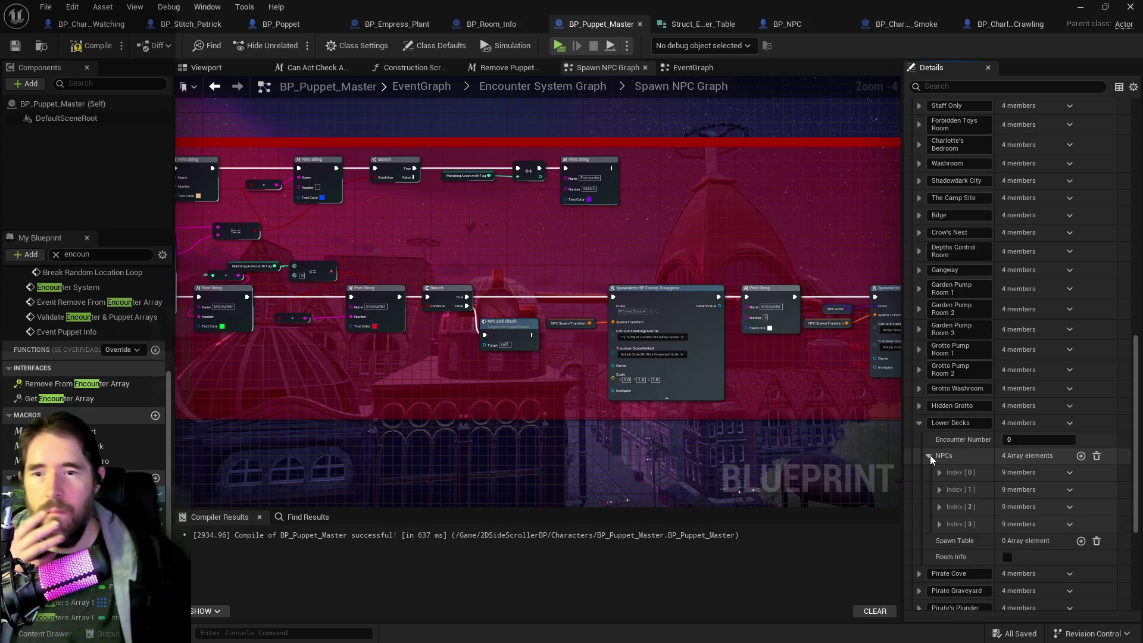
{"action": "left_click", "coordinate": [920, 404]}
{"action": "left_click", "coordinate": [929, 438]}
{"action": "left_click", "coordinate": [939, 455]}
{"action": "scroll", "coordinate": [958, 470], "scroll_direction": "down", "scroll_amount": 1}
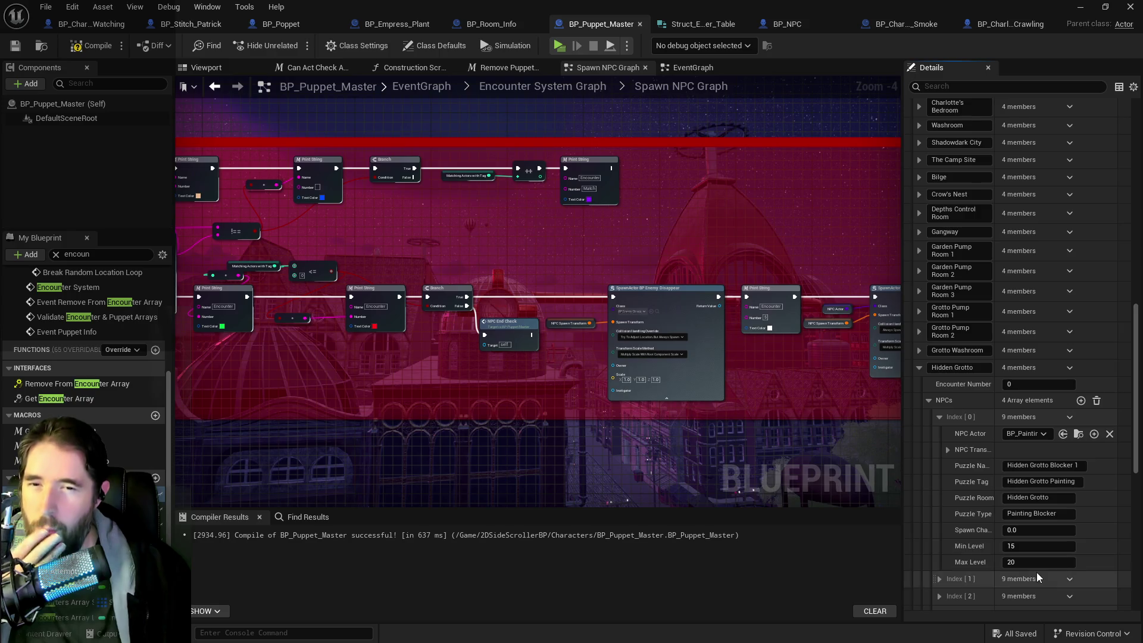
{"action": "scroll", "coordinate": [1037, 573], "scroll_direction": "down", "scroll_amount": 1}
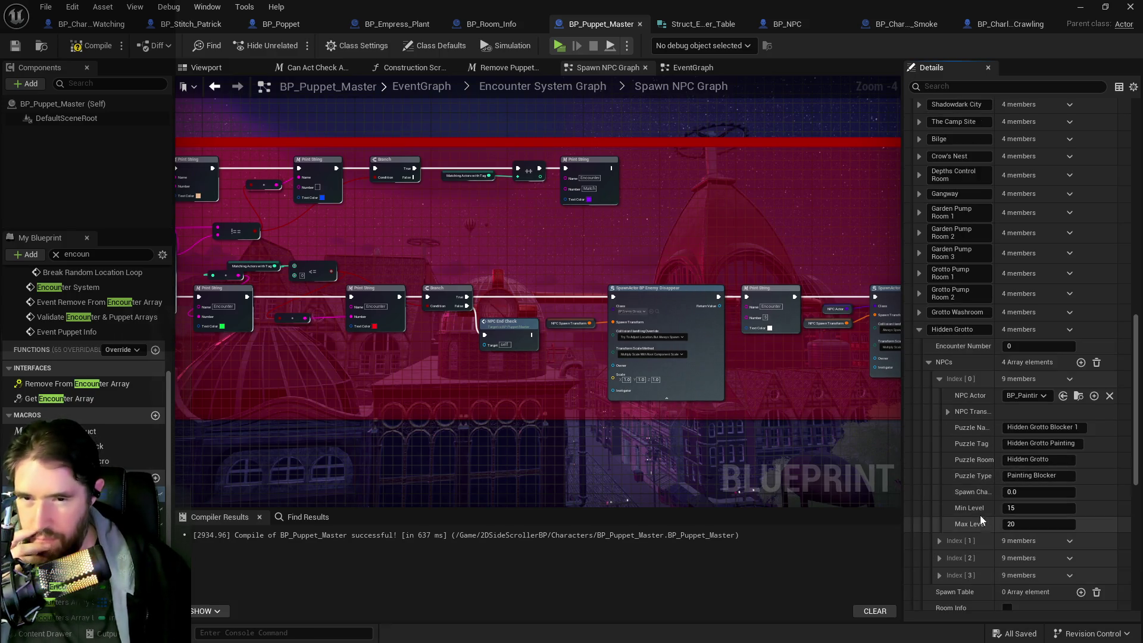
{"action": "left_click_drag", "start_coordinate": [474, 391], "coordinate": [832, 401]}
{"action": "mouse_move", "coordinate": [545, 263]}
{"action": "left_mouse_down"}
{"action": "mouse_move", "coordinate": [639, 277]}
{"action": "mouse_move", "coordinate": [392, 278]}
{"action": "left_mouse_up"}
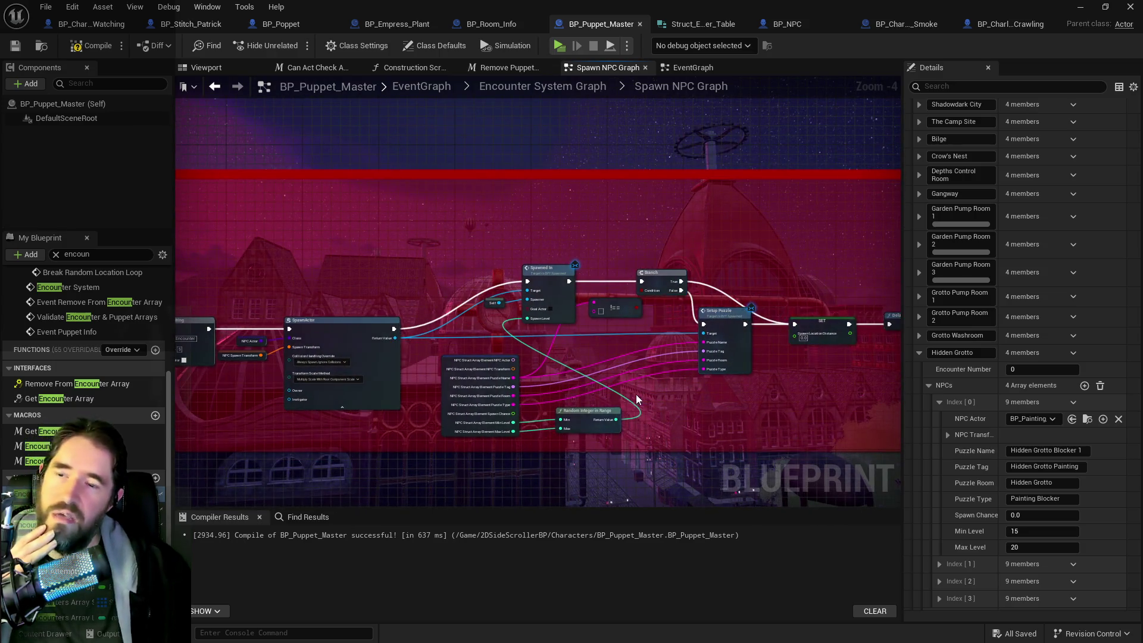
{"action": "left_click_drag", "start_coordinate": [635, 394], "coordinate": [607, 311]}
{"action": "mouse_move", "coordinate": [667, 348]}
{"action": "left_mouse_down"}
{"action": "mouse_move", "coordinate": [657, 351]}
{"action": "mouse_move", "coordinate": [690, 371]}
{"action": "mouse_move", "coordinate": [901, 381]}
{"action": "left_mouse_up"}
{"action": "left_click_drag", "start_coordinate": [893, 286], "coordinate": [691, 299]}
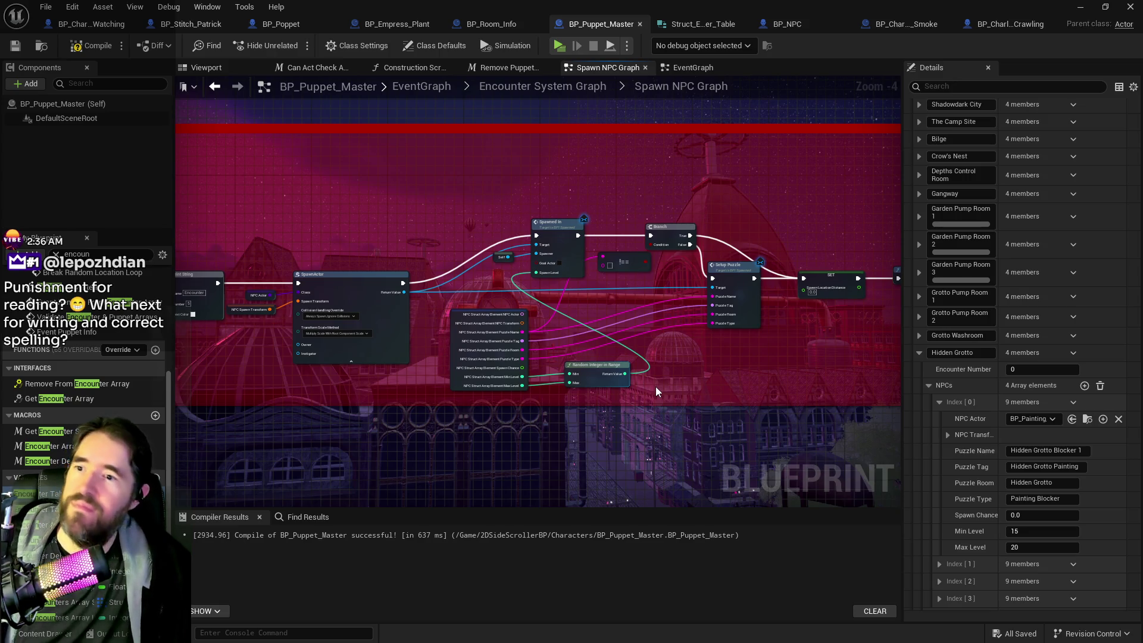
{"action": "mouse_move", "coordinate": [655, 387]}
{"action": "left_mouse_down"}
{"action": "mouse_move", "coordinate": [612, 390]}
{"action": "mouse_move", "coordinate": [597, 410]}
{"action": "mouse_move", "coordinate": [627, 374]}
{"action": "mouse_move", "coordinate": [502, 369]}
{"action": "left_mouse_up"}
{"action": "mouse_move", "coordinate": [652, 406]}
{"action": "left_mouse_down"}
{"action": "mouse_move", "coordinate": [541, 401]}
{"action": "mouse_move", "coordinate": [492, 430]}
{"action": "mouse_move", "coordinate": [709, 439]}
{"action": "mouse_move", "coordinate": [884, 419]}
{"action": "left_mouse_up"}
{"action": "left_click_drag", "start_coordinate": [369, 417], "coordinate": [651, 387]}
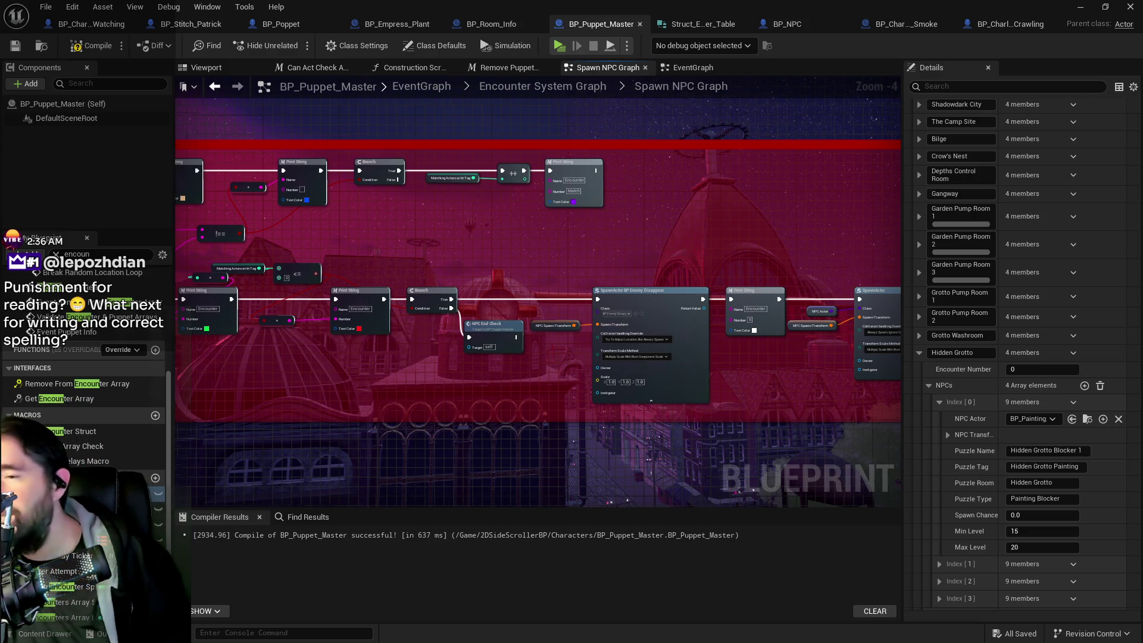
{"action": "scroll", "coordinate": [455, 351], "scroll_direction": "up", "scroll_amount": 2}
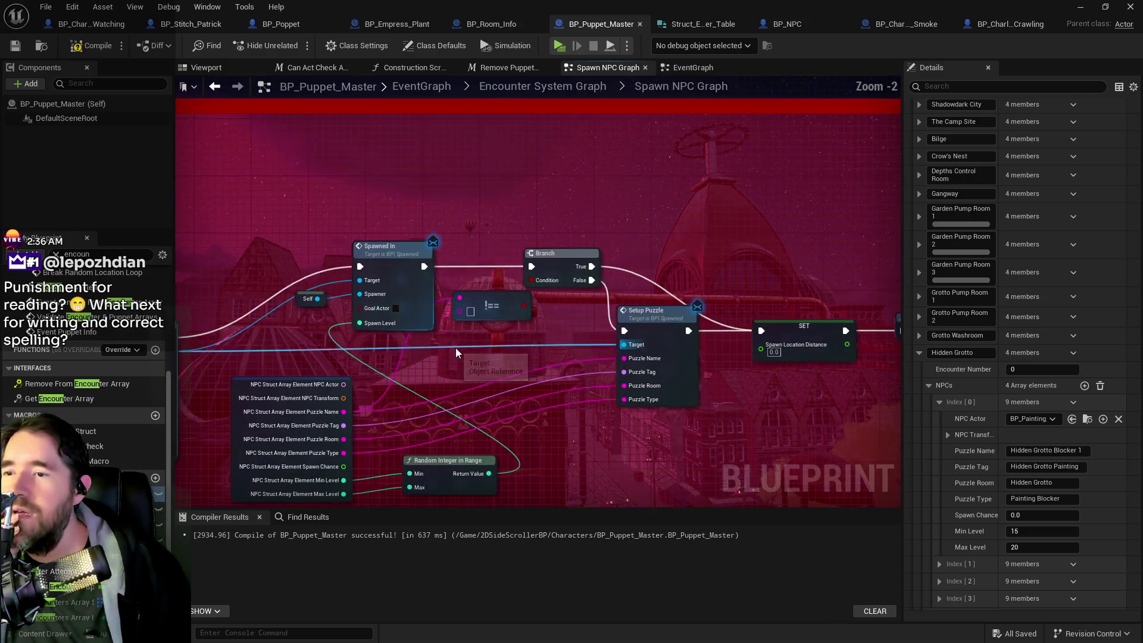
Step: Wire Spawned In directly into Setup Puzzle and delete the bypassed Branch and != nodes
{"action": "left_click_drag", "start_coordinate": [456, 348], "coordinate": [555, 278]}
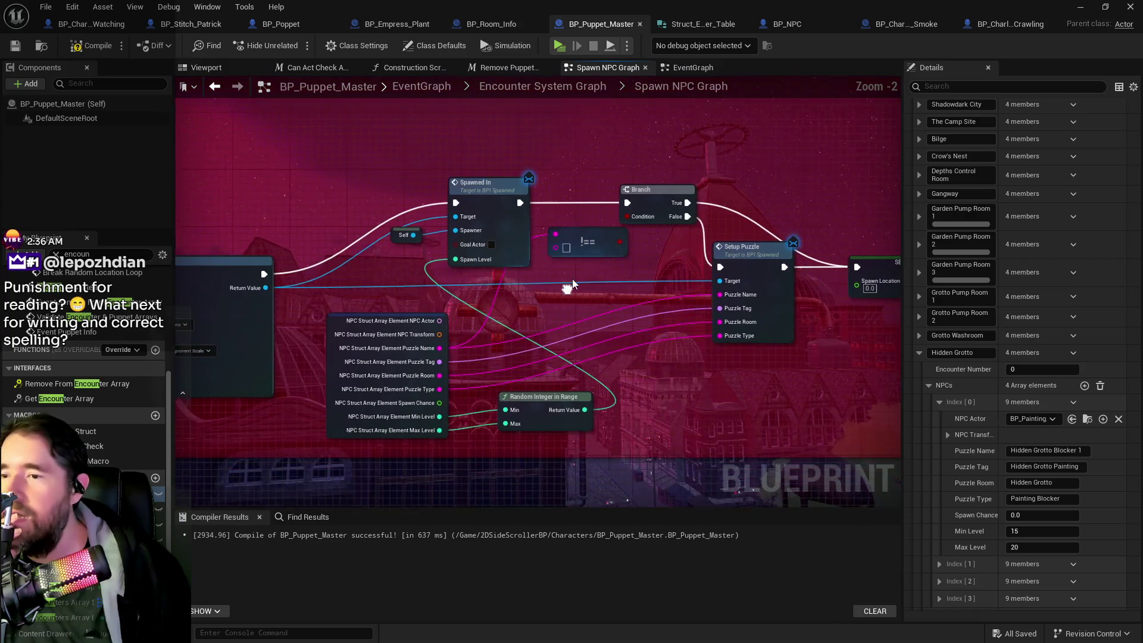
{"action": "left_click", "coordinate": [494, 232]}
{"action": "left_click_drag", "start_coordinate": [524, 196], "coordinate": [723, 261]}
{"action": "left_click", "coordinate": [654, 193]}
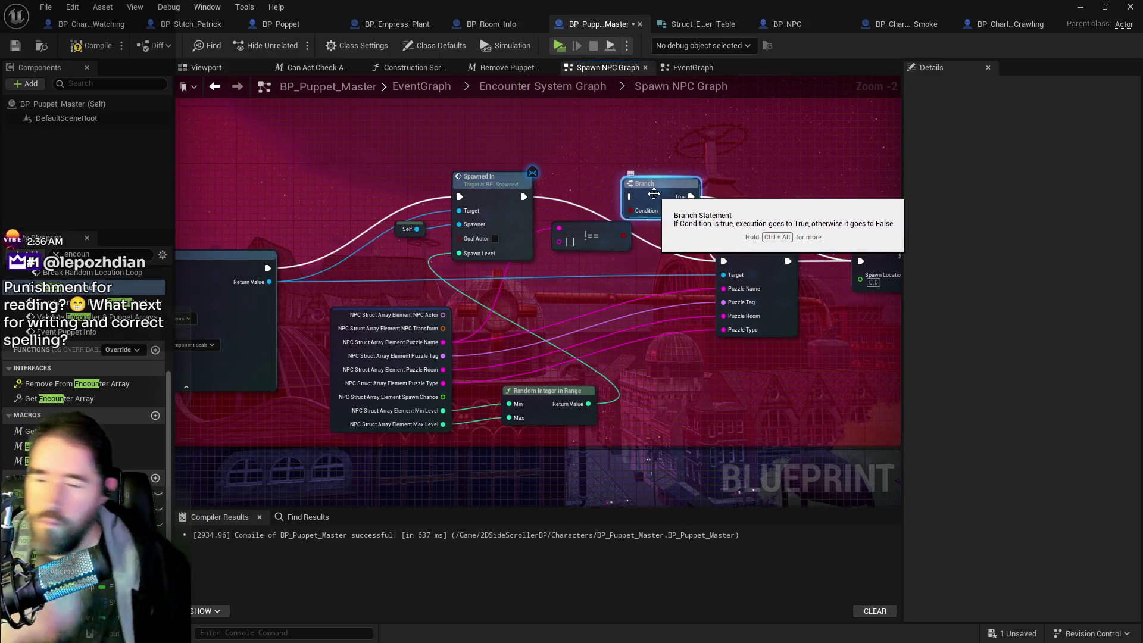
{"action": "key", "text": "Delete"}
{"action": "left_click", "coordinate": [595, 240]}
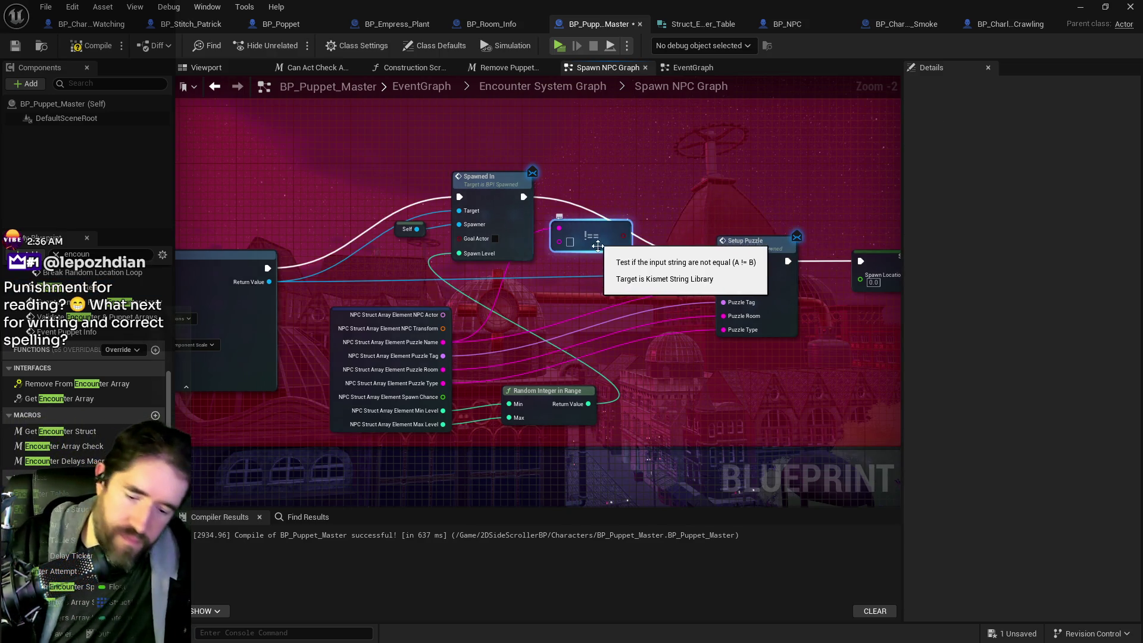
{"action": "key", "text": "Delete"}
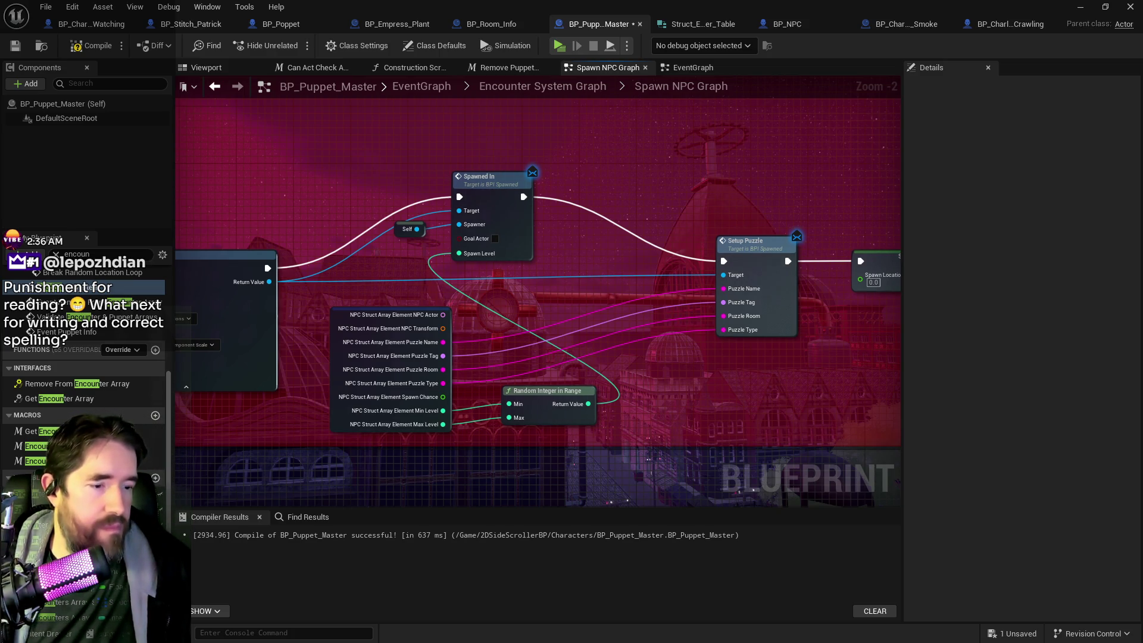
{"action": "scroll", "coordinate": [737, 434], "scroll_direction": "down", "scroll_amount": 2}
Step: Connect the top Branch's False output to ++ and lower the Matching Actors, ++ and Print String nodes
{"action": "mouse_move", "coordinate": [737, 435]}
{"action": "left_mouse_down"}
{"action": "mouse_move", "coordinate": [436, 373]}
{"action": "mouse_move", "coordinate": [212, 441]}
{"action": "left_mouse_up"}
{"action": "left_click_drag", "start_coordinate": [505, 307], "coordinate": [653, 298]}
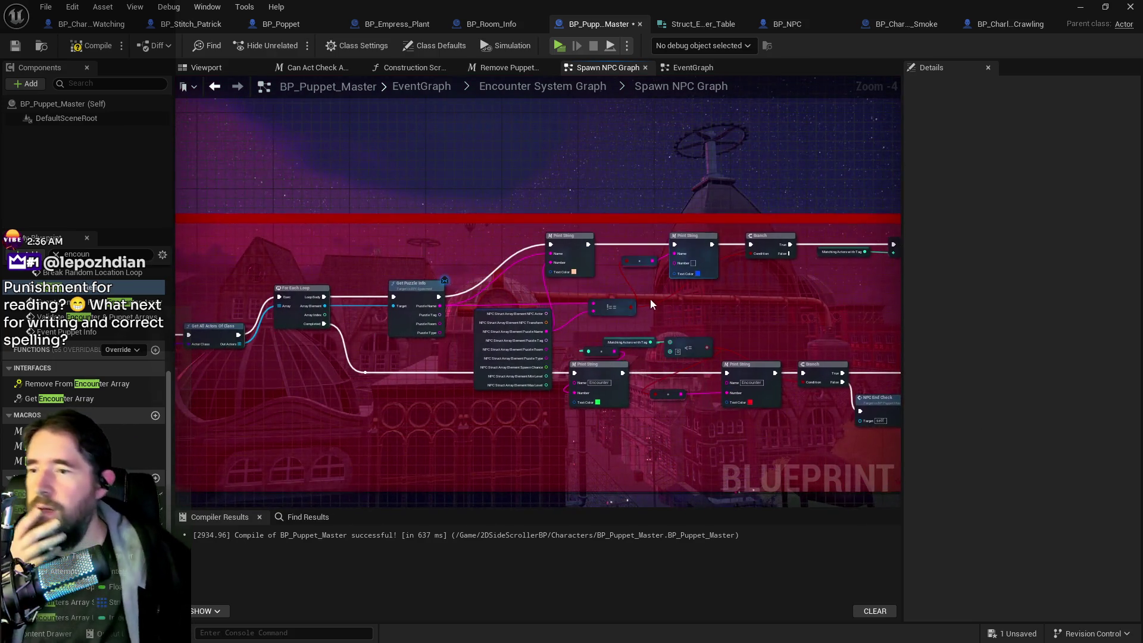
{"action": "left_click_drag", "start_coordinate": [578, 310], "coordinate": [503, 313]}
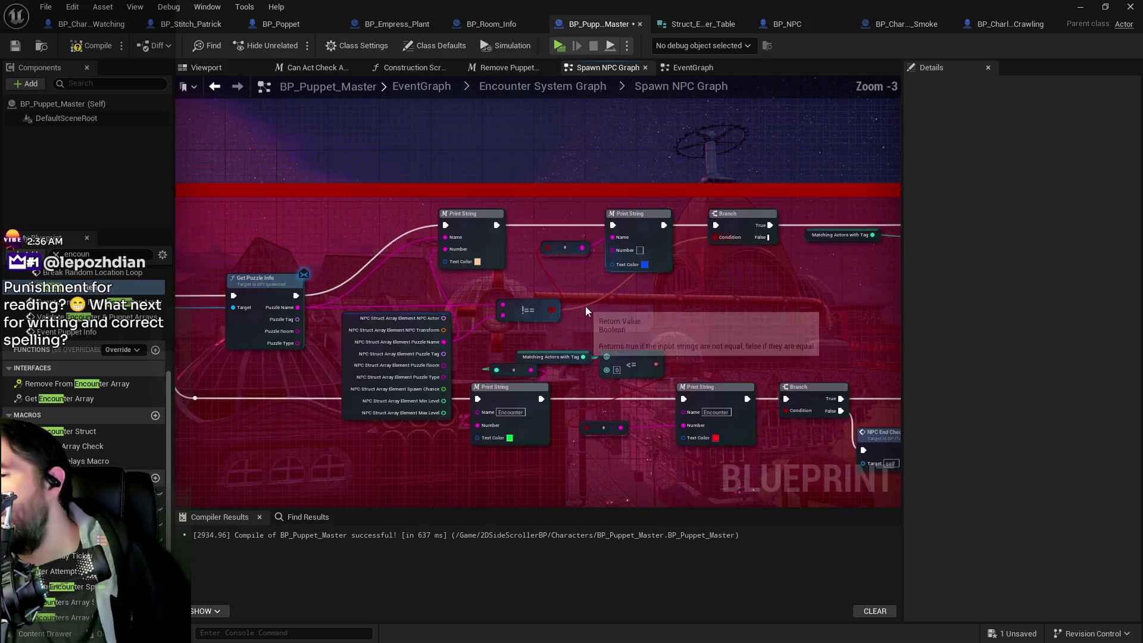
{"action": "scroll", "coordinate": [599, 298], "scroll_direction": "up", "scroll_amount": 1}
{"action": "mouse_move", "coordinate": [660, 264]}
{"action": "left_mouse_down"}
{"action": "mouse_move", "coordinate": [370, 281]}
{"action": "mouse_move", "coordinate": [715, 234]}
{"action": "left_mouse_up"}
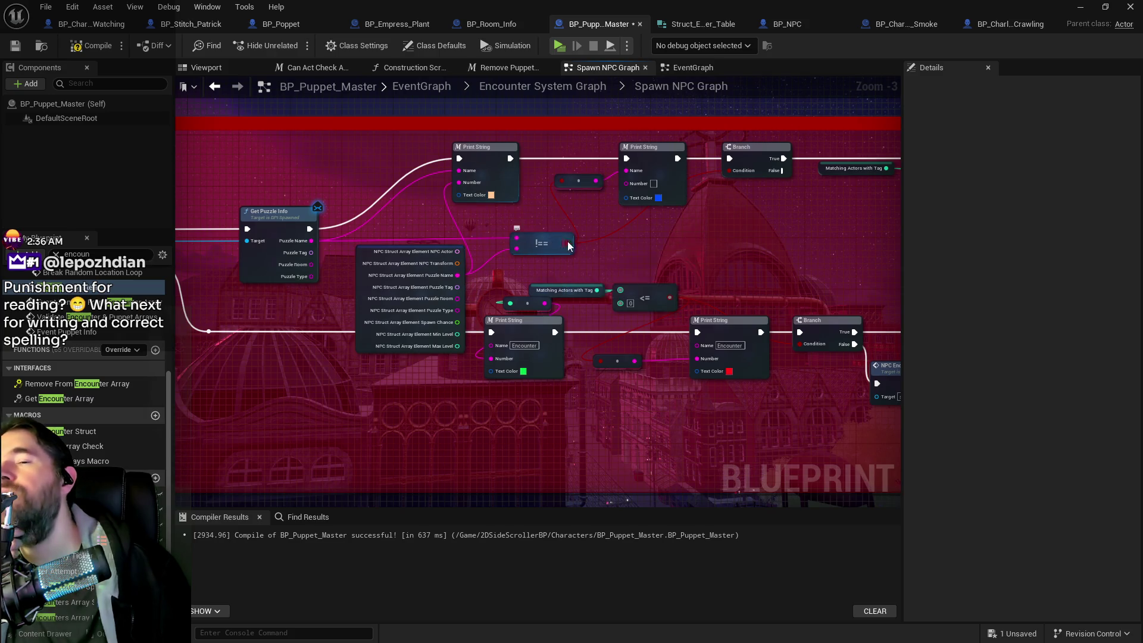
{"action": "left_click_drag", "start_coordinate": [632, 241], "coordinate": [497, 267]}
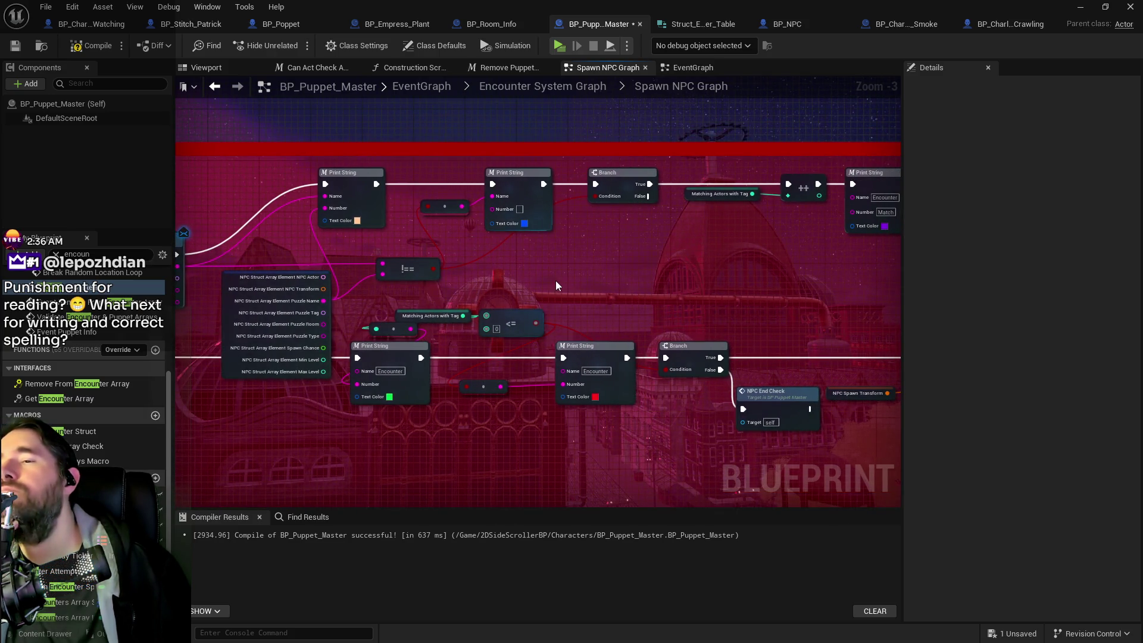
{"action": "mouse_move", "coordinate": [556, 281]}
{"action": "left_mouse_down"}
{"action": "mouse_move", "coordinate": [587, 248]}
{"action": "mouse_move", "coordinate": [505, 232]}
{"action": "mouse_move", "coordinate": [523, 225]}
{"action": "mouse_move", "coordinate": [483, 226]}
{"action": "left_mouse_up"}
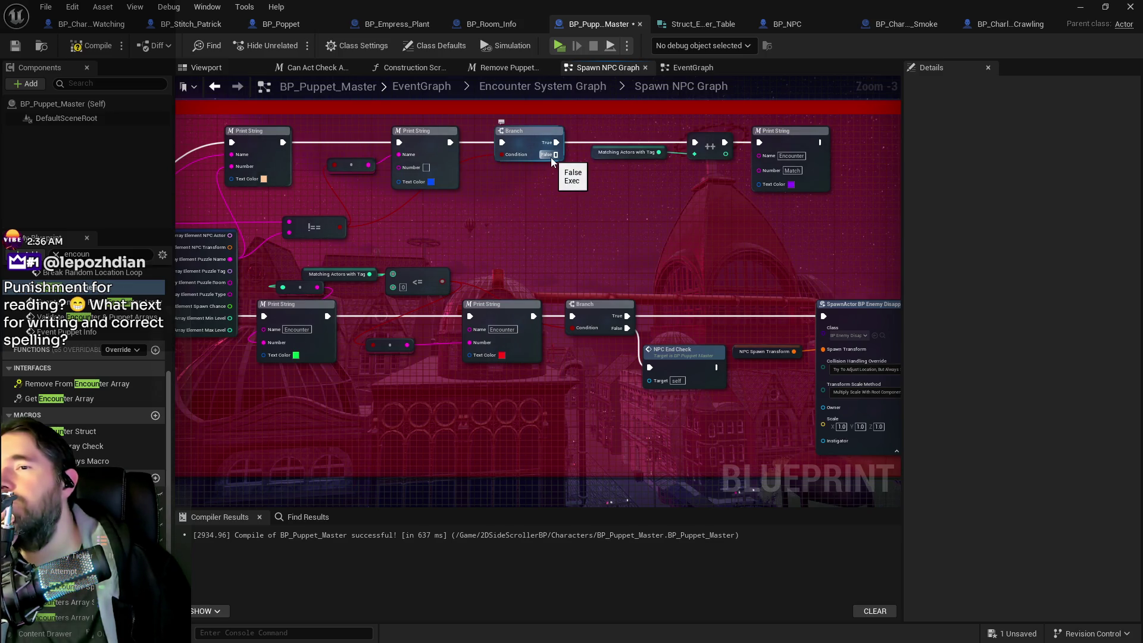
{"action": "left_click_drag", "start_coordinate": [552, 157], "coordinate": [695, 143]}
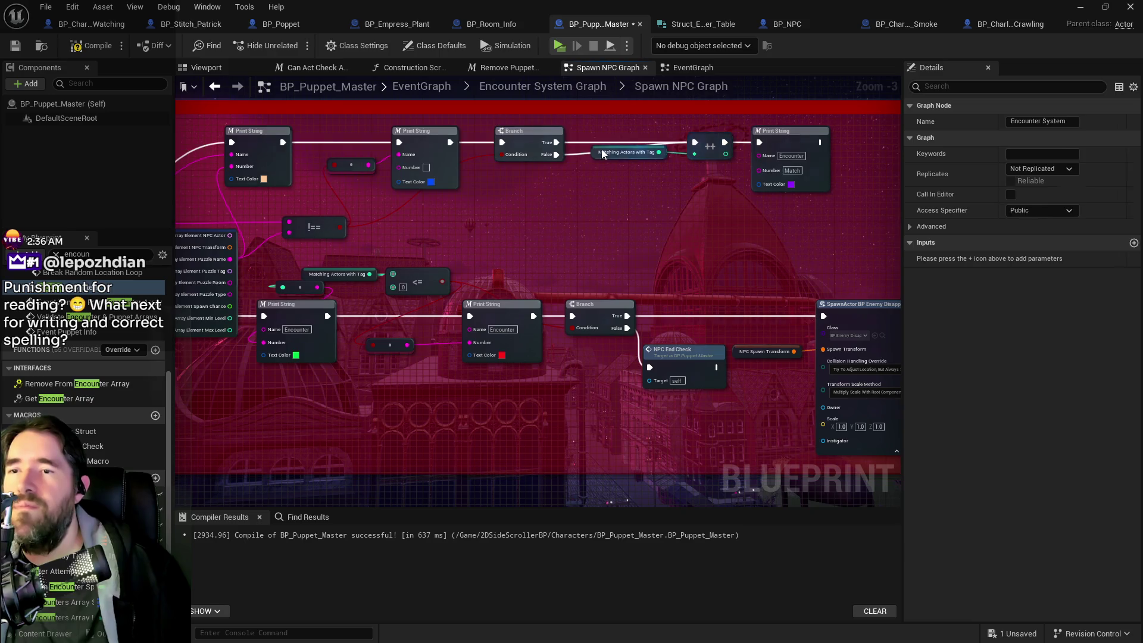
{"action": "left_click", "coordinate": [528, 147]}
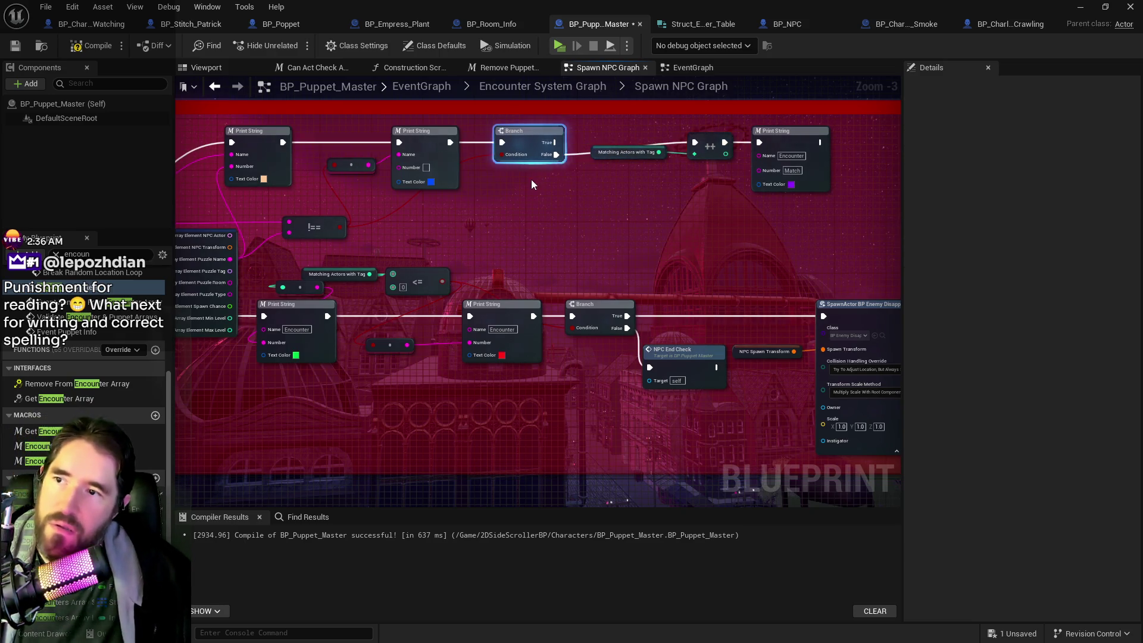
{"action": "mouse_move", "coordinate": [673, 151]}
{"action": "left_mouse_down"}
{"action": "mouse_move", "coordinate": [780, 149]}
{"action": "mouse_move", "coordinate": [784, 159]}
{"action": "left_mouse_up"}
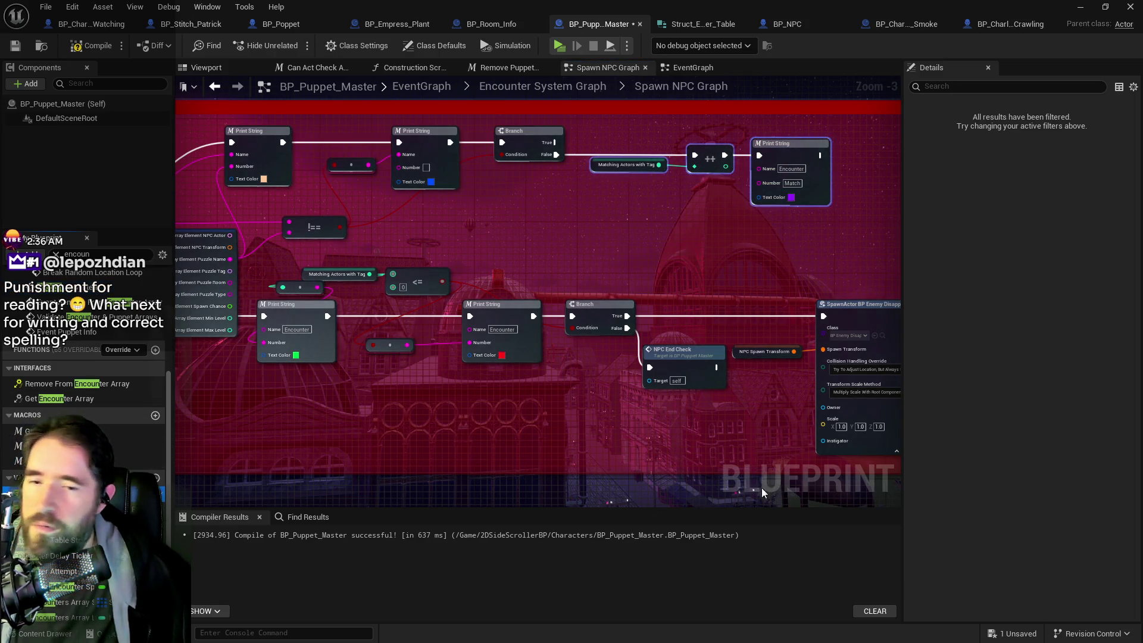
Step: Show the Encounter Table variable's default values in Details
{"action": "left_click", "coordinate": [83, 492]}
{"action": "scroll", "coordinate": [1007, 491], "scroll_direction": "down", "scroll_amount": 10}
{"action": "scroll", "coordinate": [988, 500], "scroll_direction": "down", "scroll_amount": 5}
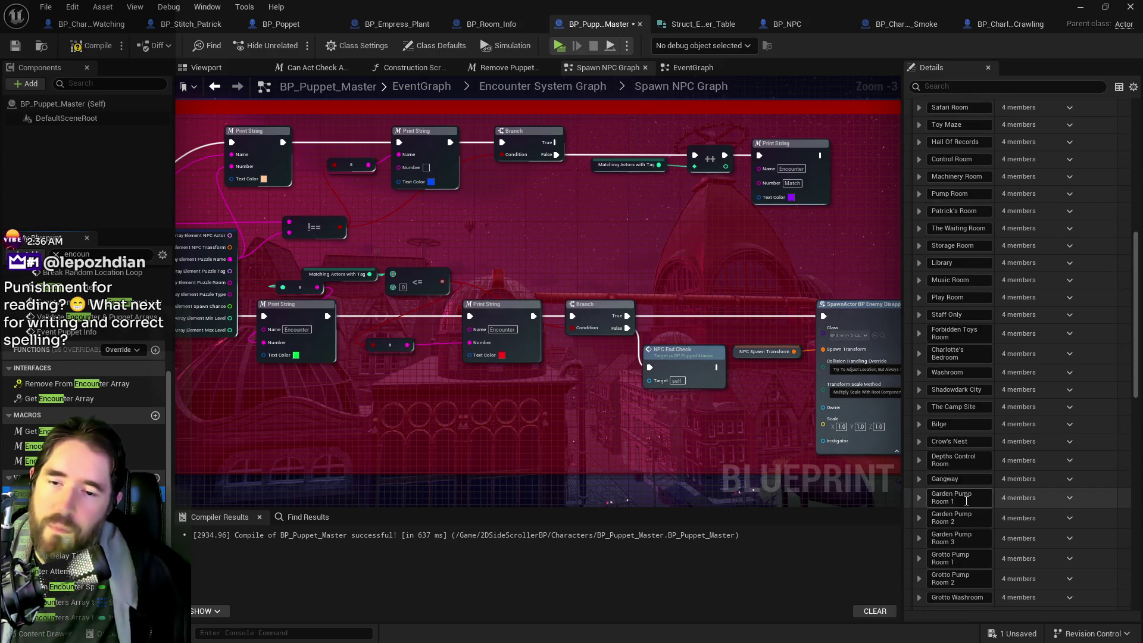
Step: Expand Lower Decks' NPC entries and set the first puzzle name to Charlotte Smoke 1
{"action": "left_click", "coordinate": [927, 503]}
{"action": "scroll", "coordinate": [926, 501], "scroll_direction": "down", "scroll_amount": 5}
{"action": "scroll", "coordinate": [927, 501], "scroll_direction": "down", "scroll_amount": 10}
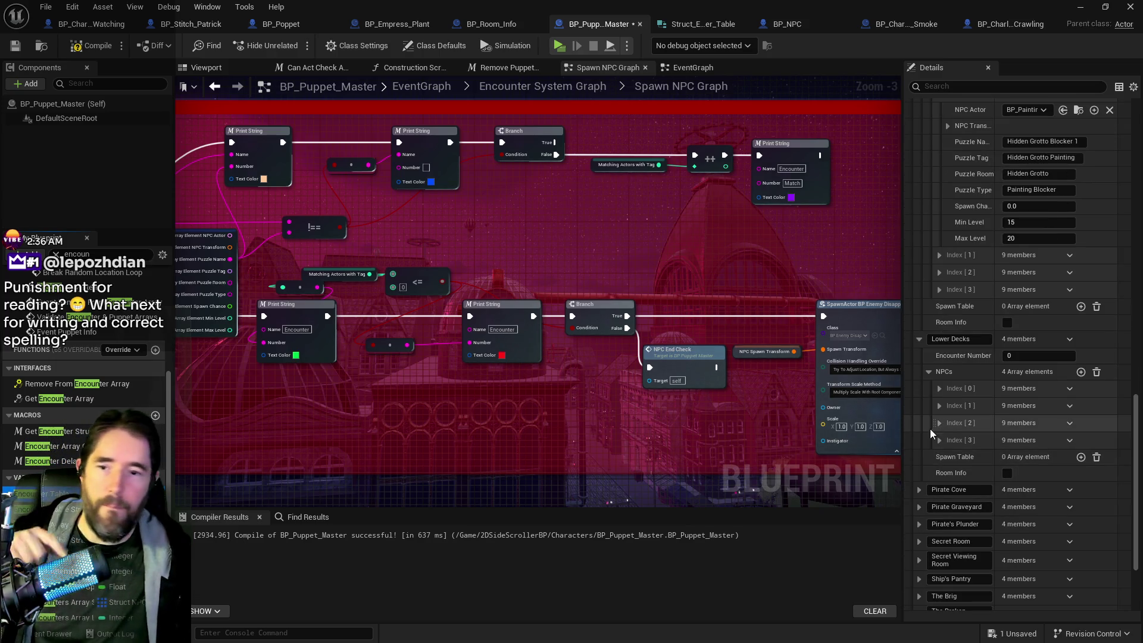
{"action": "left_click", "coordinate": [940, 389]}
{"action": "left_click", "coordinate": [1018, 437]}
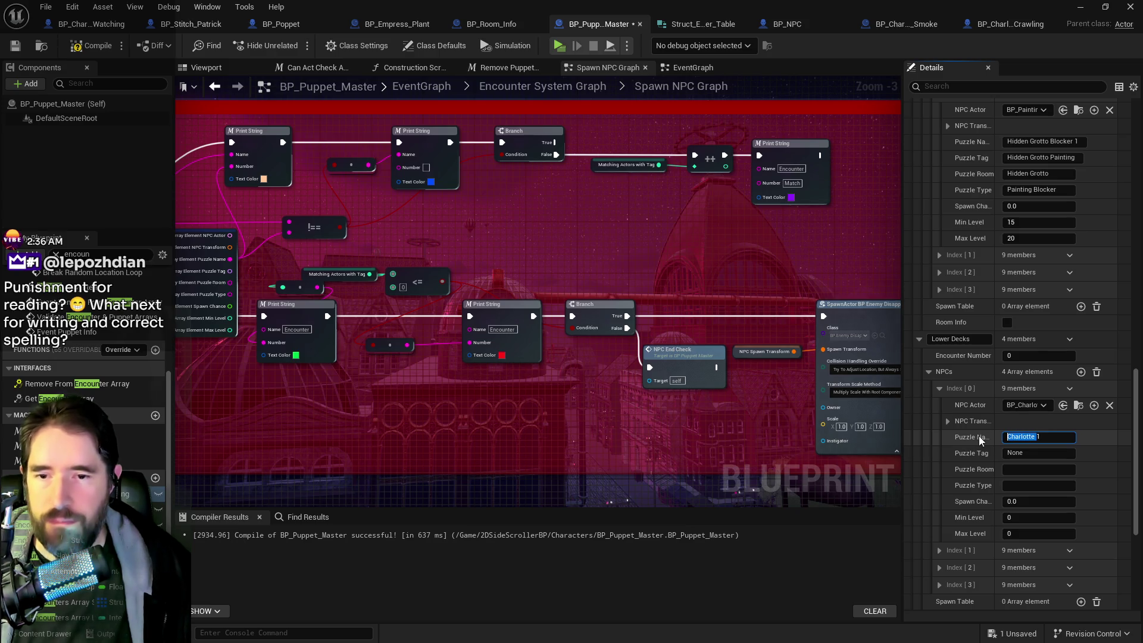
{"action": "left_click", "coordinate": [940, 550]}
{"action": "scroll", "coordinate": [1001, 562], "scroll_direction": "down", "scroll_amount": 2}
{"action": "left_click", "coordinate": [1039, 542]}
{"action": "type", "text": "Charlotte"}
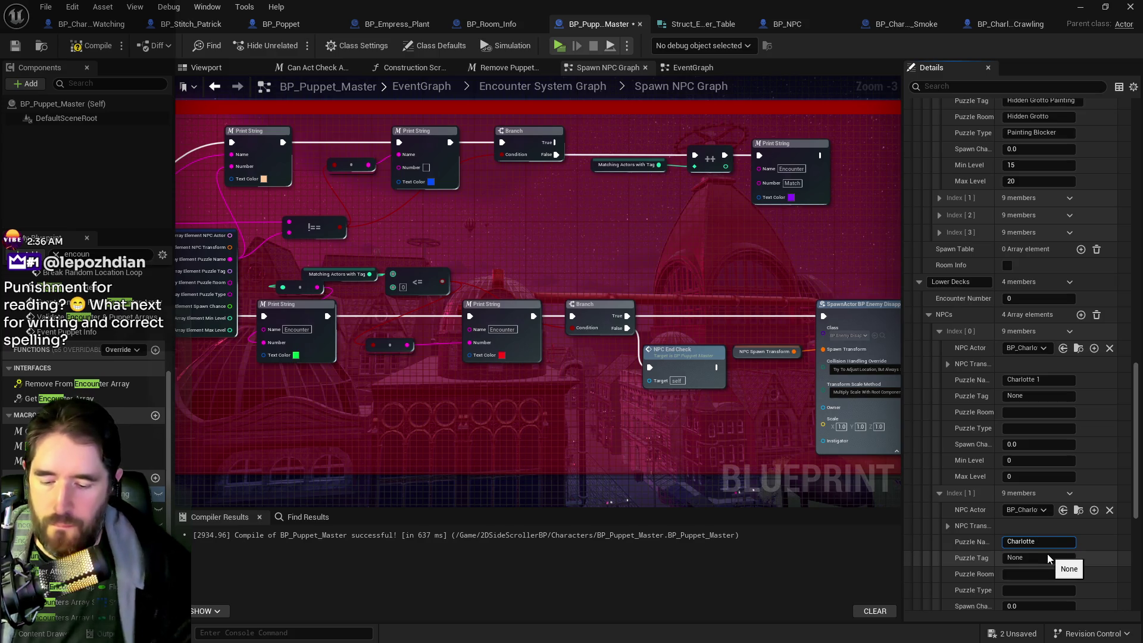
{"action": "type", "text": " Smoke 1"}
{"action": "key", "text": "BackSpace"}
Step: Paste Charlotte Smoke into the next NPC entries' puzzle names, numbering them 2 and 3
{"action": "scroll", "coordinate": [948, 550], "scroll_direction": "down", "scroll_amount": 5}
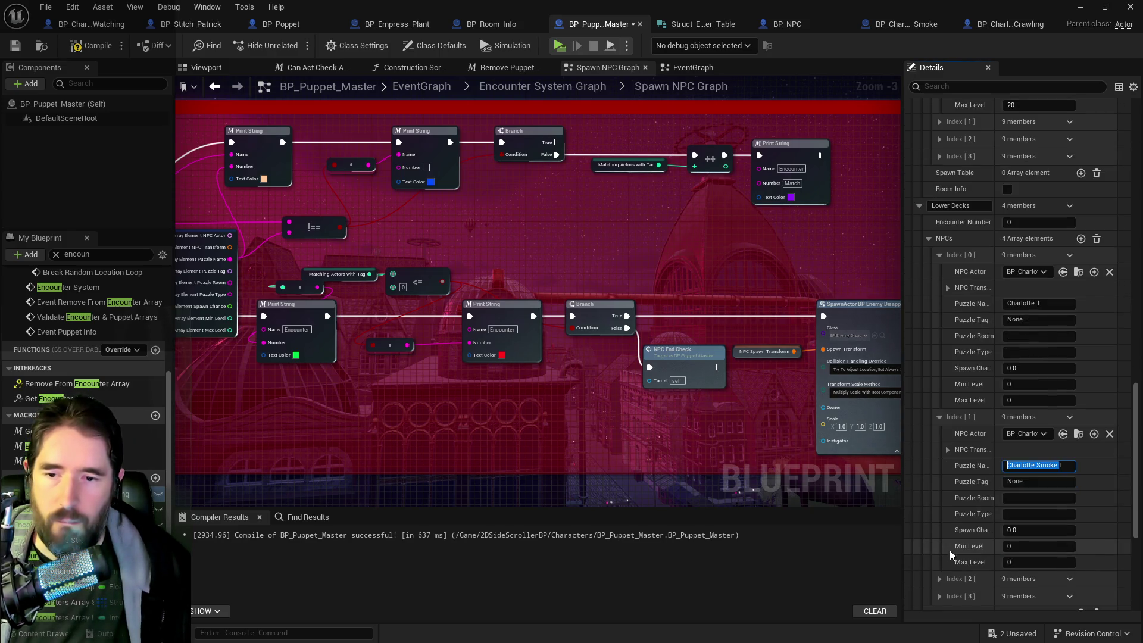
{"action": "left_click", "coordinate": [1013, 533]}
{"action": "type", "text": "Charlotte Smoke"}
{"action": "type", "text": "2"}
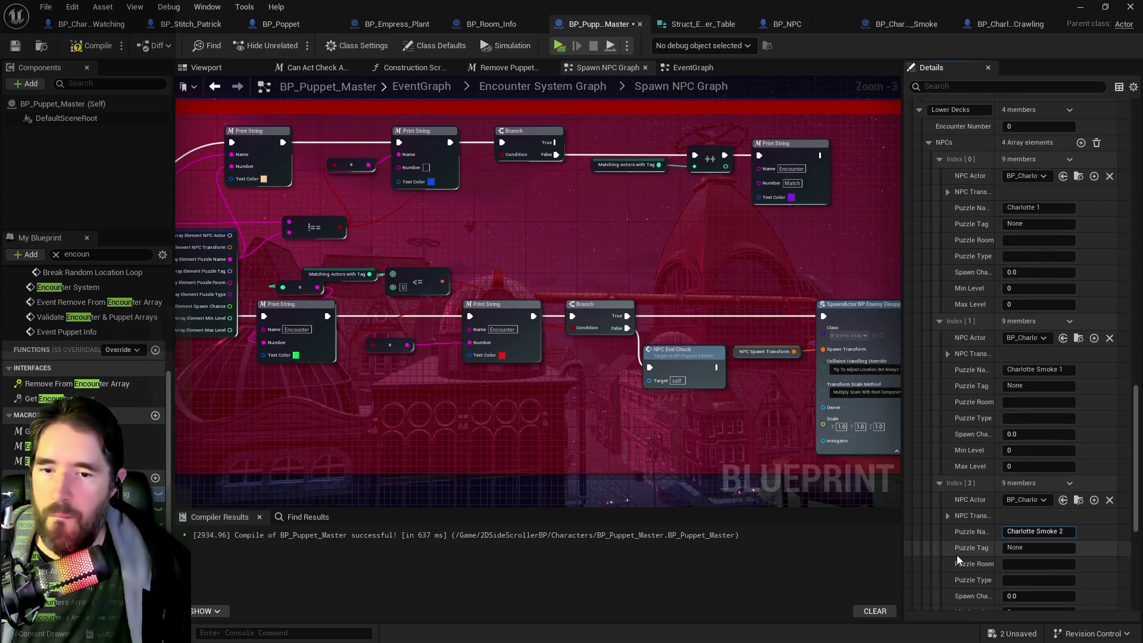
{"action": "scroll", "coordinate": [956, 555], "scroll_direction": "down", "scroll_amount": 3}
{"action": "left_click", "coordinate": [1020, 578]}
{"action": "type", "text": "Charlotte Smoke"}
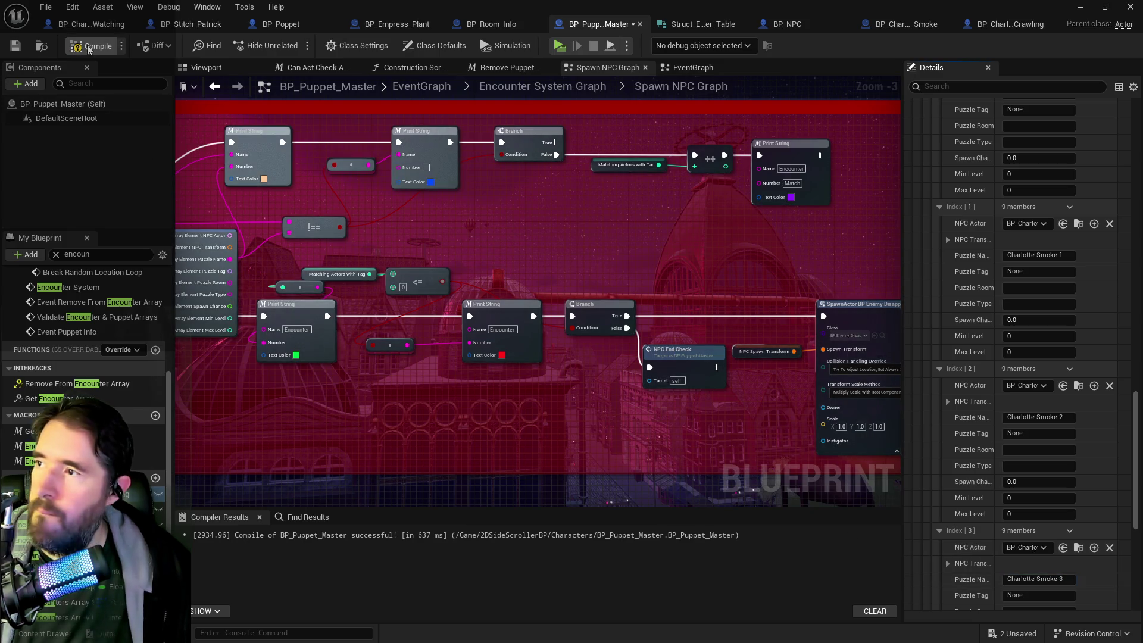
Step: Recompile BP_Puppet_Master with the new Charlotte Smoke names and save all changes
{"action": "key", "text": "F7"}
{"action": "key", "text": "ctrl+s"}
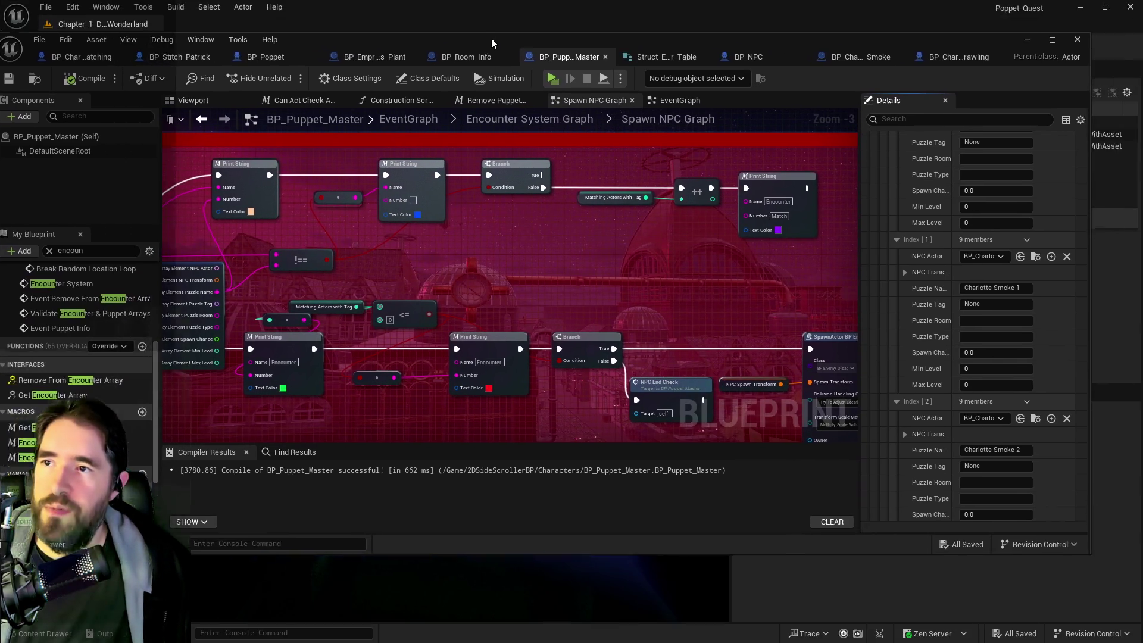
{"action": "scroll", "coordinate": [465, 218], "scroll_direction": "down", "scroll_amount": 2}
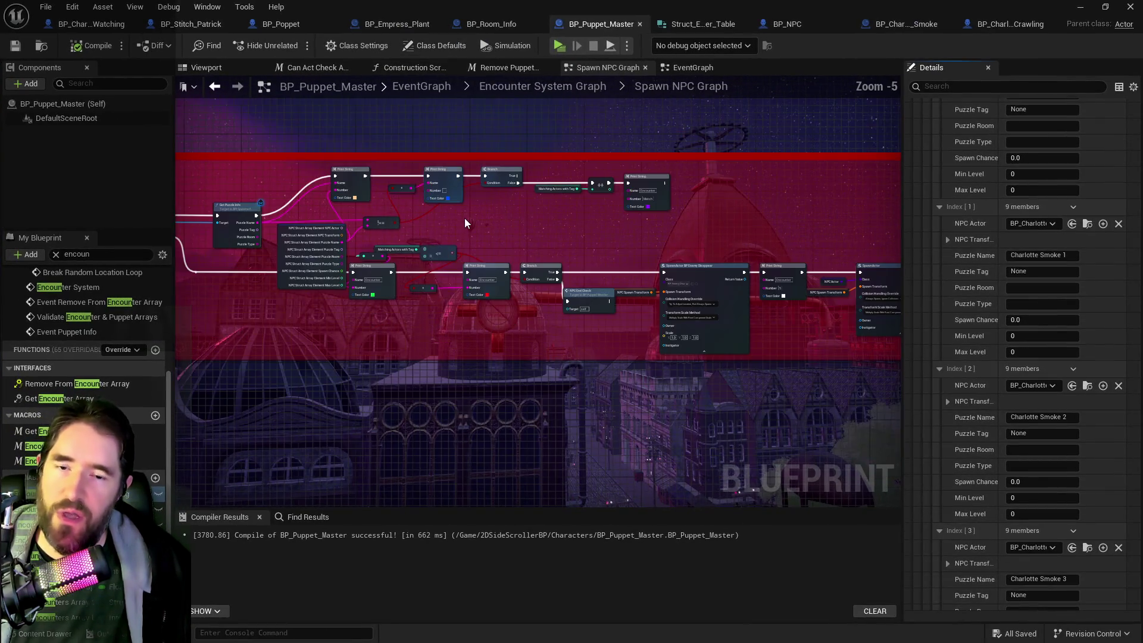
{"action": "scroll", "coordinate": [466, 223], "scroll_direction": "up", "scroll_amount": 1}
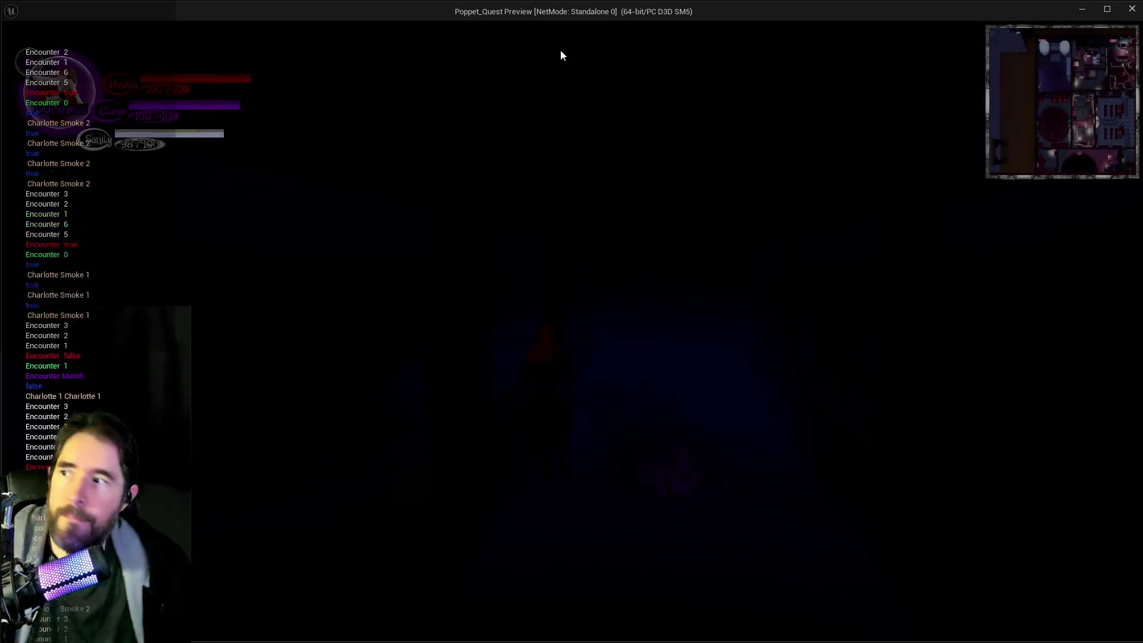
Step: Take control of the game and run through the foggy courtyard and misty room to the red-lit floor
{"action": "left_click", "coordinate": [645, 182]}
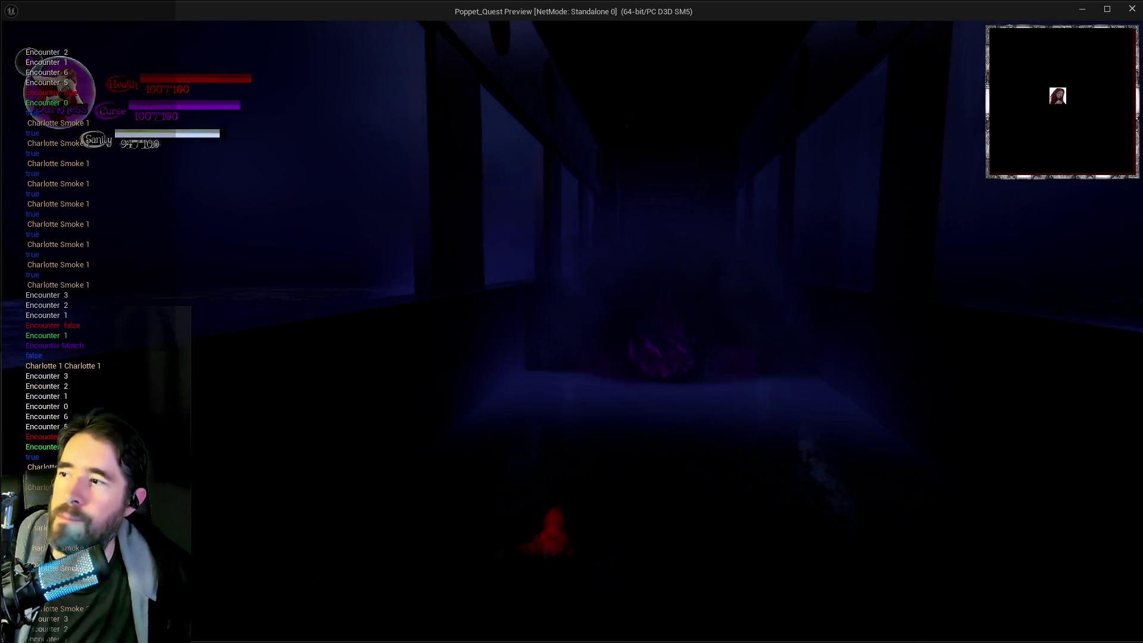
{"action": "key", "text": "w"}
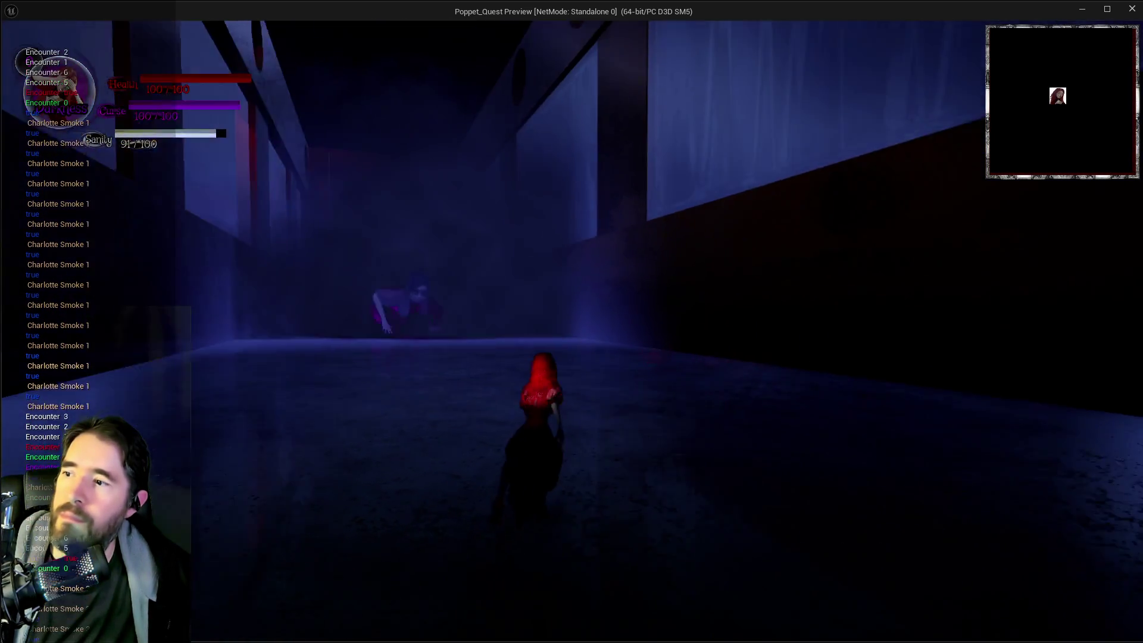
{"action": "key", "text": "w"}
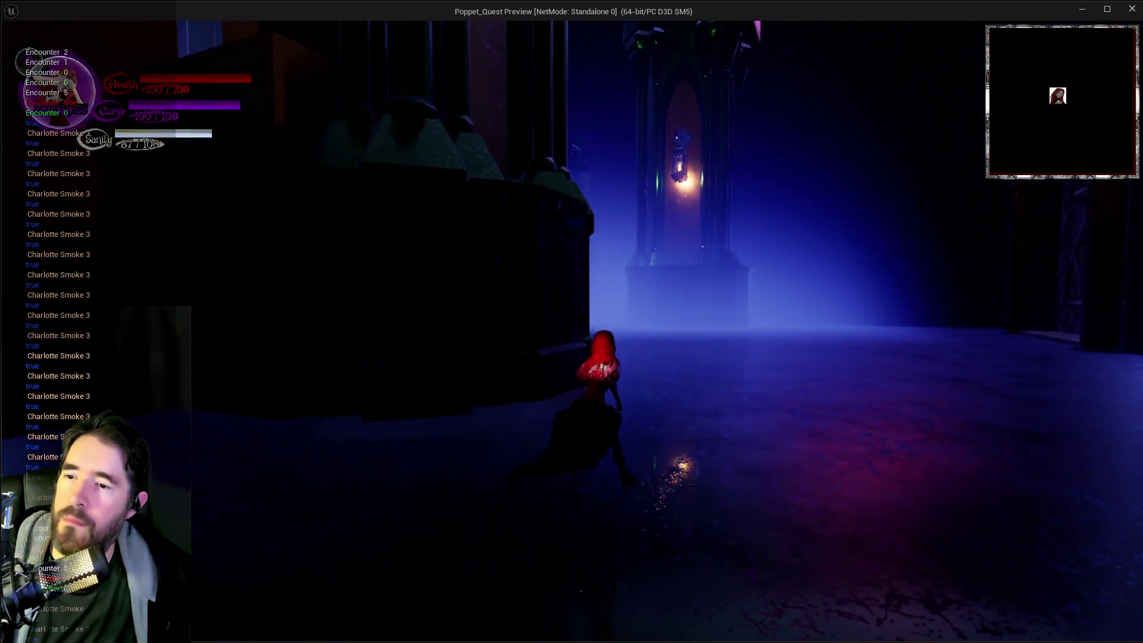
{"action": "key", "text": "w"}
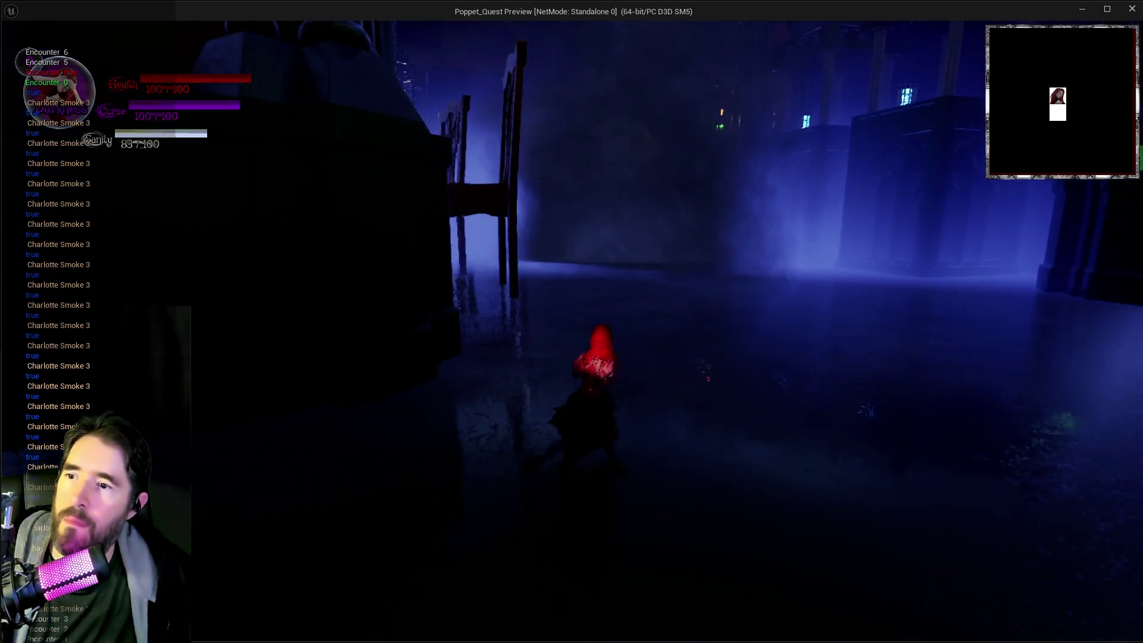
{"action": "key", "text": "w"}
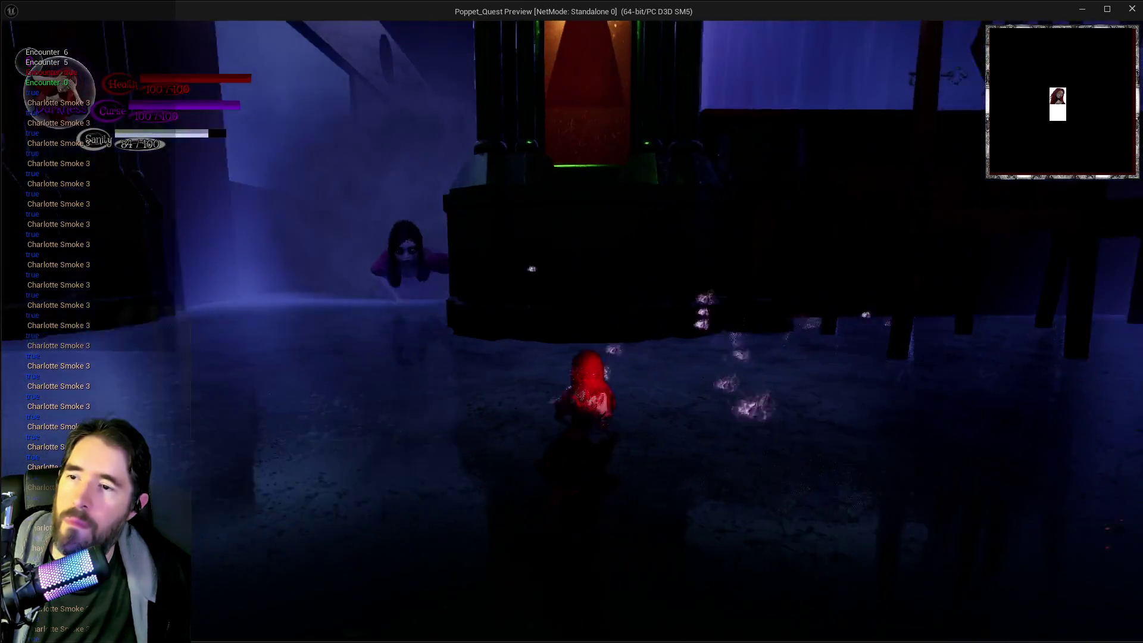
{"action": "key", "text": "w"}
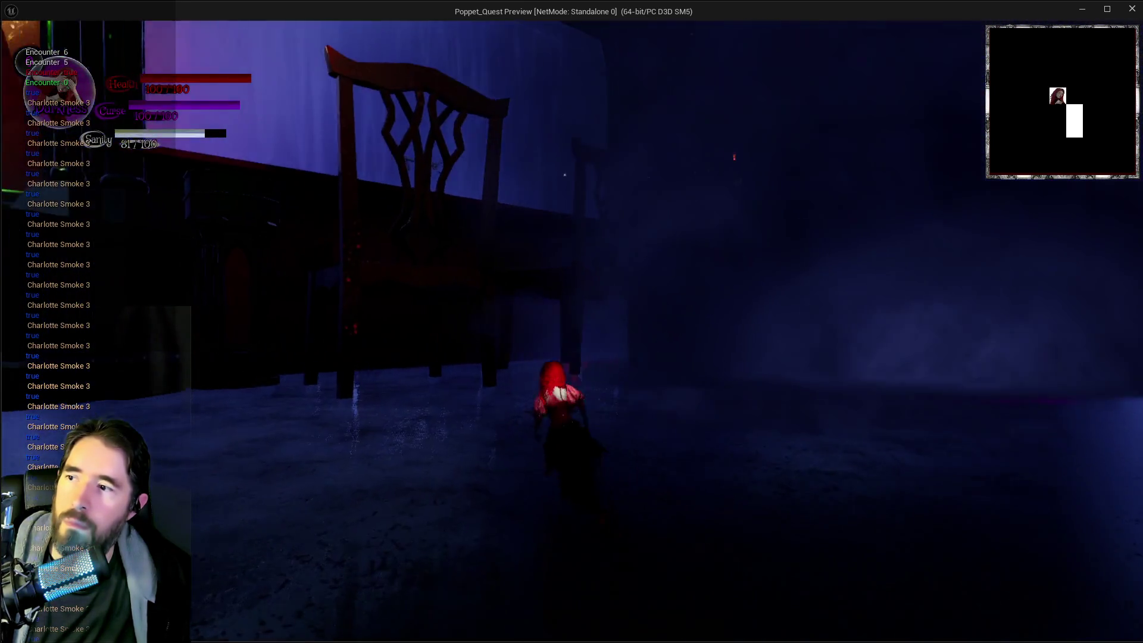
{"action": "key", "text": "w"}
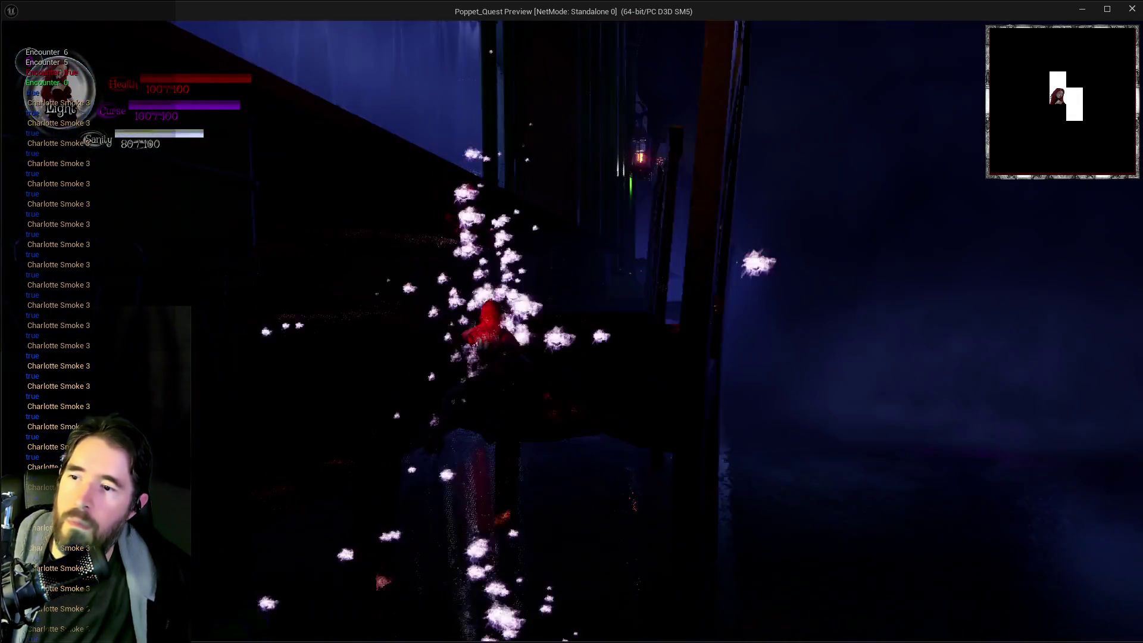
{"action": "key", "text": "w"}
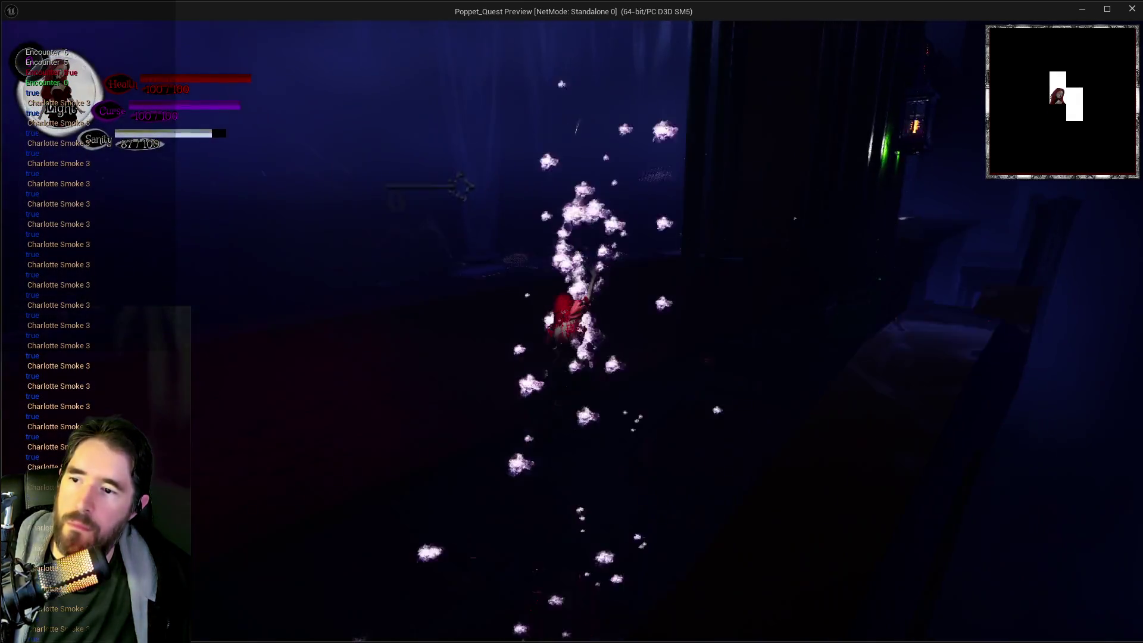
{"action": "key", "text": "w"}
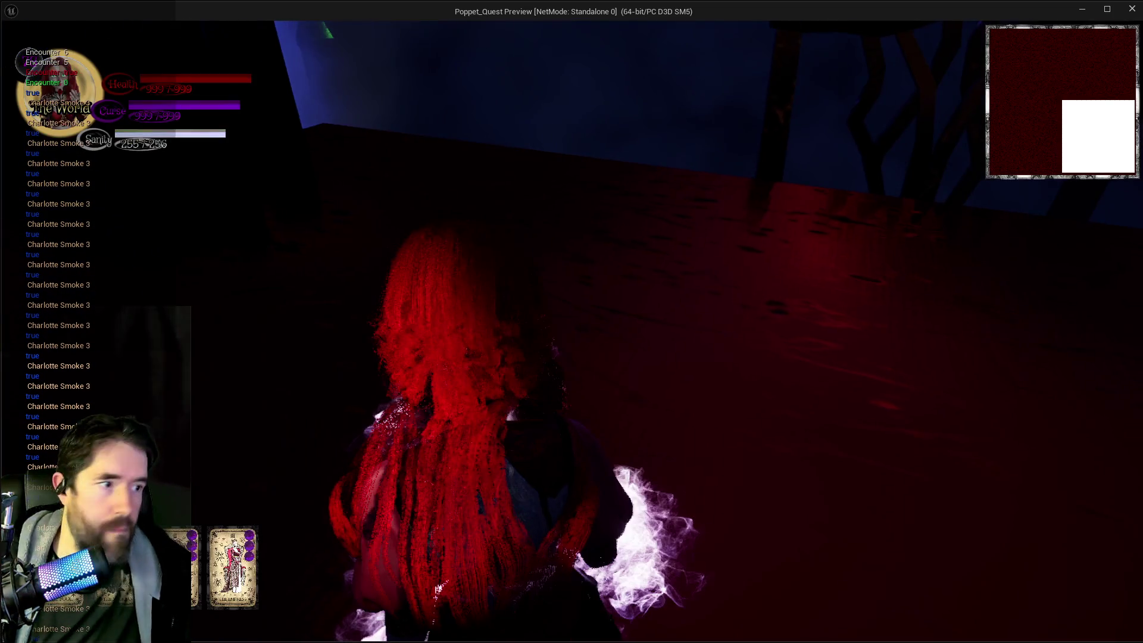
Step: Walk down the dark corridor and explore the dim blue room with chairs
{"action": "key", "text": "w"}
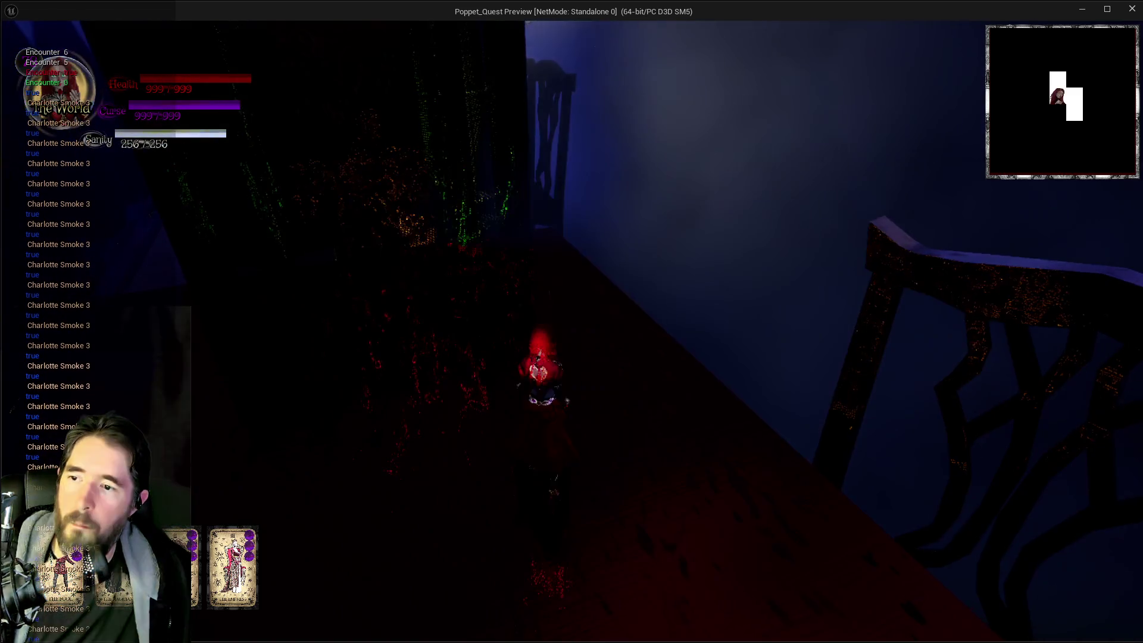
{"action": "key", "text": "w"}
{"action": "key", "text": "w"}
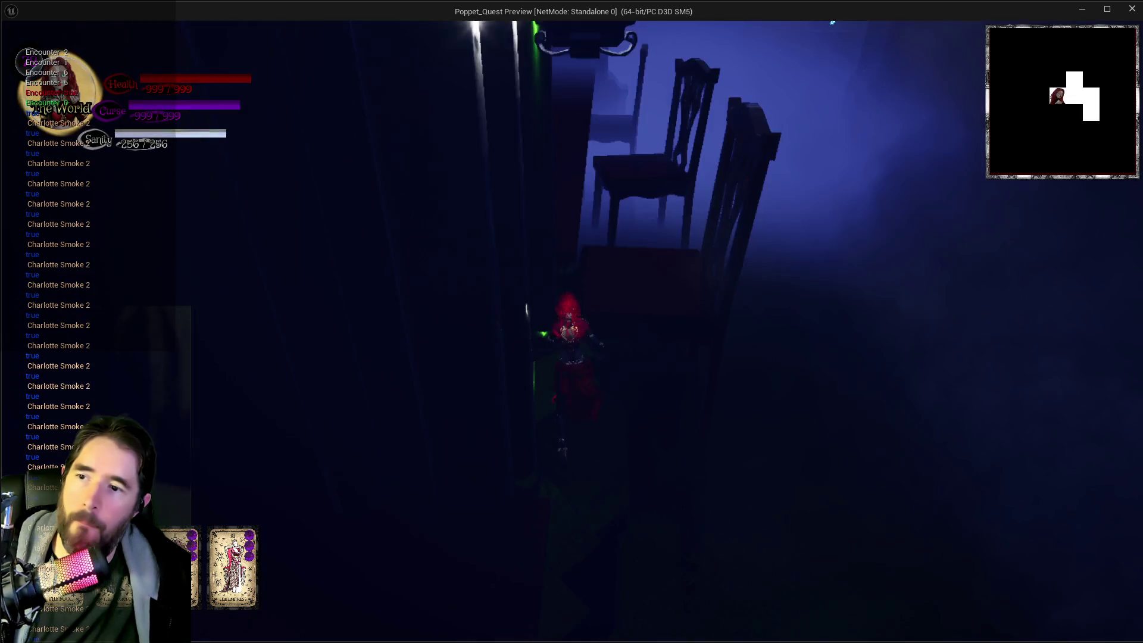
{"action": "key", "text": "w"}
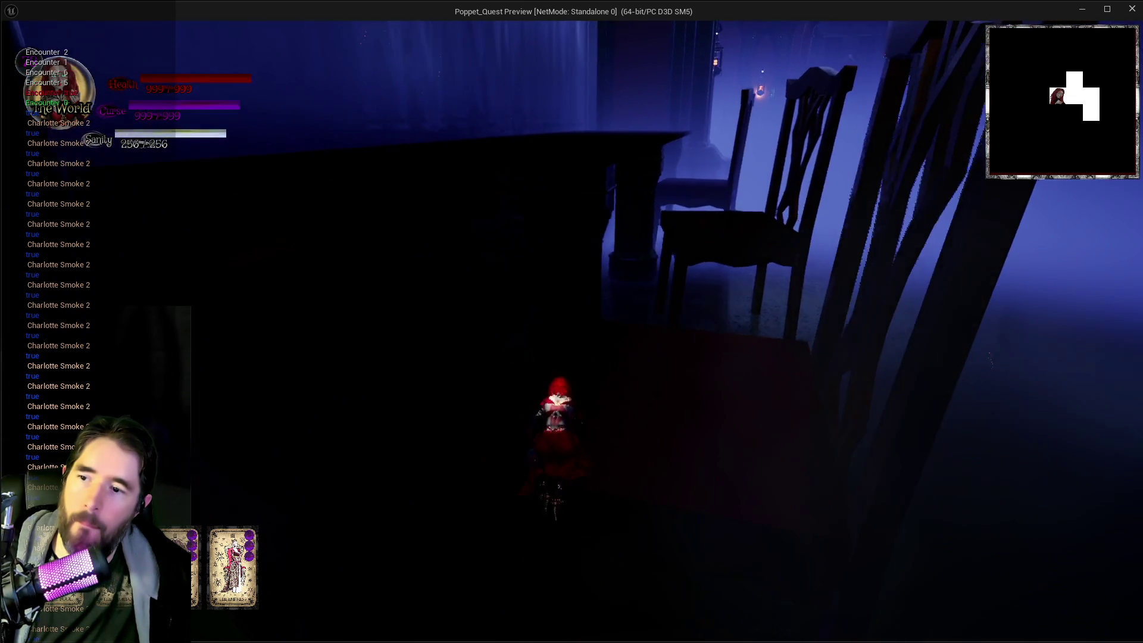
{"action": "key", "text": "w"}
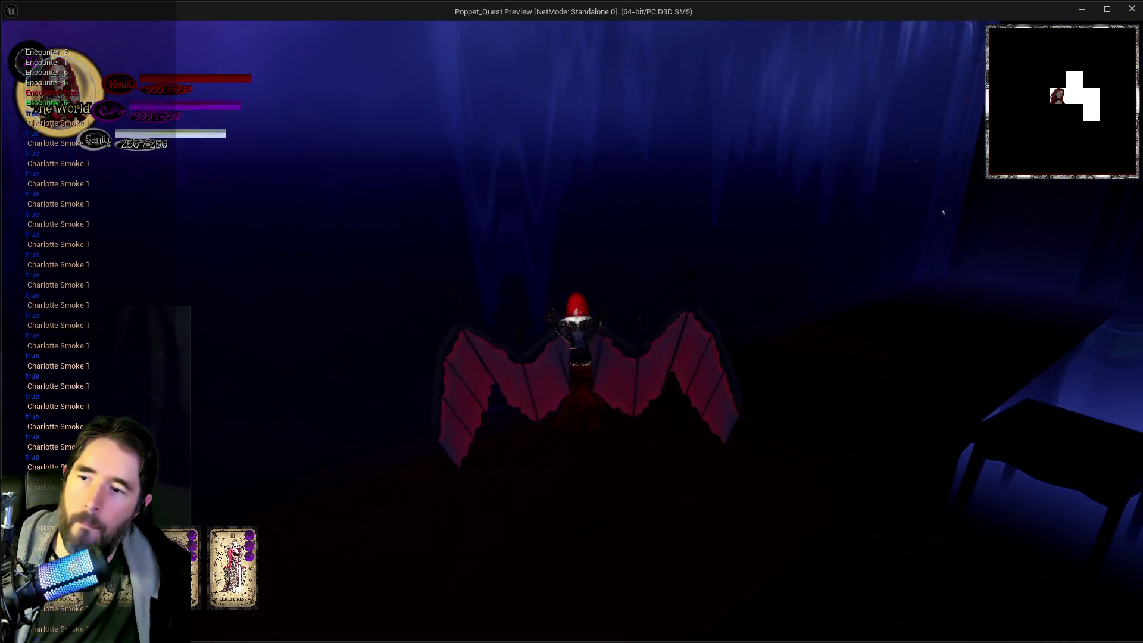
{"action": "key", "text": "w"}
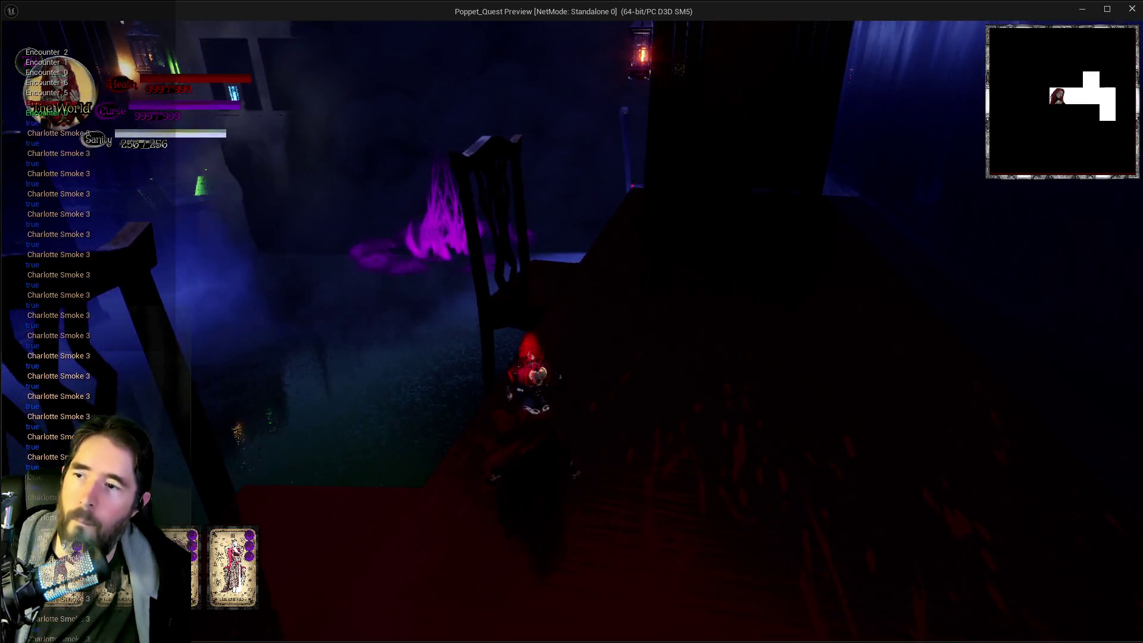
{"action": "key", "text": "w"}
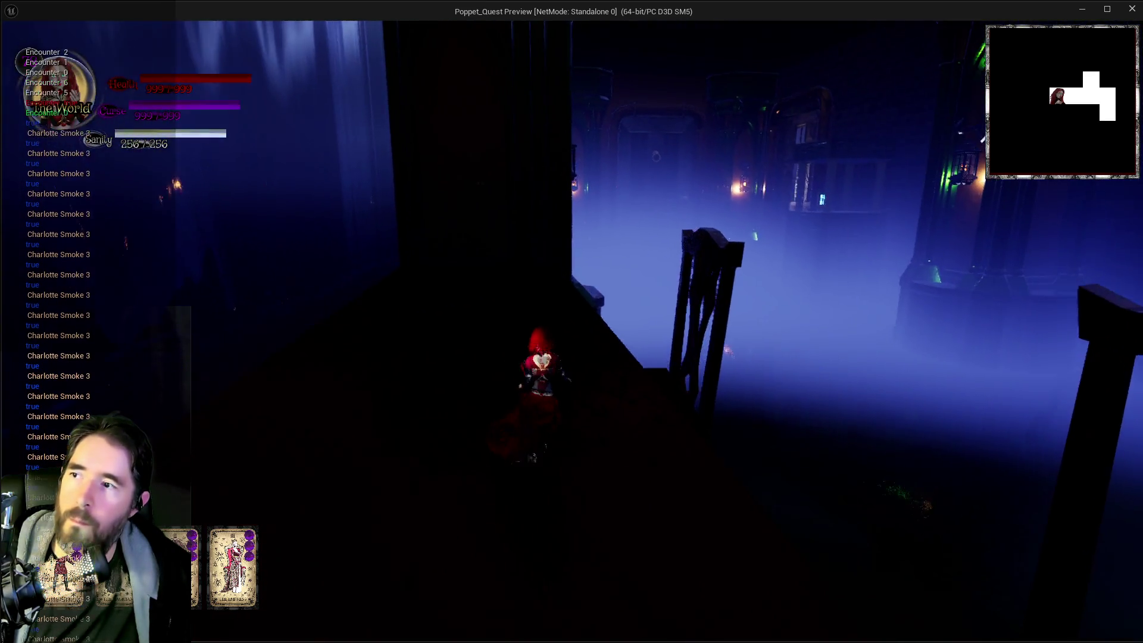
{"action": "key", "text": "w"}
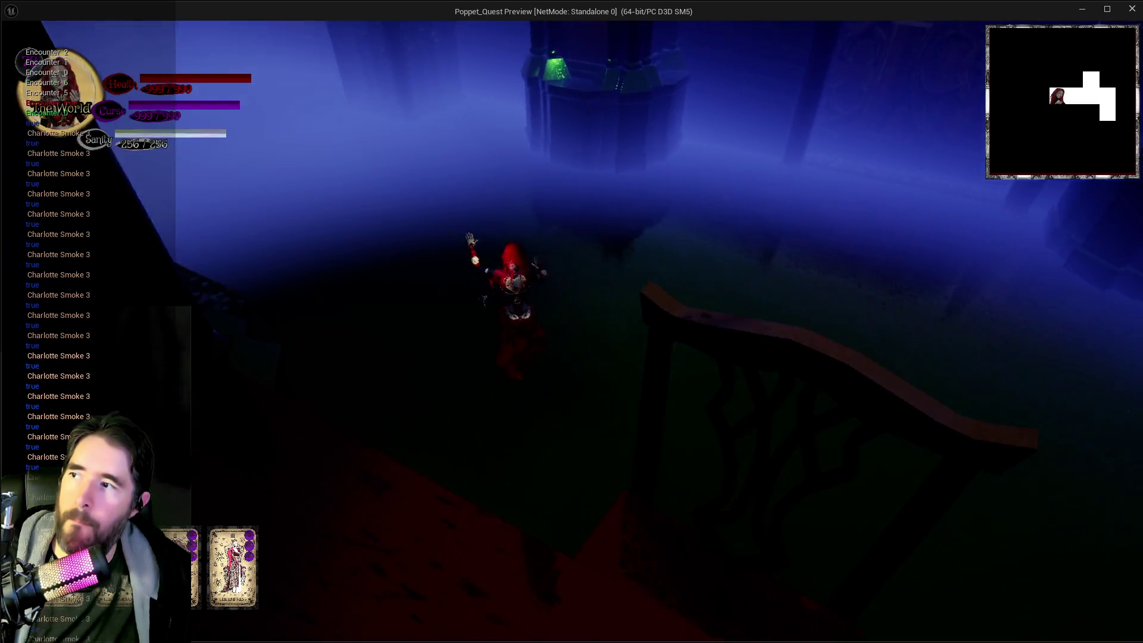
Step: Pass through the purple glow and ornate door into the foggy room with the table
{"action": "key", "text": "w"}
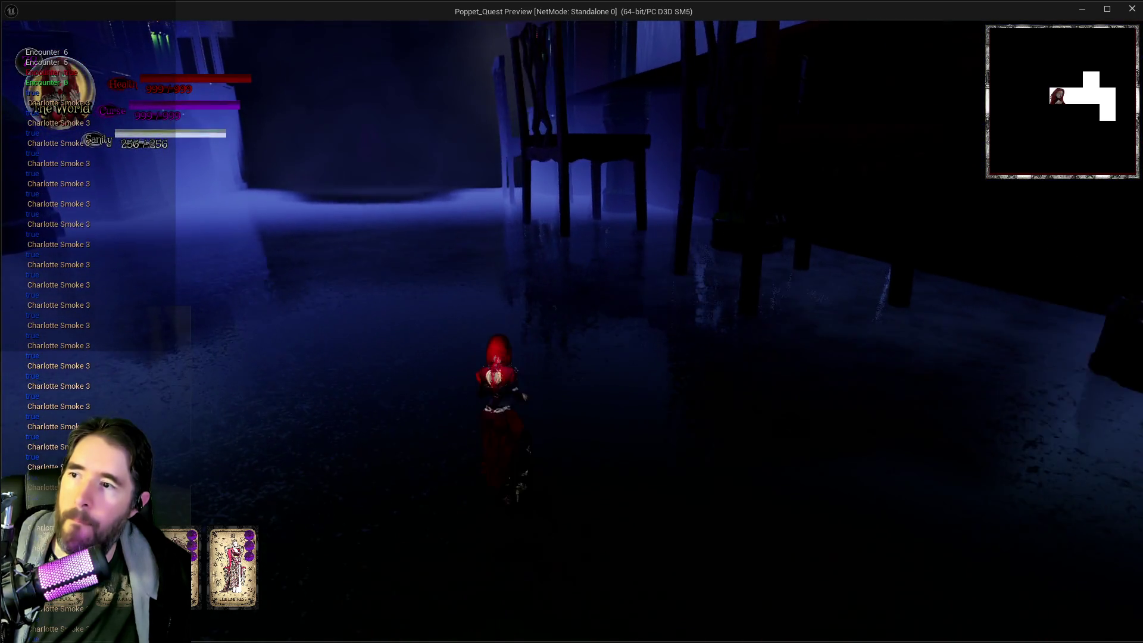
{"action": "key", "text": "w"}
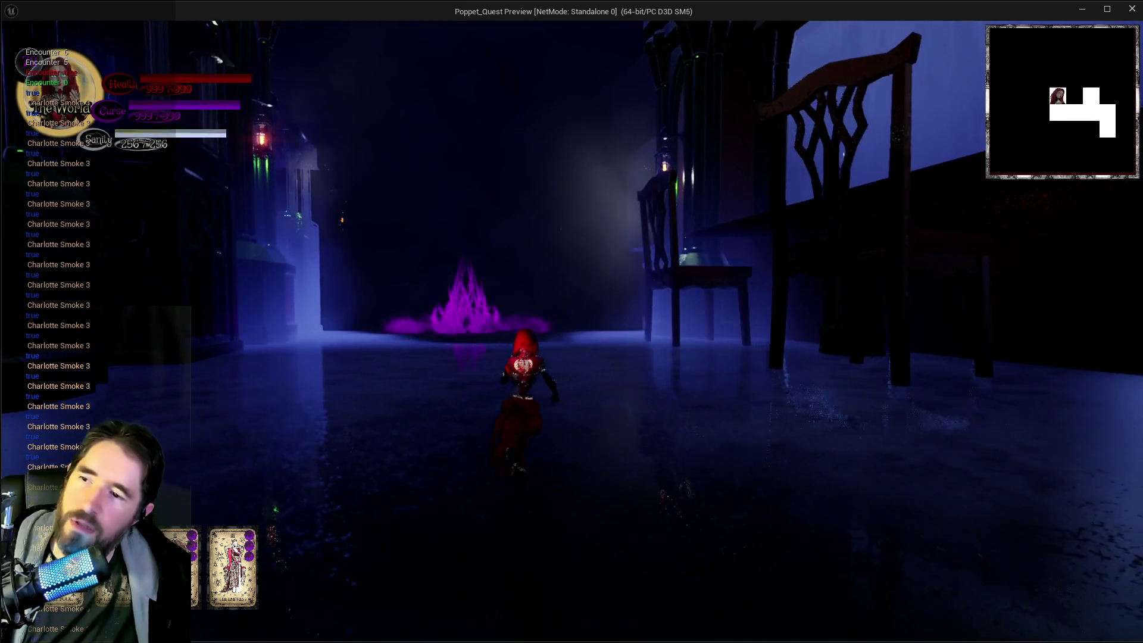
{"action": "key", "text": "w"}
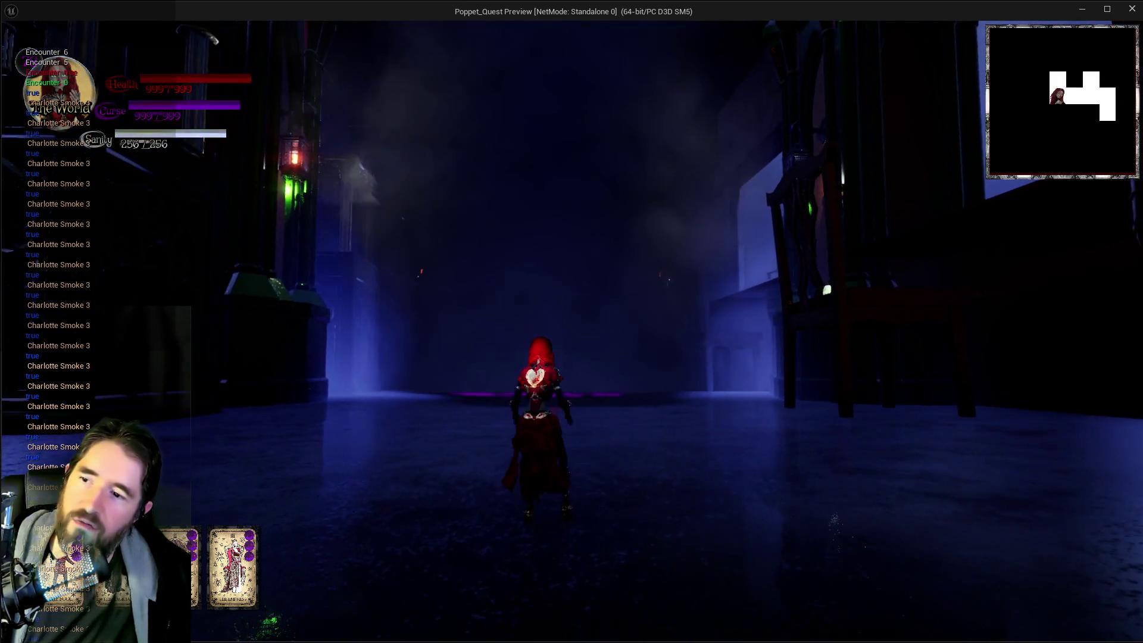
{"action": "key", "text": "w"}
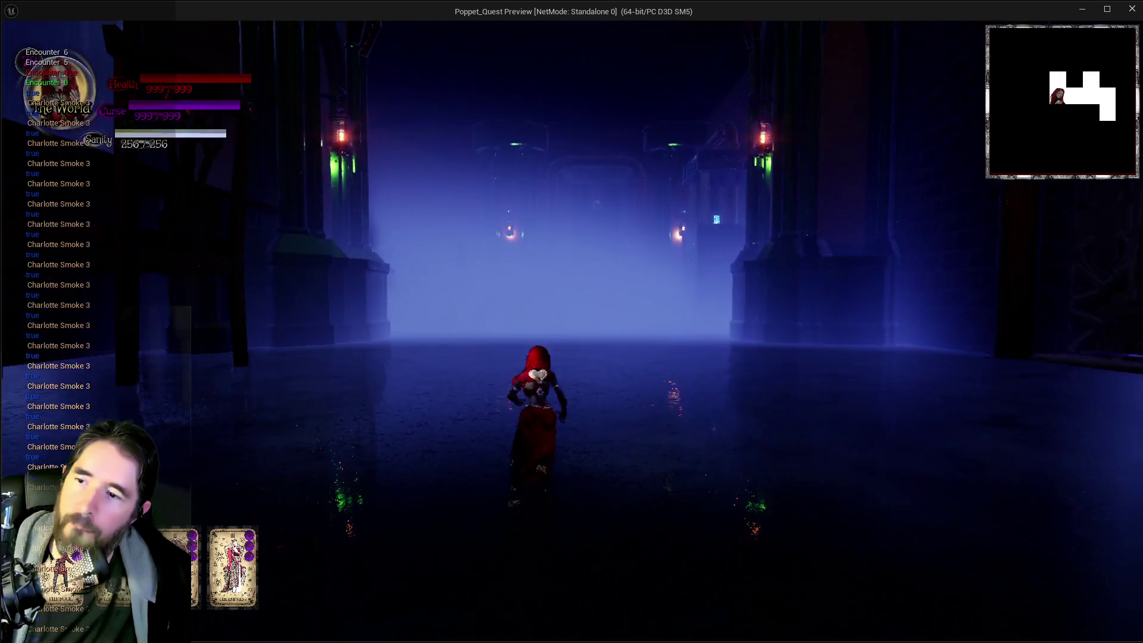
{"action": "key", "text": "w"}
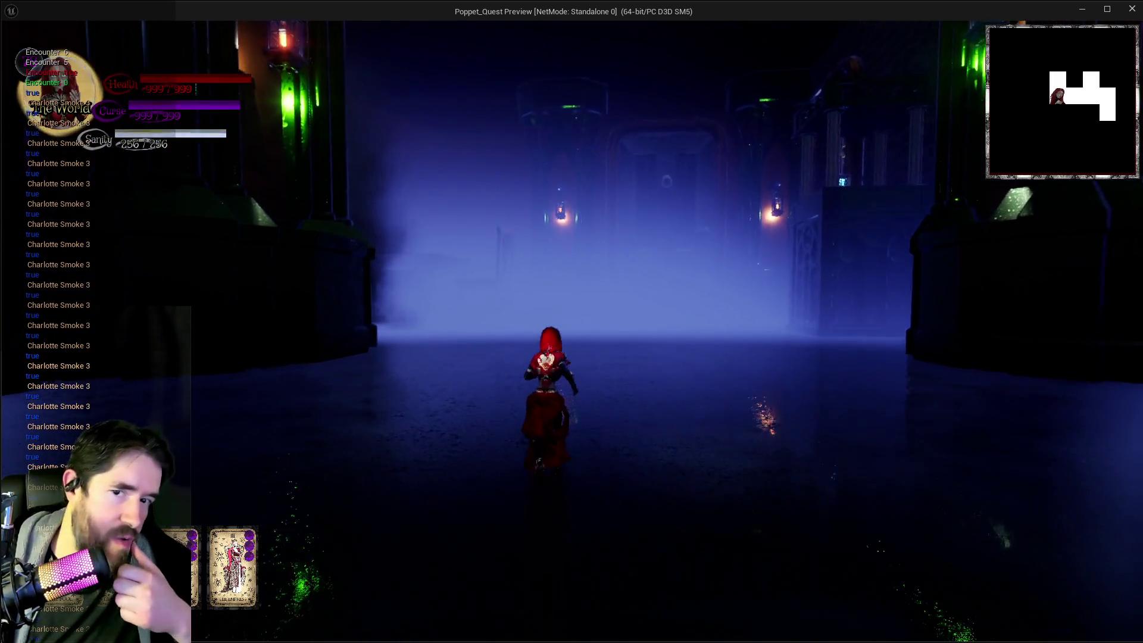
{"action": "key", "text": "w"}
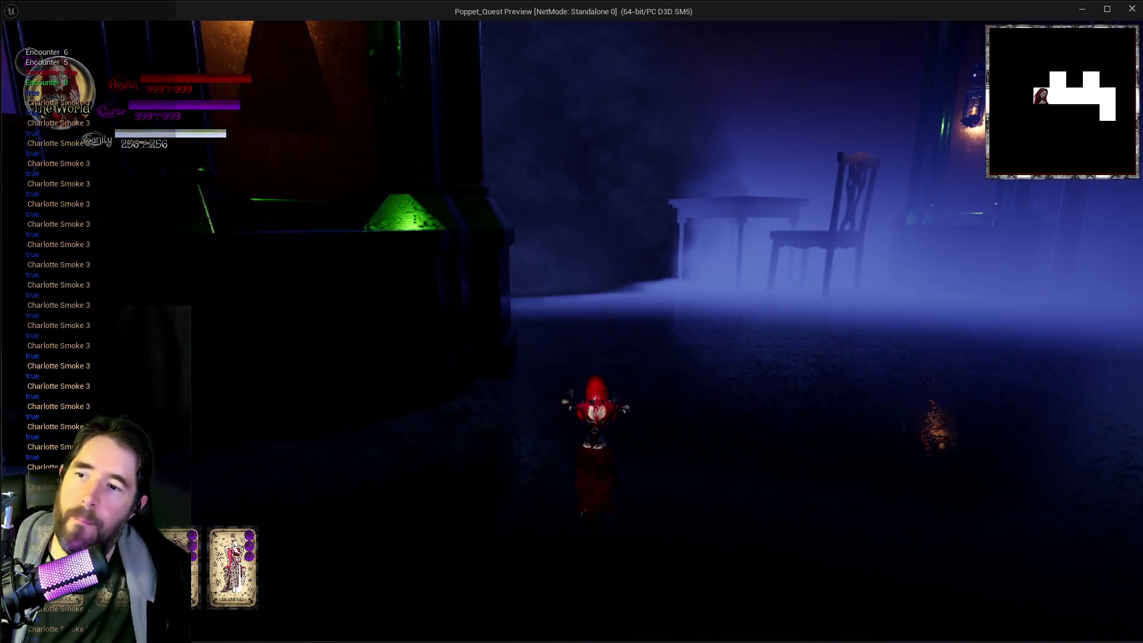
{"action": "key", "text": "w"}
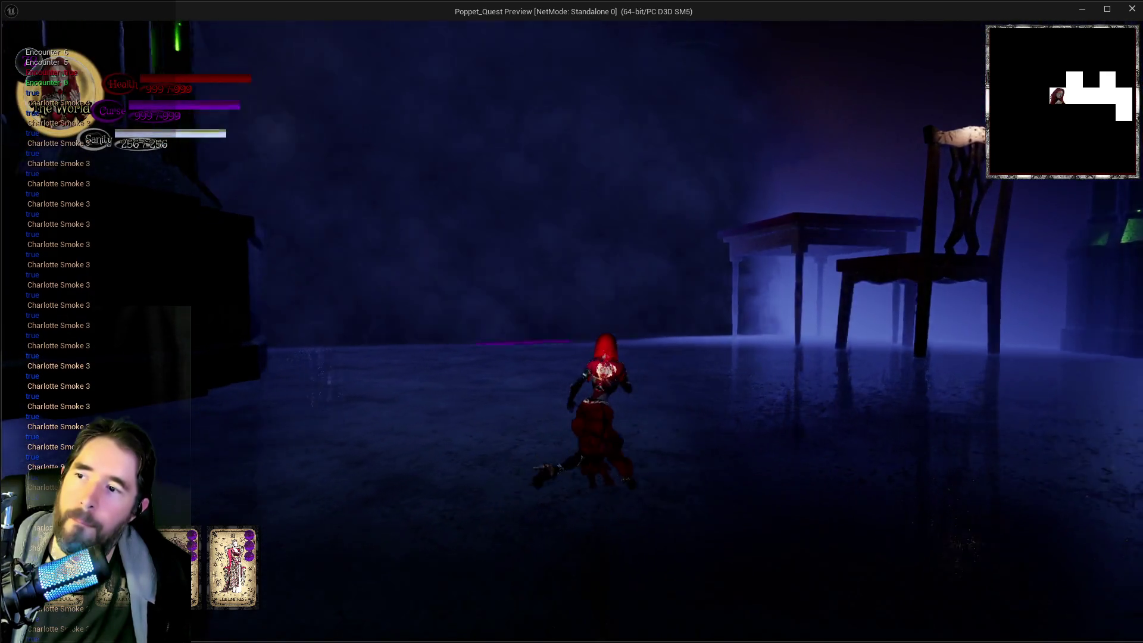
{"action": "key", "text": "w"}
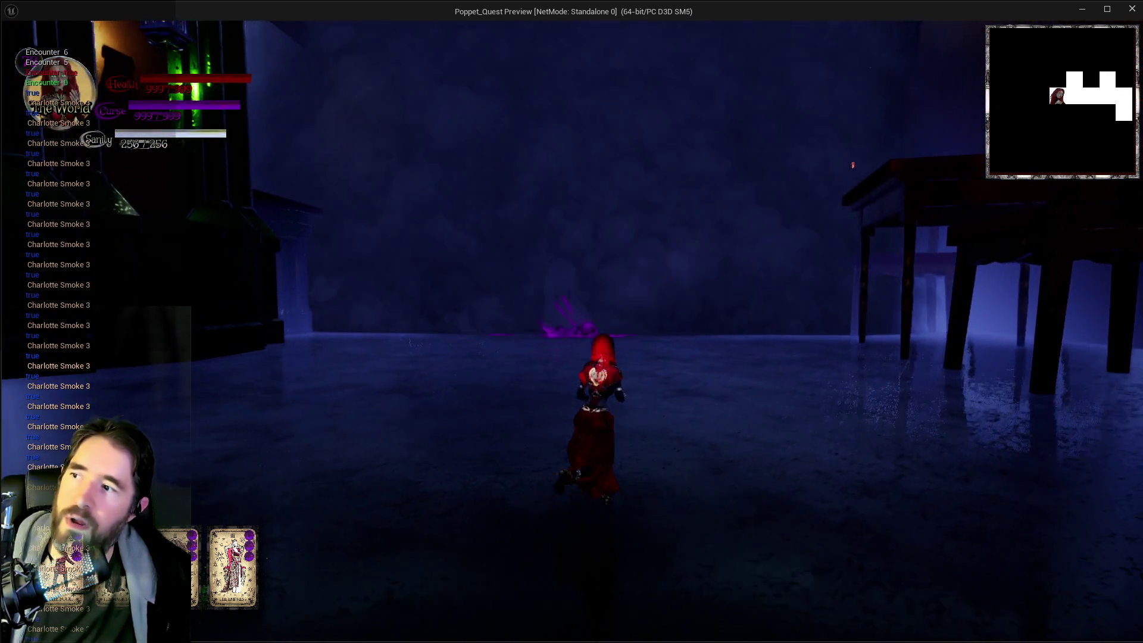
{"action": "key", "text": "w"}
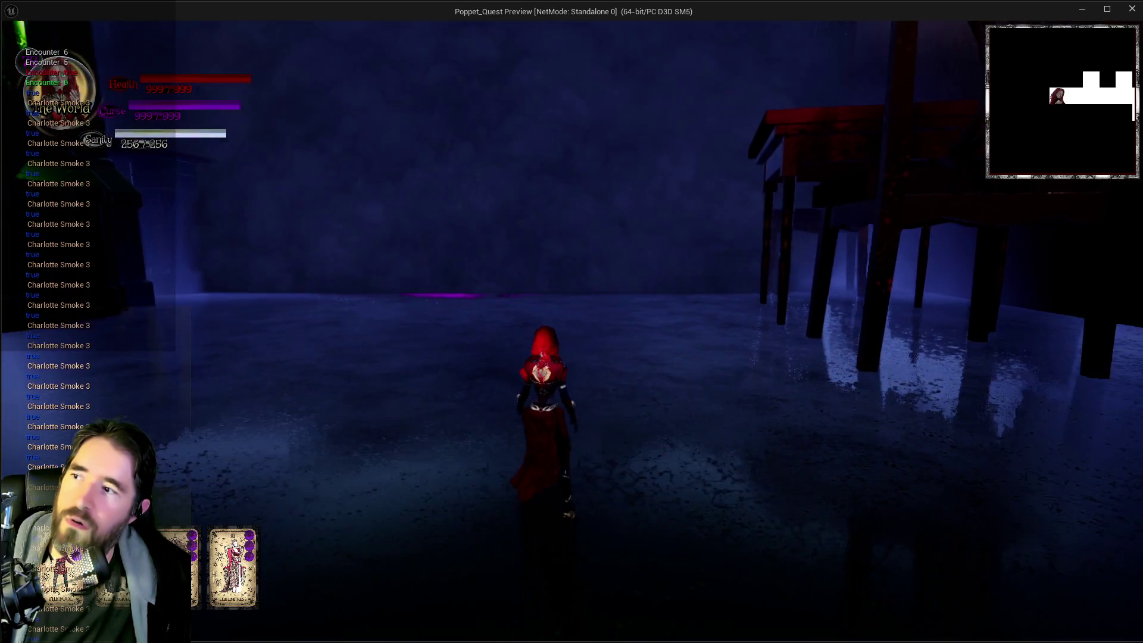
Step: Stop the preview, wire the Branch True output into the ++ increment node, and save
{"action": "key", "text": "alt+Tab"}
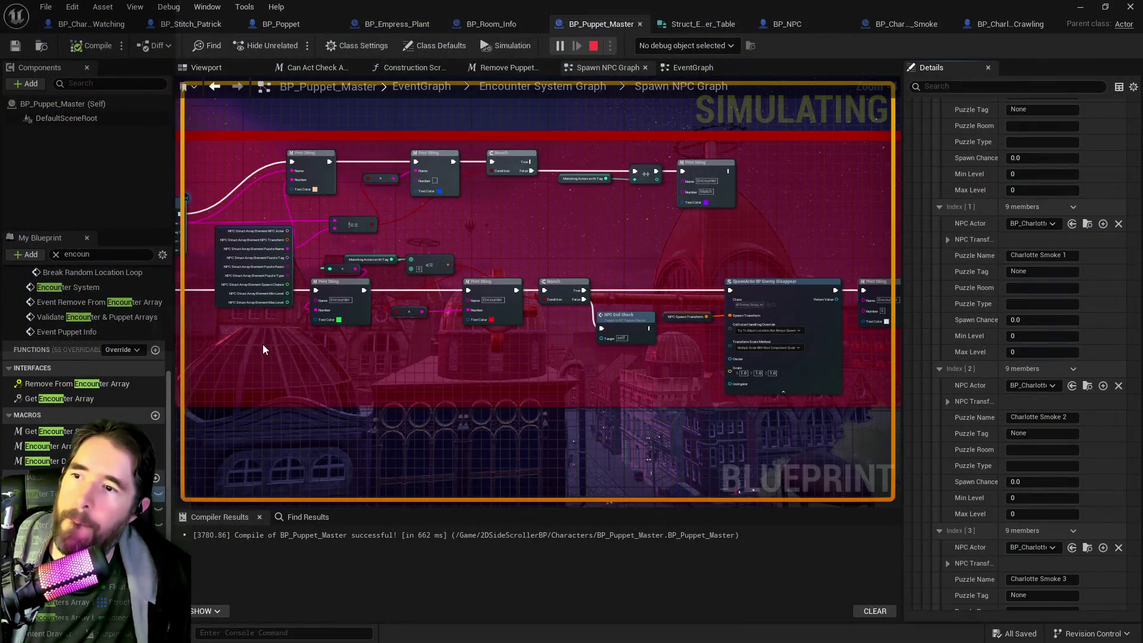
{"action": "key", "text": "Escape"}
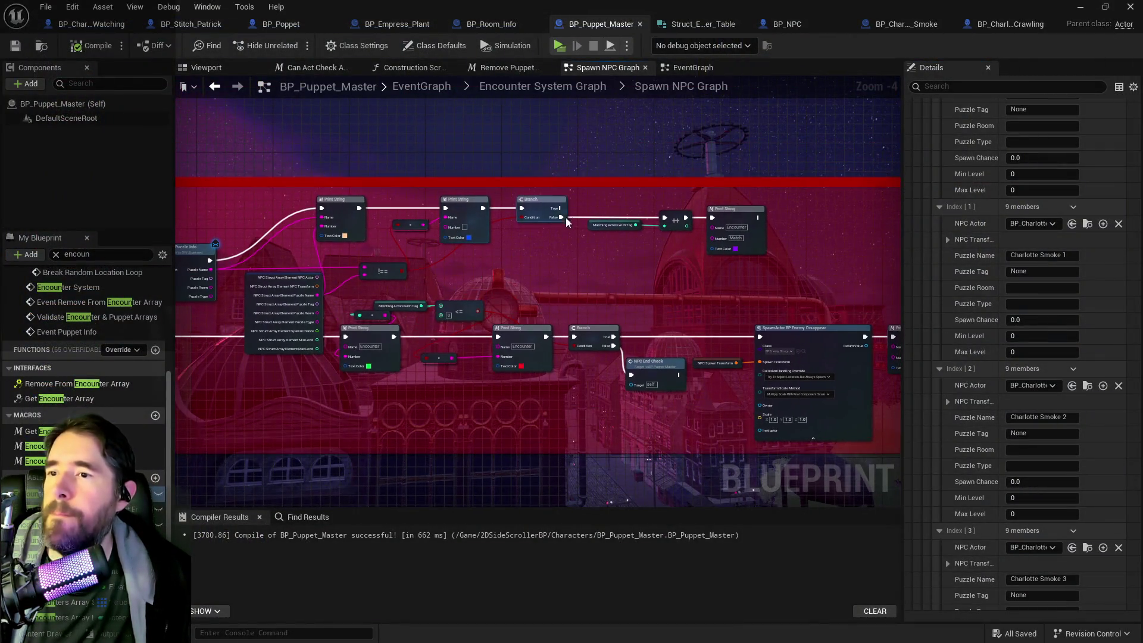
{"action": "left_click_drag", "start_coordinate": [528, 224], "coordinate": [584, 264]}
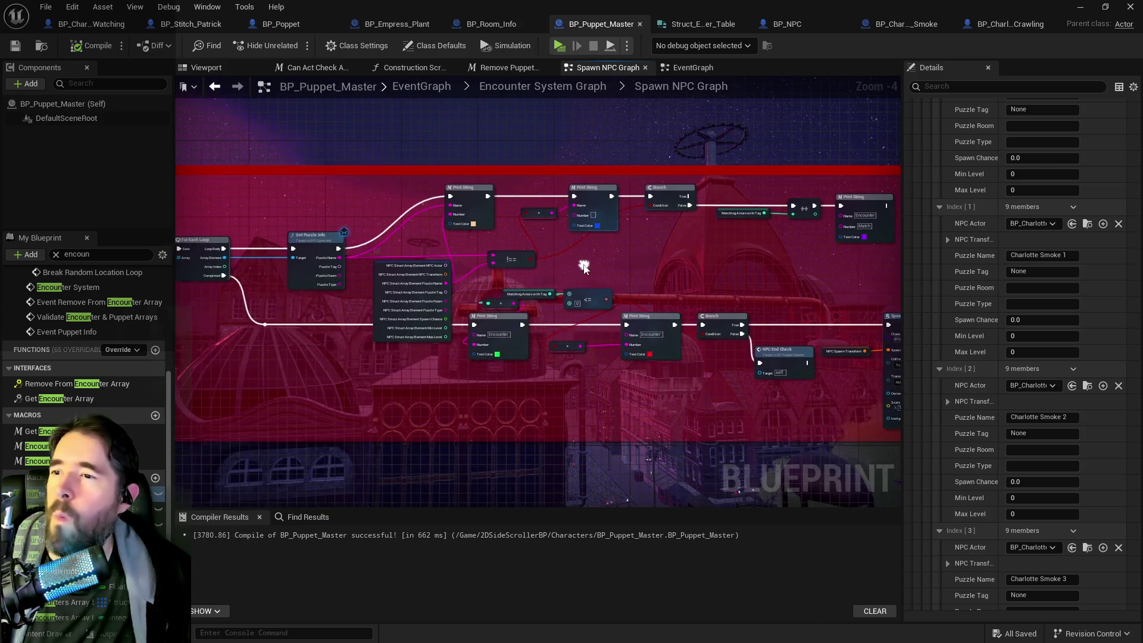
{"action": "left_click_drag", "start_coordinate": [683, 197], "coordinate": [792, 205]}
{"action": "left_click", "coordinate": [719, 207]}
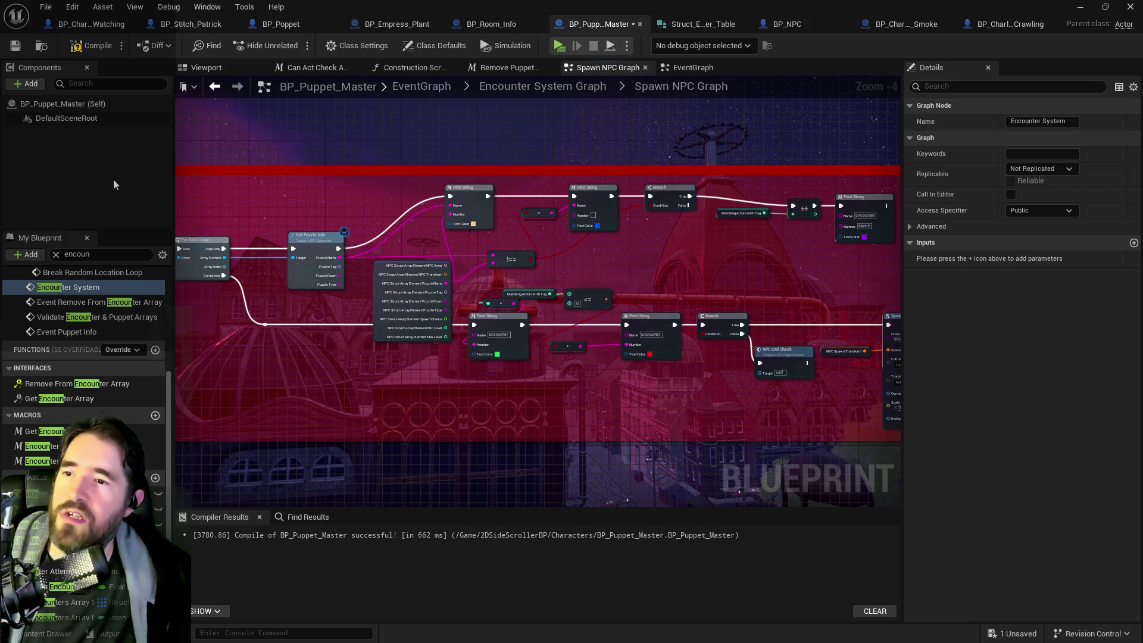
{"action": "left_click", "coordinate": [15, 48]}
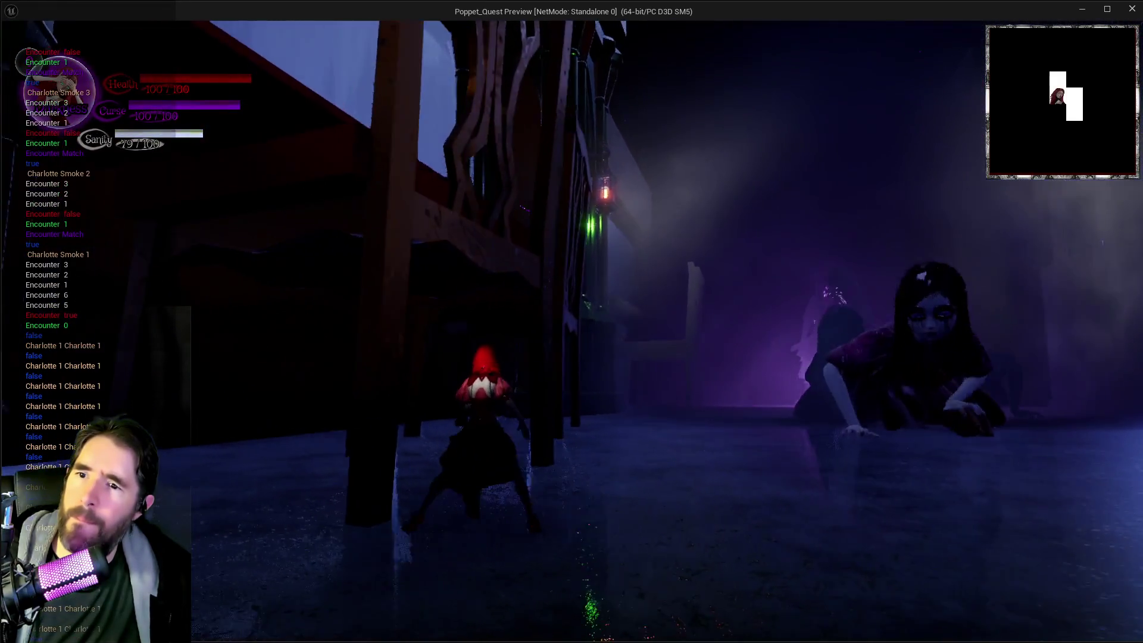
Step: Walk through the purple-lit room toward the portal, pause, and bring the debug-log screenshot over the game
{"action": "key", "text": "w"}
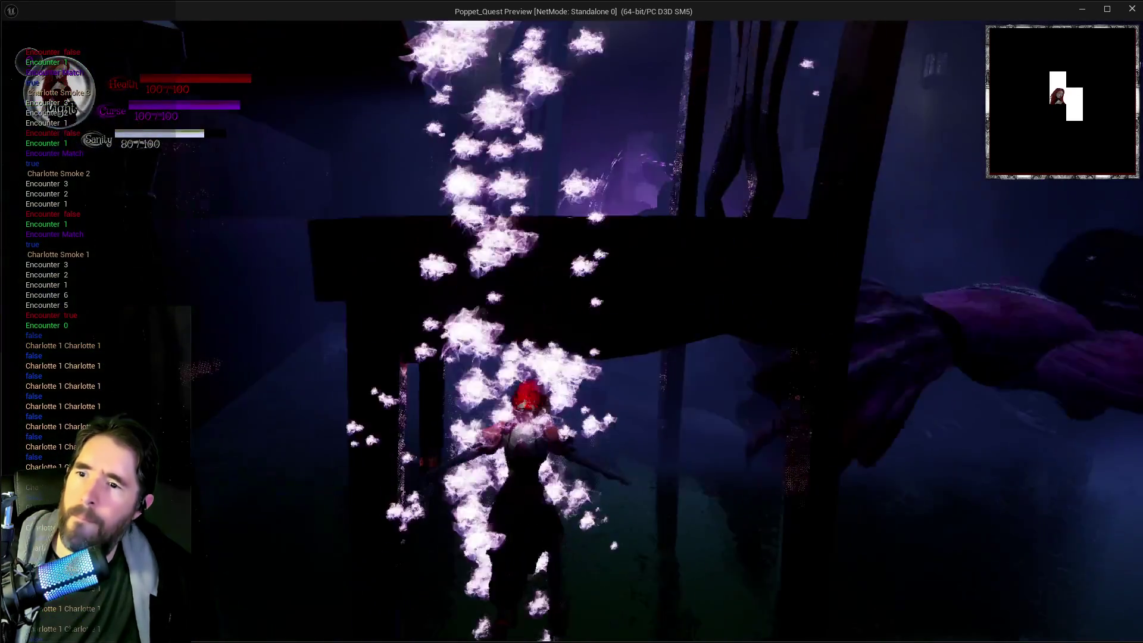
{"action": "key", "text": "w"}
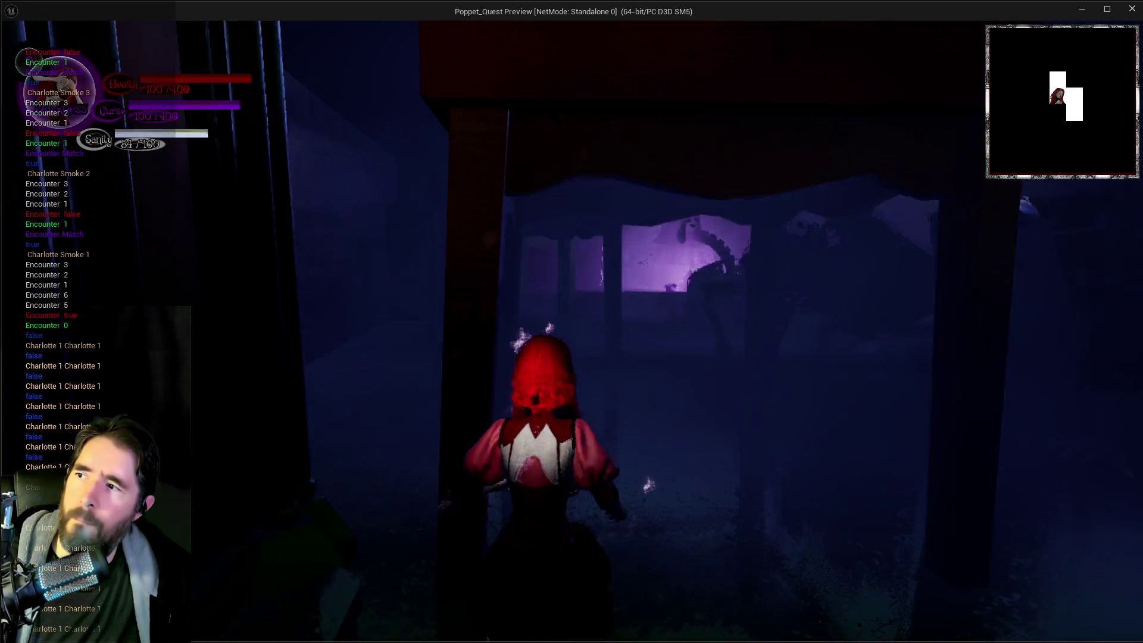
{"action": "key", "text": "w"}
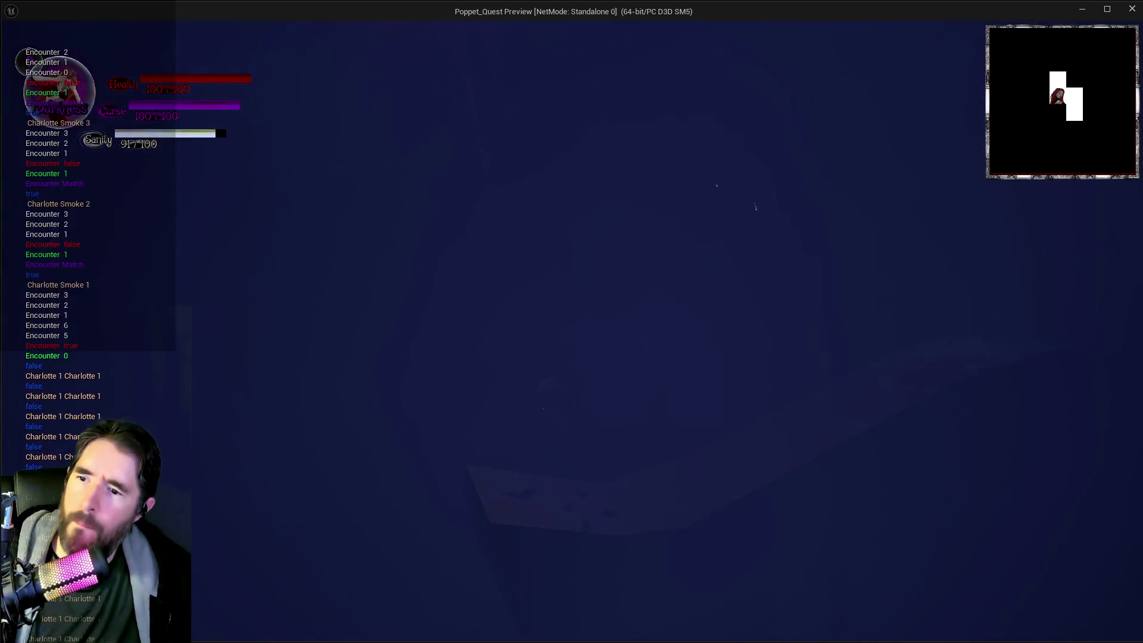
{"action": "key", "text": "w"}
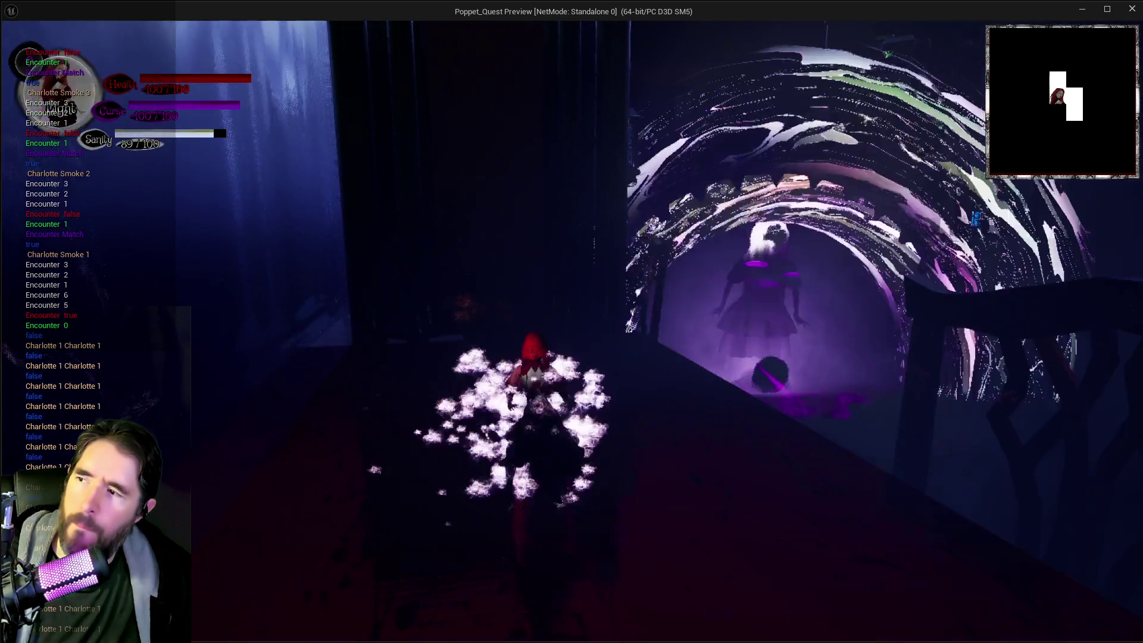
{"action": "key", "text": "Escape"}
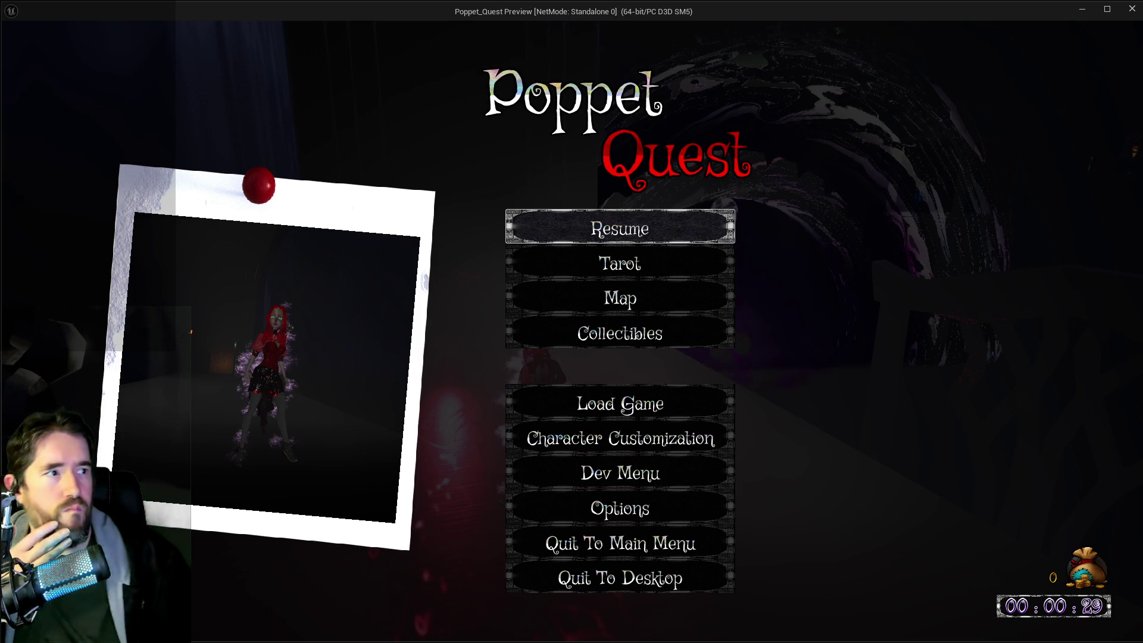
{"action": "mouse_move", "coordinate": [1142, 197]}
{"action": "left_mouse_down"}
{"action": "mouse_move", "coordinate": [909, 277]}
{"action": "mouse_move", "coordinate": [543, 62]}
{"action": "mouse_move", "coordinate": [402, 76]}
{"action": "mouse_move", "coordinate": [418, 69]}
{"action": "left_mouse_up"}
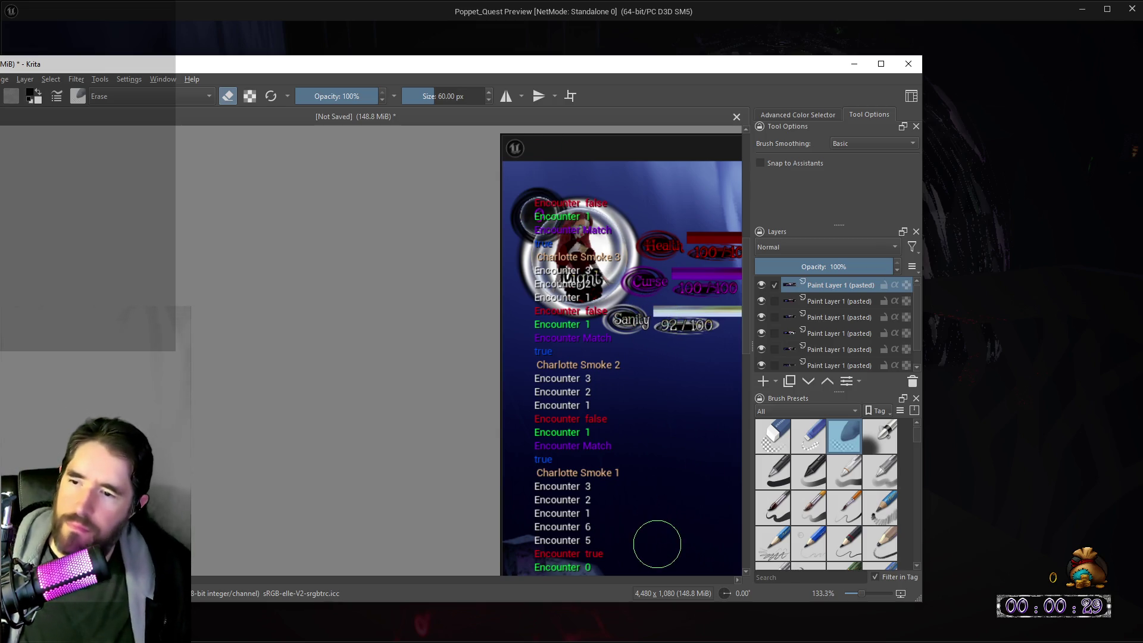
{"action": "scroll", "coordinate": [657, 543], "scroll_direction": "up", "scroll_amount": 1}
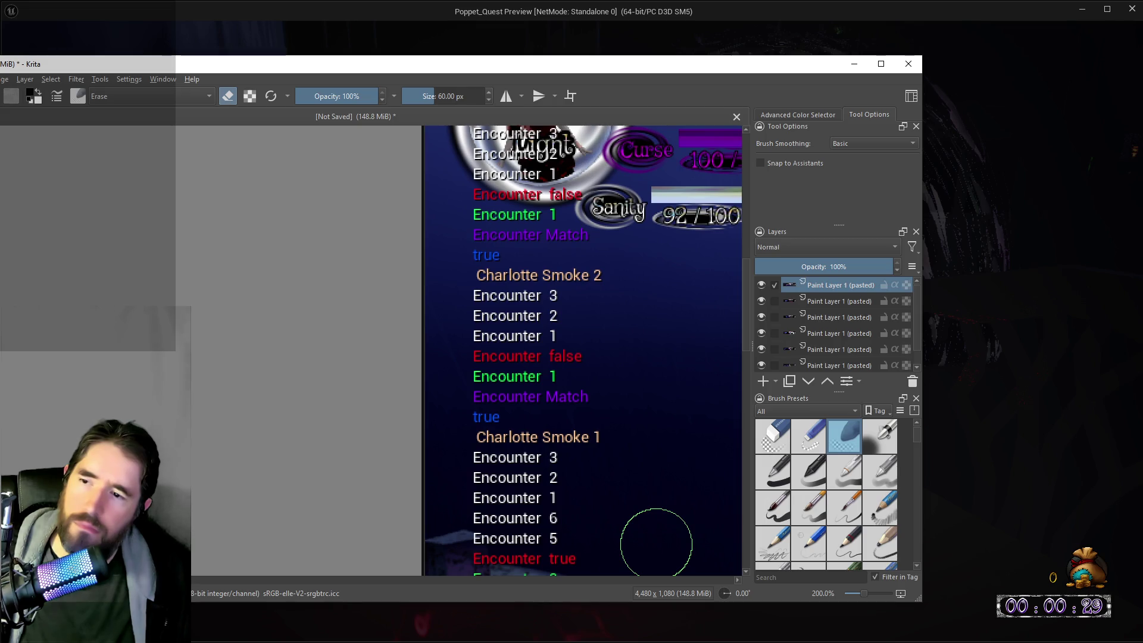
{"action": "left_click_drag", "start_coordinate": [745, 355], "coordinate": [748, 308]}
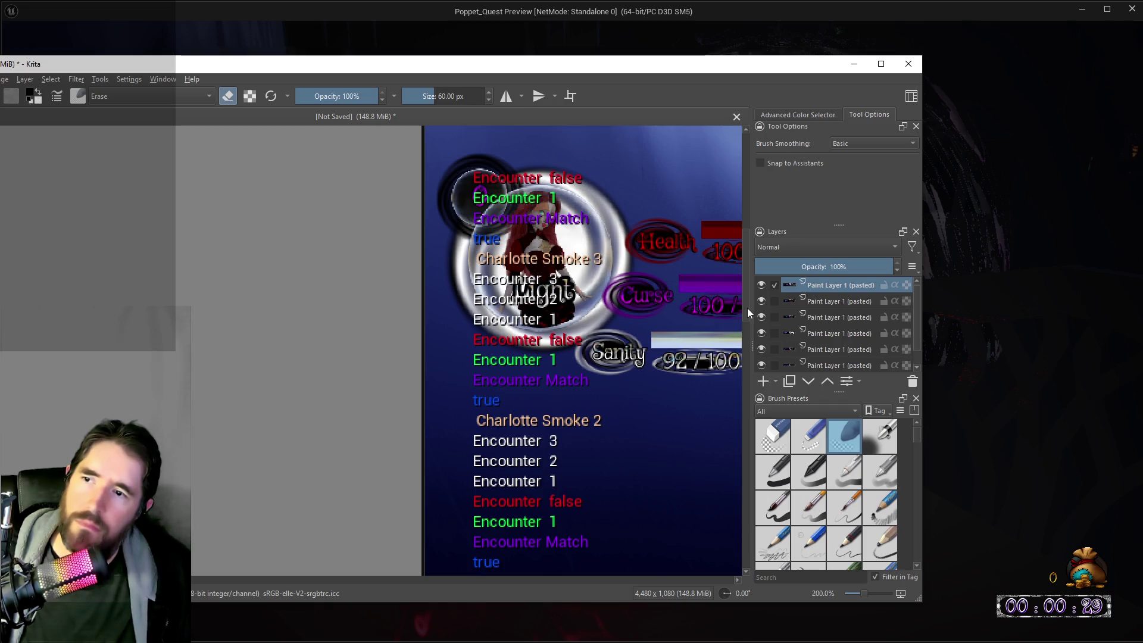
{"action": "left_click_drag", "start_coordinate": [748, 308], "coordinate": [745, 330]}
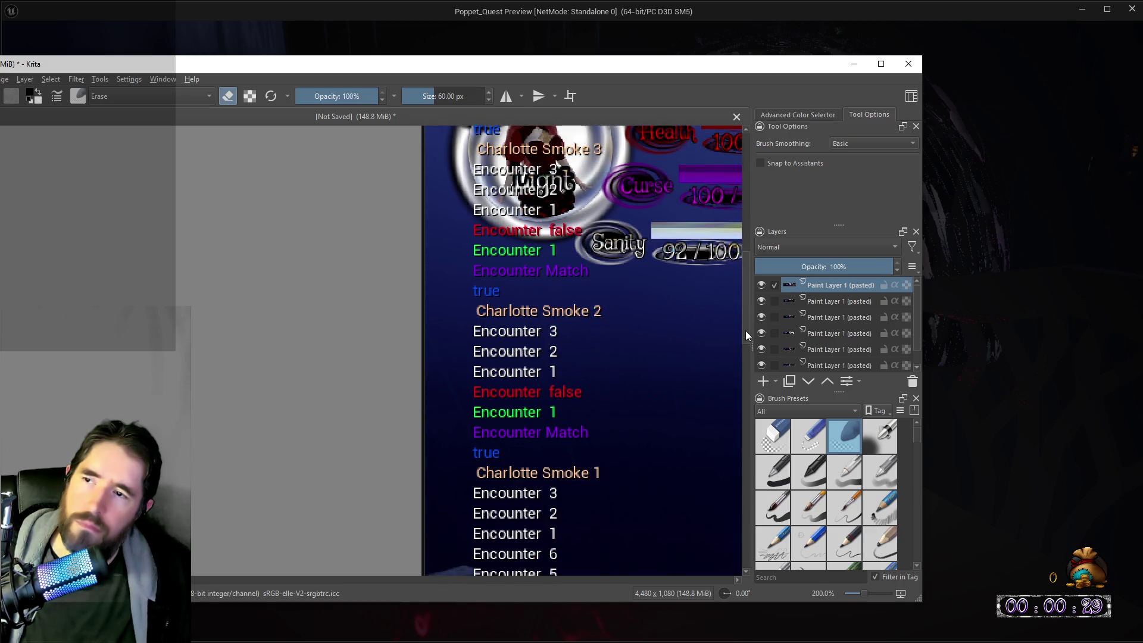
{"action": "left_click_drag", "start_coordinate": [648, 70], "coordinate": [1142, 99]}
{"action": "left_click", "coordinate": [1131, 9]}
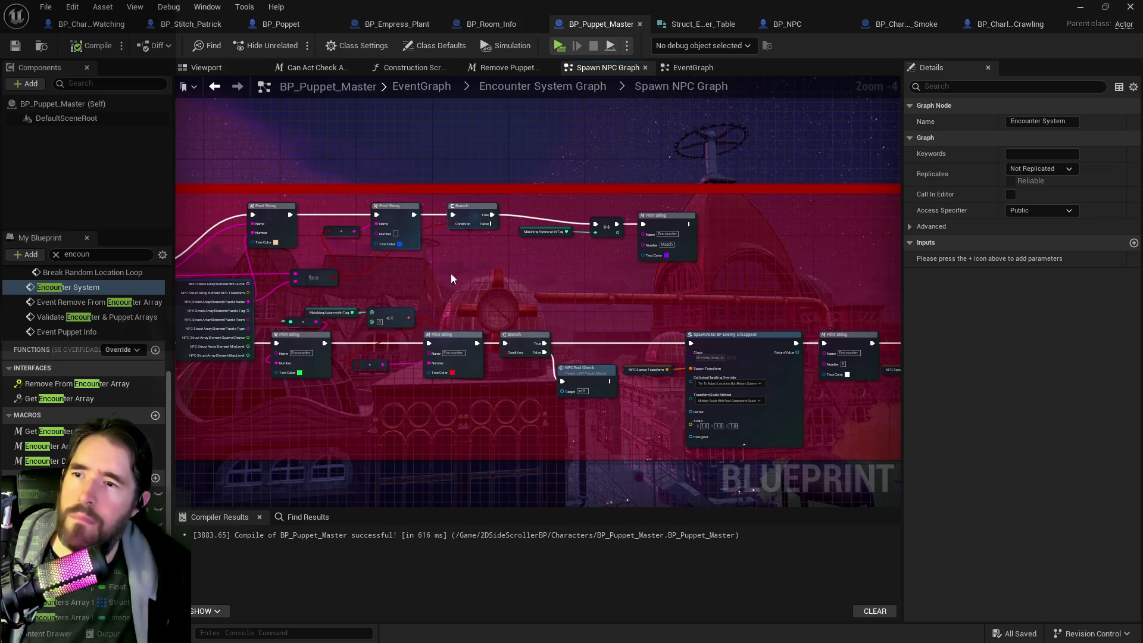
Step: Review the Spawn NPC Graph's loop and struct nodes, then bring the Content Browser over the graph
{"action": "mouse_move", "coordinate": [541, 209]}
{"action": "left_mouse_down"}
{"action": "mouse_move", "coordinate": [663, 233]}
{"action": "mouse_move", "coordinate": [688, 224]}
{"action": "left_mouse_up"}
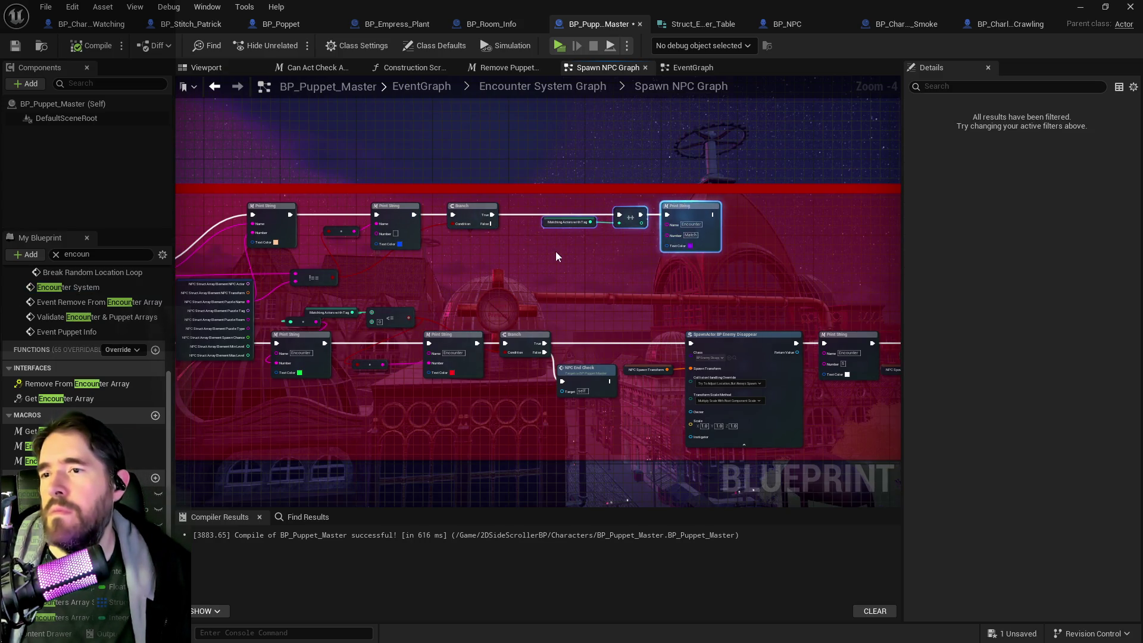
{"action": "scroll", "coordinate": [493, 296], "scroll_direction": "up", "scroll_amount": 1}
{"action": "left_click_drag", "start_coordinate": [493, 296], "coordinate": [581, 284]}
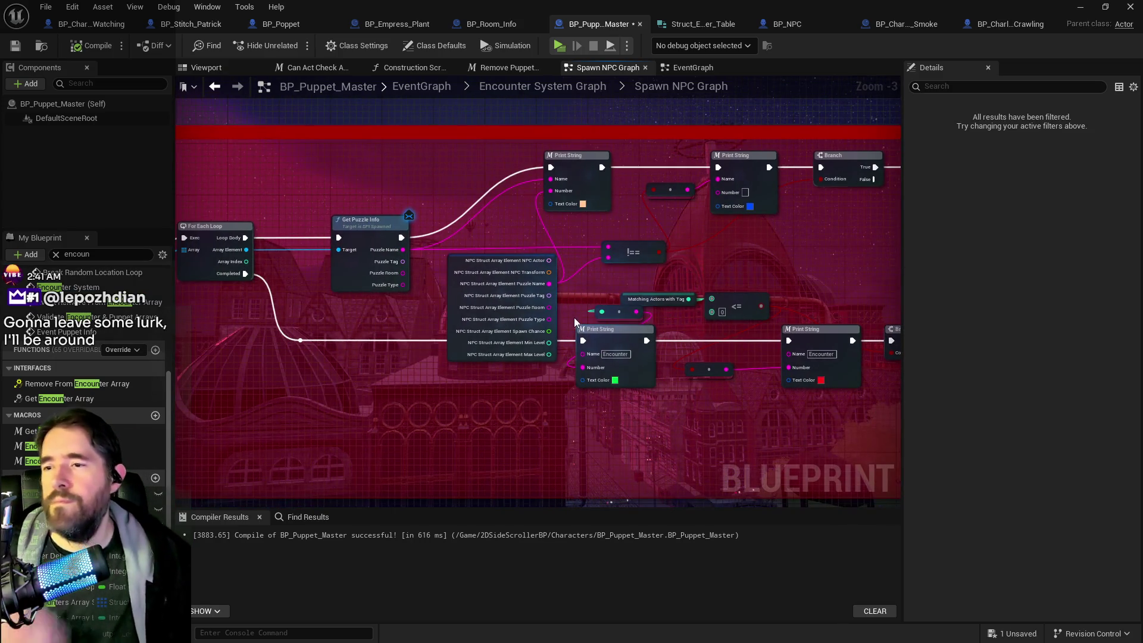
{"action": "left_click_drag", "start_coordinate": [384, 357], "coordinate": [457, 339]}
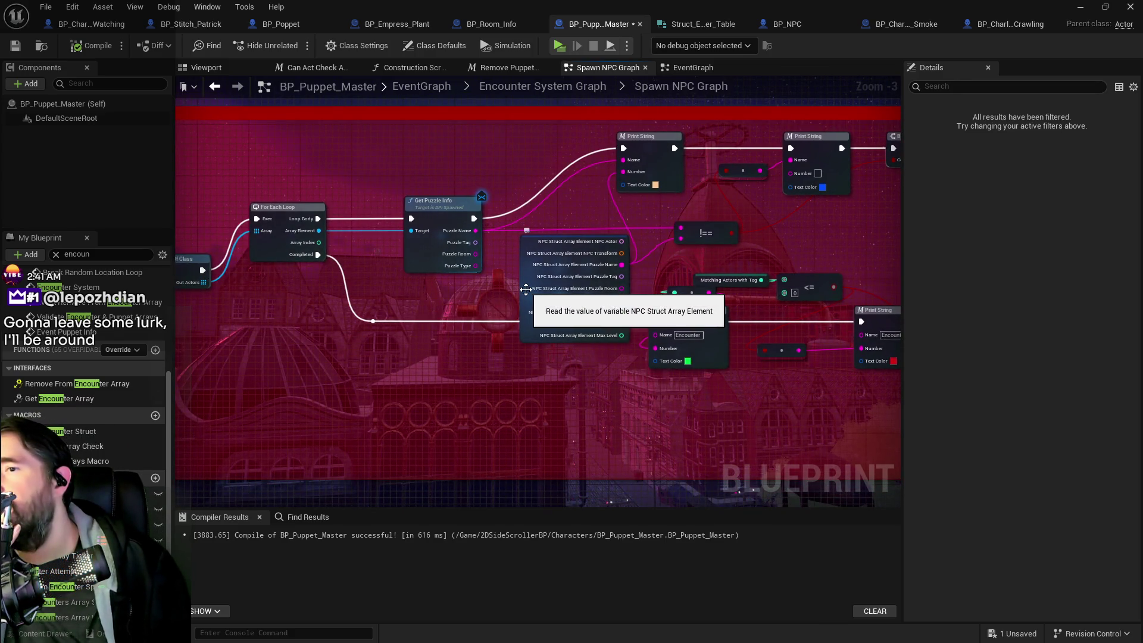
{"action": "left_click_drag", "start_coordinate": [515, 294], "coordinate": [444, 301]}
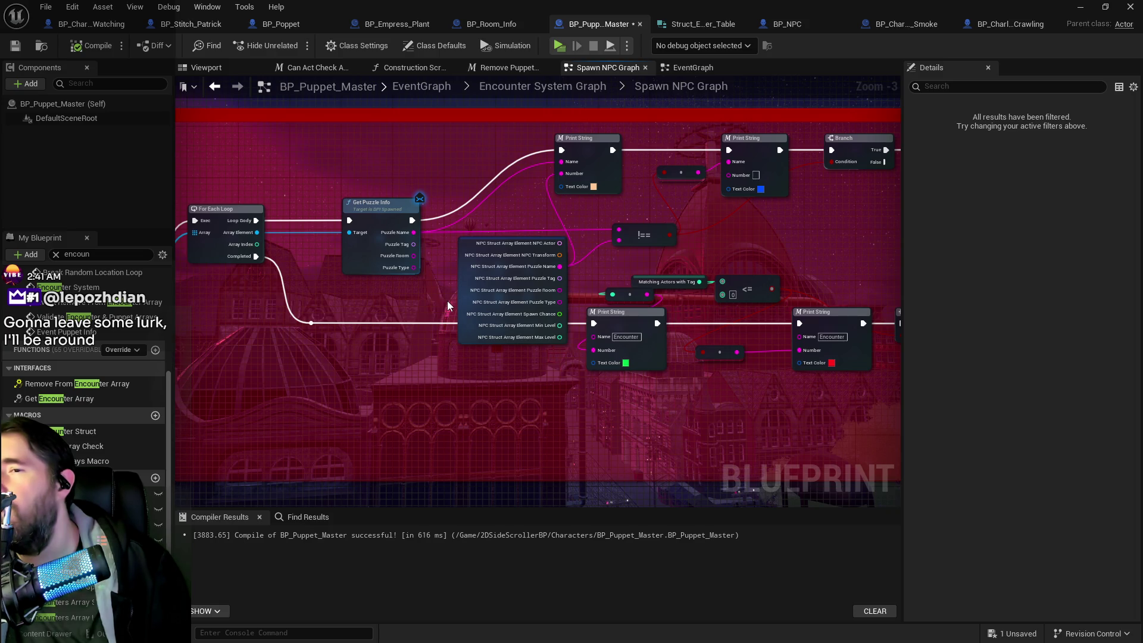
{"action": "mouse_move", "coordinate": [1142, 163]}
{"action": "left_mouse_down"}
{"action": "mouse_move", "coordinate": [712, 164]}
{"action": "mouse_move", "coordinate": [734, 148]}
{"action": "mouse_move", "coordinate": [656, 131]}
{"action": "left_mouse_up"}
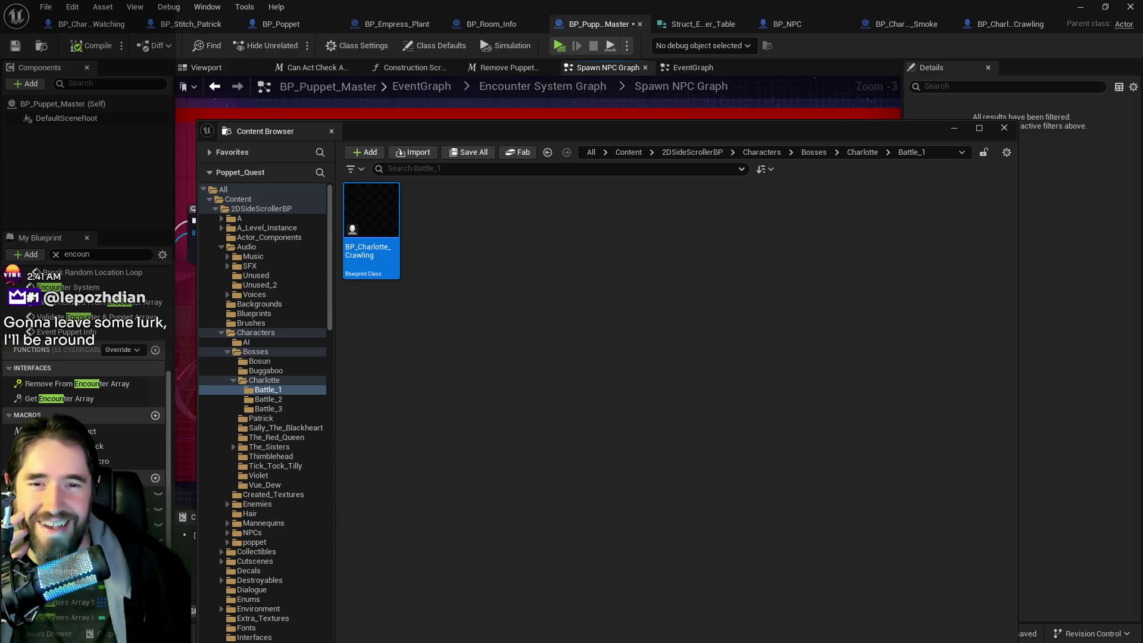
Step: Leave the Spawn NPC Graph and return to the Chapter_1_Dead_Girl_Wonderland level editor
{"action": "left_click", "coordinate": [756, 115]}
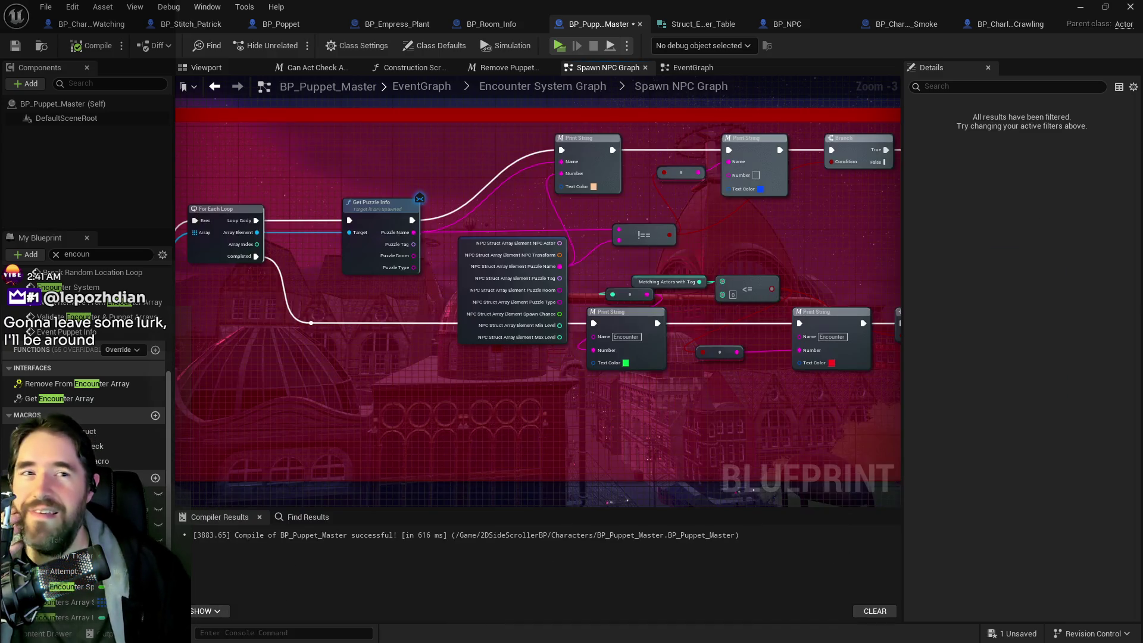
{"action": "key", "text": "alt+Tab"}
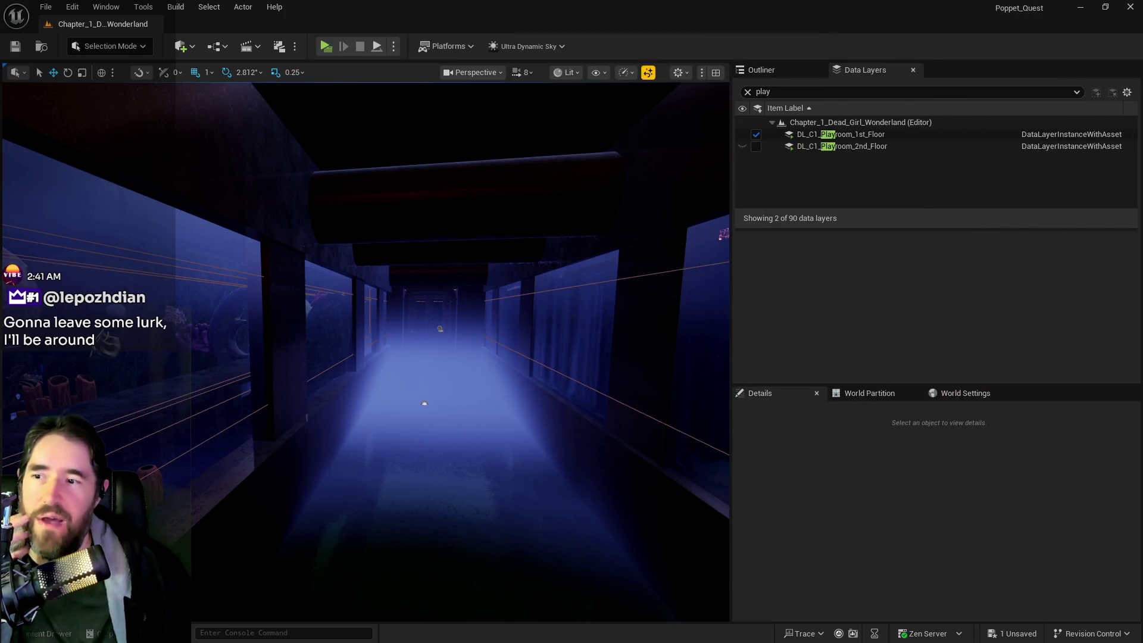
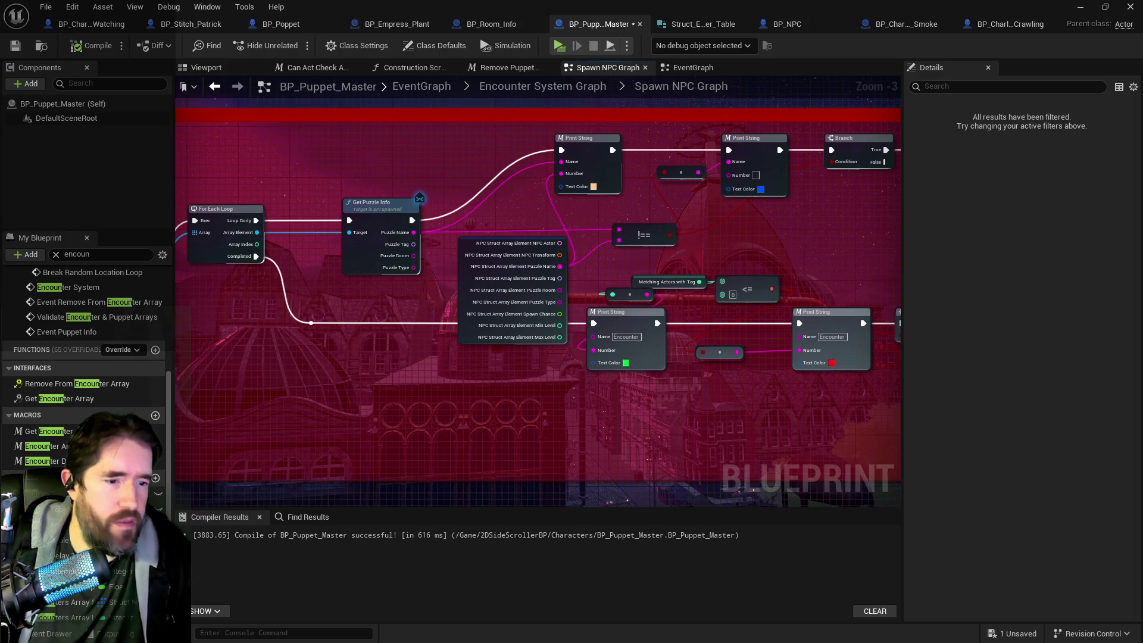
Step: Open the Content Browser drawer showing BP_Charlotte_Crawling in Characters/Bosses/Charlotte/Battle_1
{"action": "key", "text": "ctrl+space"}
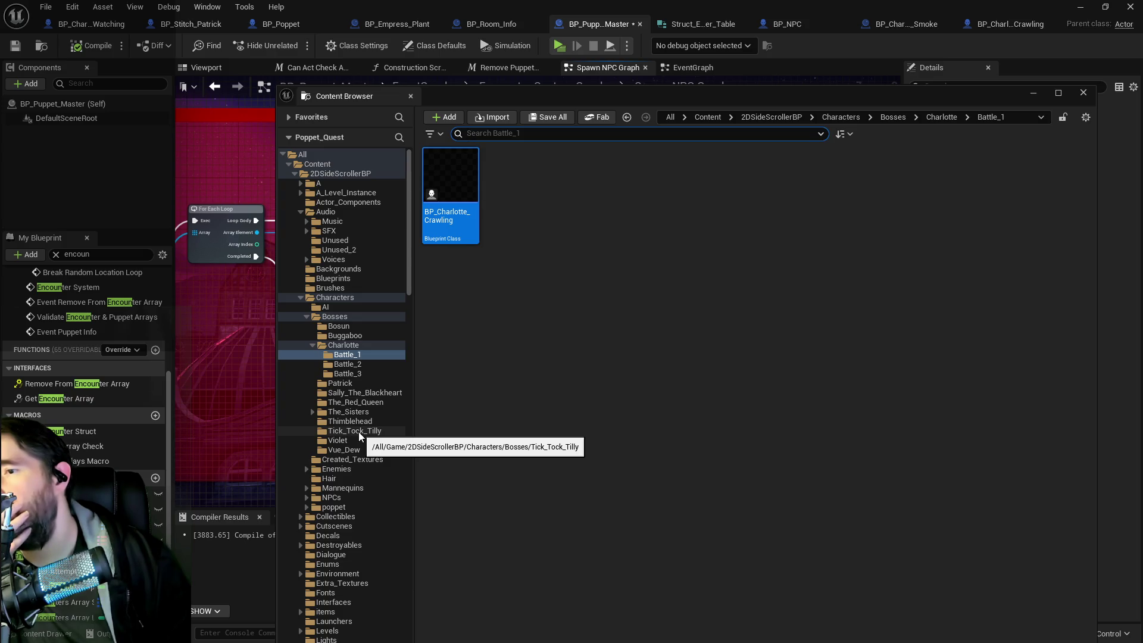
Step: Open BP_Painting_Blocker_Chapter_1 from Enemies/Dead_Girl_Wonderland and review its Switch on String and Set Sprite nodes
{"action": "left_click", "coordinate": [307, 468]}
{"action": "left_click", "coordinate": [327, 489]}
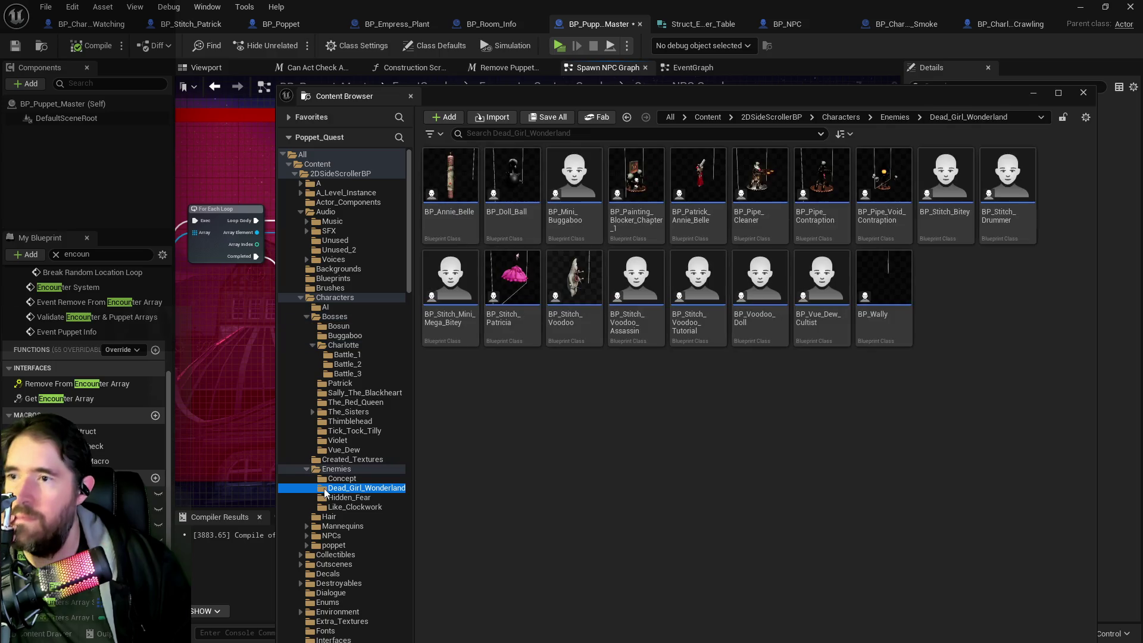
{"action": "double_click", "coordinate": [641, 216]}
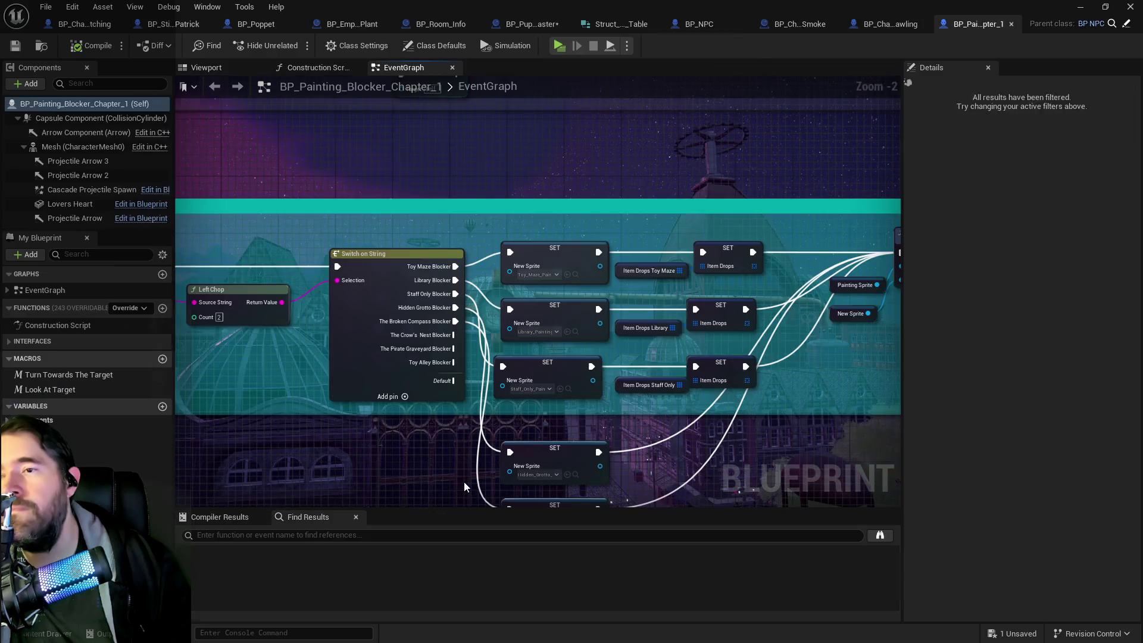
{"action": "scroll", "coordinate": [421, 411], "scroll_direction": "up", "scroll_amount": 3}
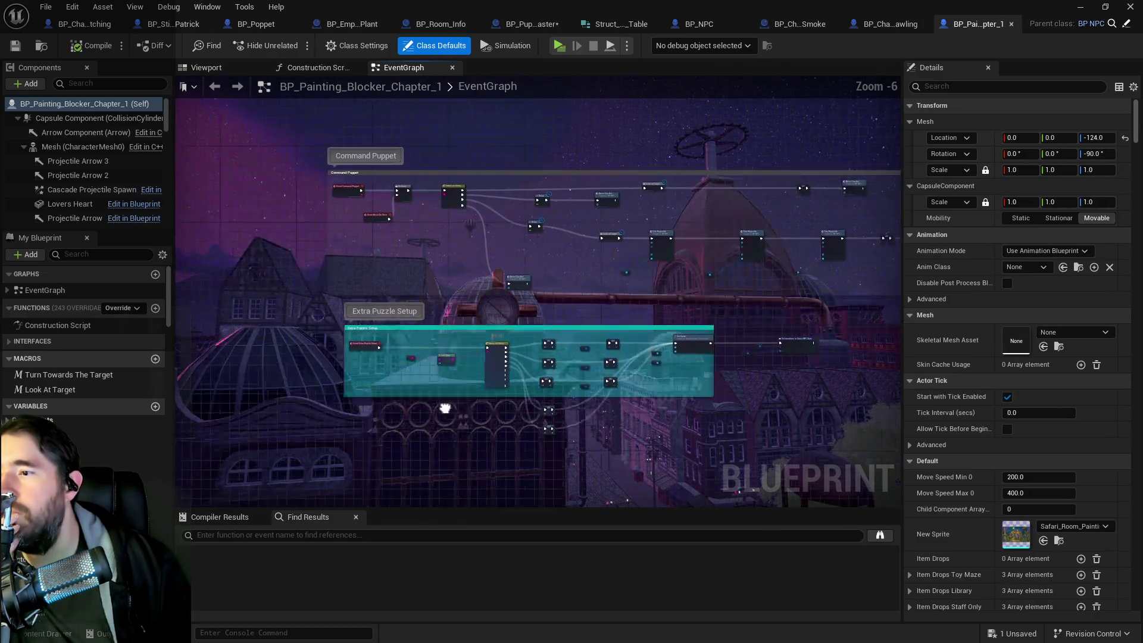
{"action": "left_click_drag", "start_coordinate": [462, 377], "coordinate": [213, 362]}
{"action": "mouse_move", "coordinate": [568, 391]}
{"action": "left_mouse_down"}
{"action": "mouse_move", "coordinate": [522, 393]}
{"action": "mouse_move", "coordinate": [554, 419]}
{"action": "mouse_move", "coordinate": [691, 426]}
{"action": "mouse_move", "coordinate": [469, 441]}
{"action": "mouse_move", "coordinate": [535, 322]}
{"action": "mouse_move", "coordinate": [306, 325]}
{"action": "mouse_move", "coordinate": [803, 221]}
{"action": "left_mouse_up"}
{"action": "scroll", "coordinate": [470, 440], "scroll_direction": "down", "scroll_amount": 1}
{"action": "scroll", "coordinate": [535, 321], "scroll_direction": "down", "scroll_amount": 4}
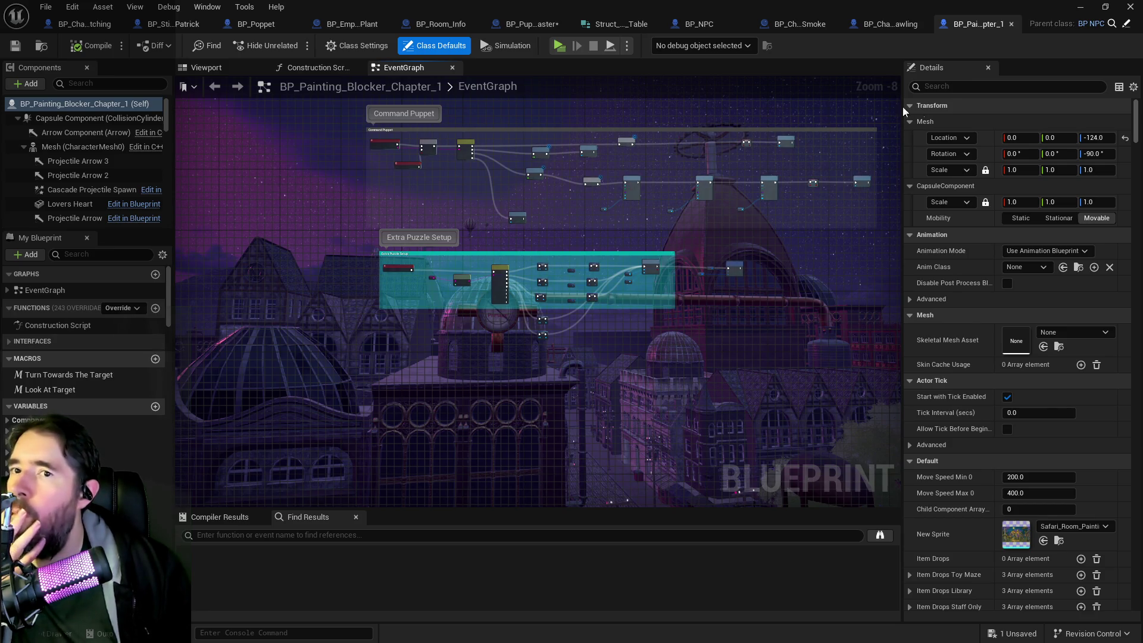
Step: Filter My Blueprint by 'puzzle' and inspect the Puzzle Item Name, Item Type and Room variables
{"action": "left_click", "coordinate": [113, 255]}
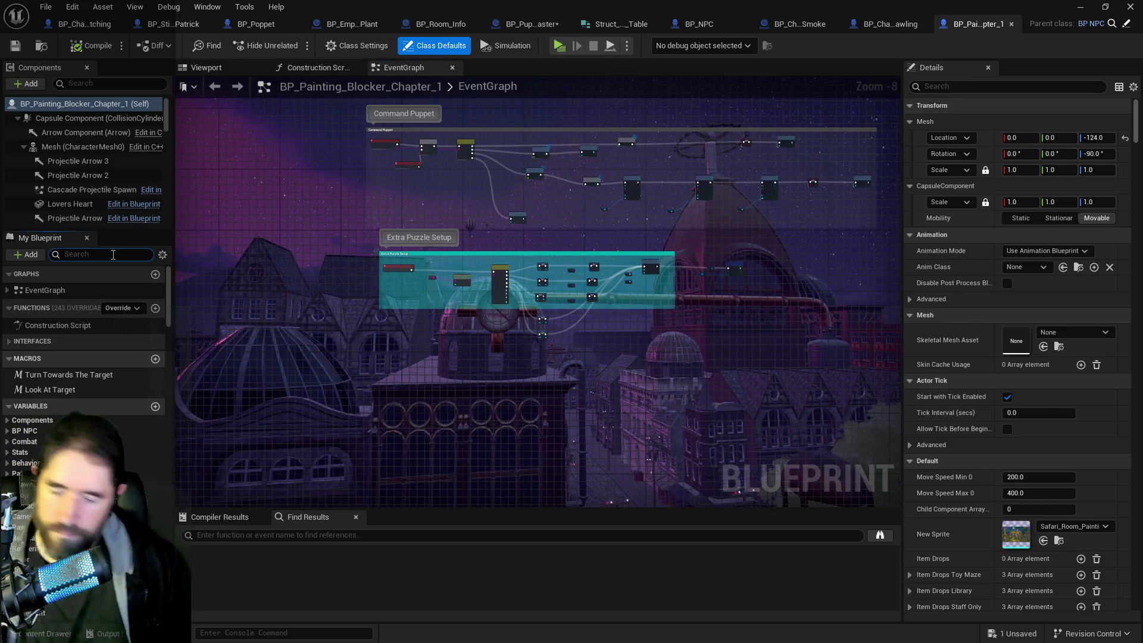
{"action": "type", "text": "puzzle"}
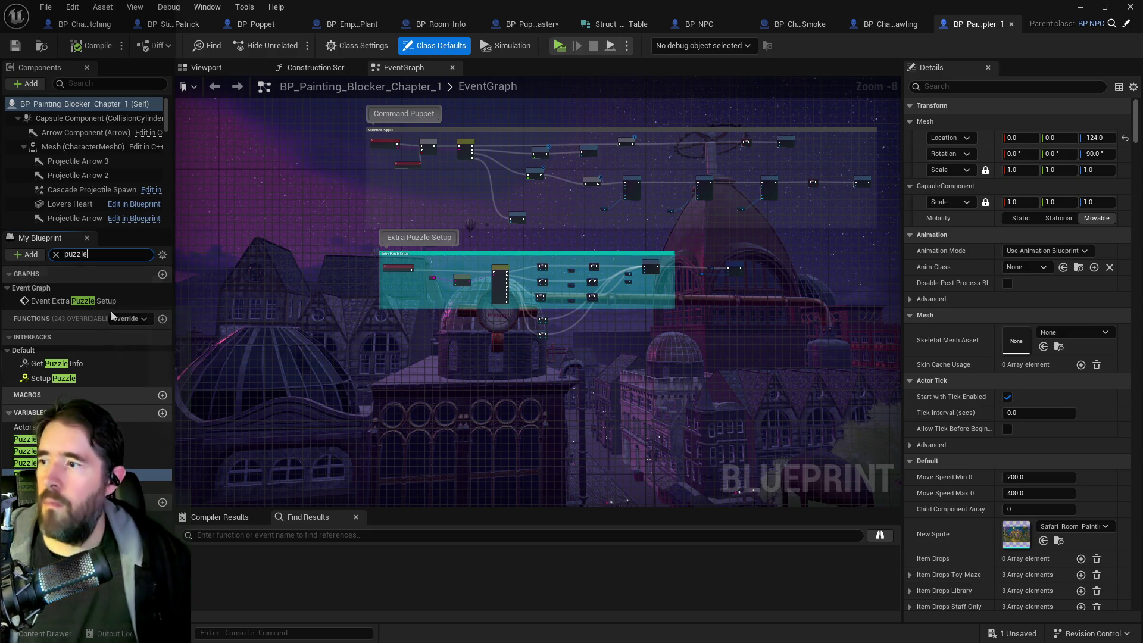
{"action": "left_click", "coordinate": [143, 451]}
{"action": "left_click", "coordinate": [143, 463]}
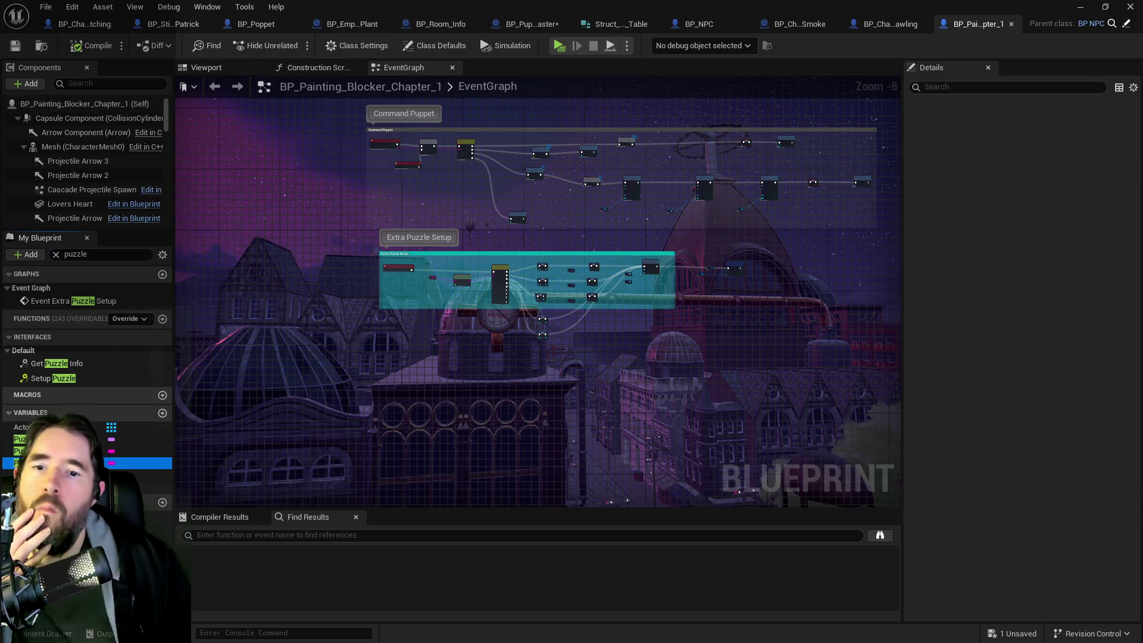
{"action": "left_click", "coordinate": [143, 475]}
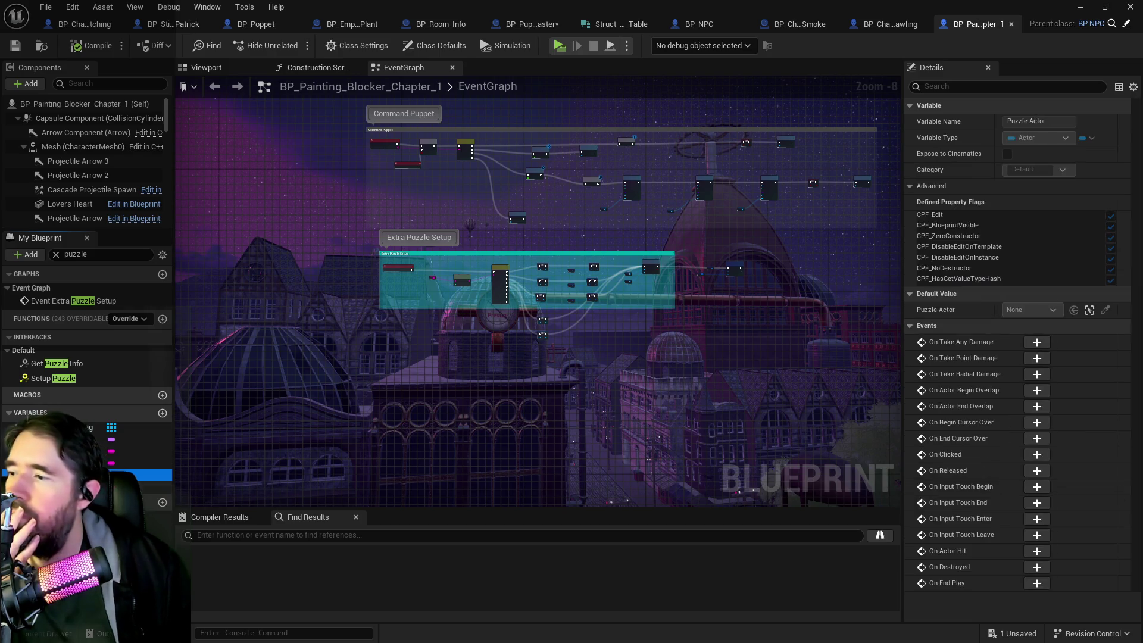
{"action": "left_click", "coordinate": [143, 487]}
{"action": "left_click", "coordinate": [143, 464]}
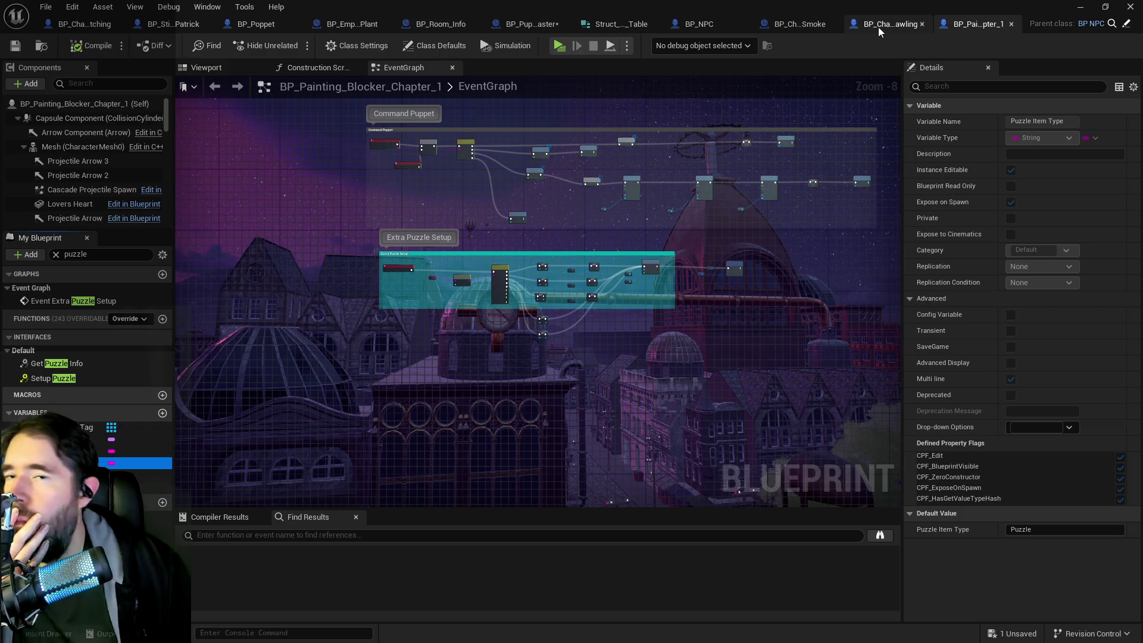
{"action": "left_click", "coordinate": [801, 23]}
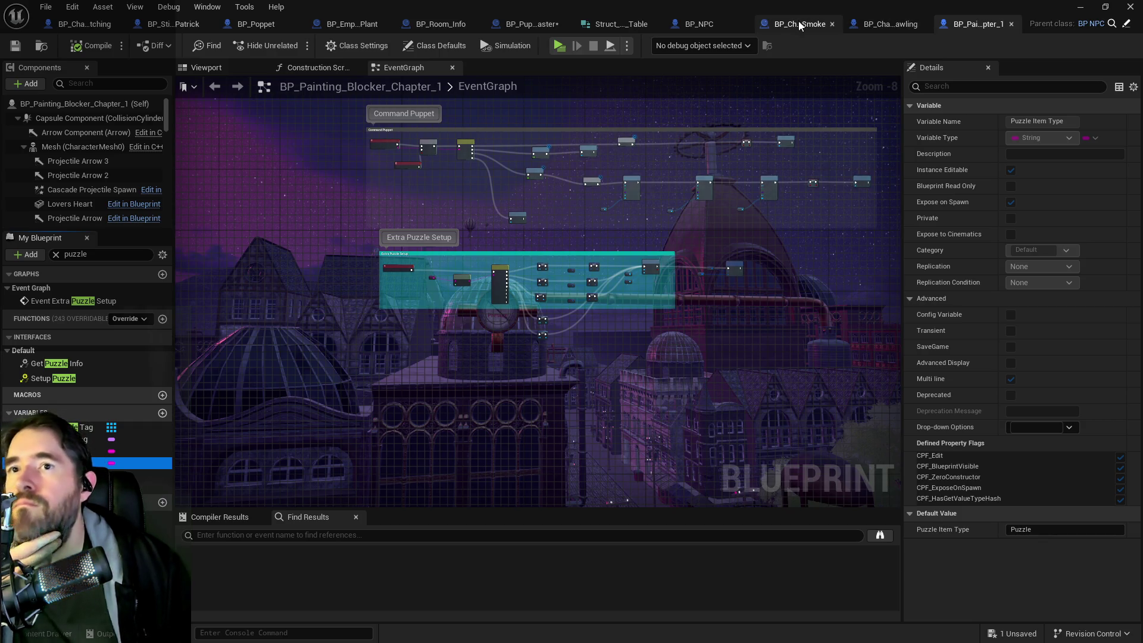
Step: Set BP_Charlotte_Smoke's Puzzle Item Type default to 'Puzzle', then move the Blueprint window aside
{"action": "left_click", "coordinate": [60, 589]}
{"action": "left_click", "coordinate": [1046, 535]}
{"action": "type", "text": "Puzzle"}
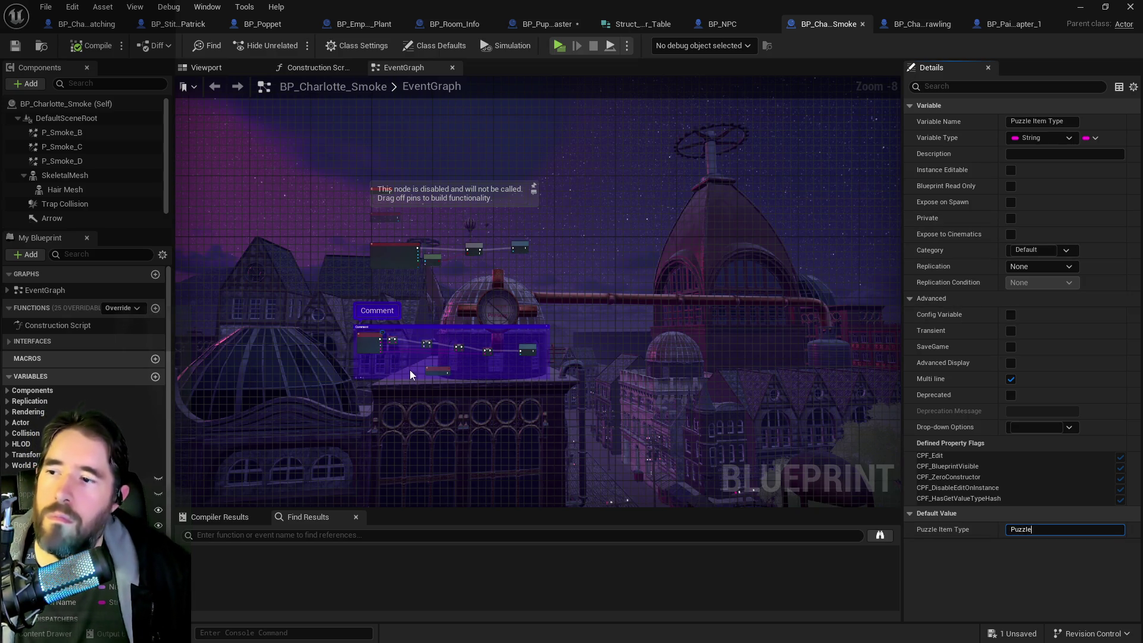
{"action": "scroll", "coordinate": [368, 359], "scroll_direction": "up", "scroll_amount": 7}
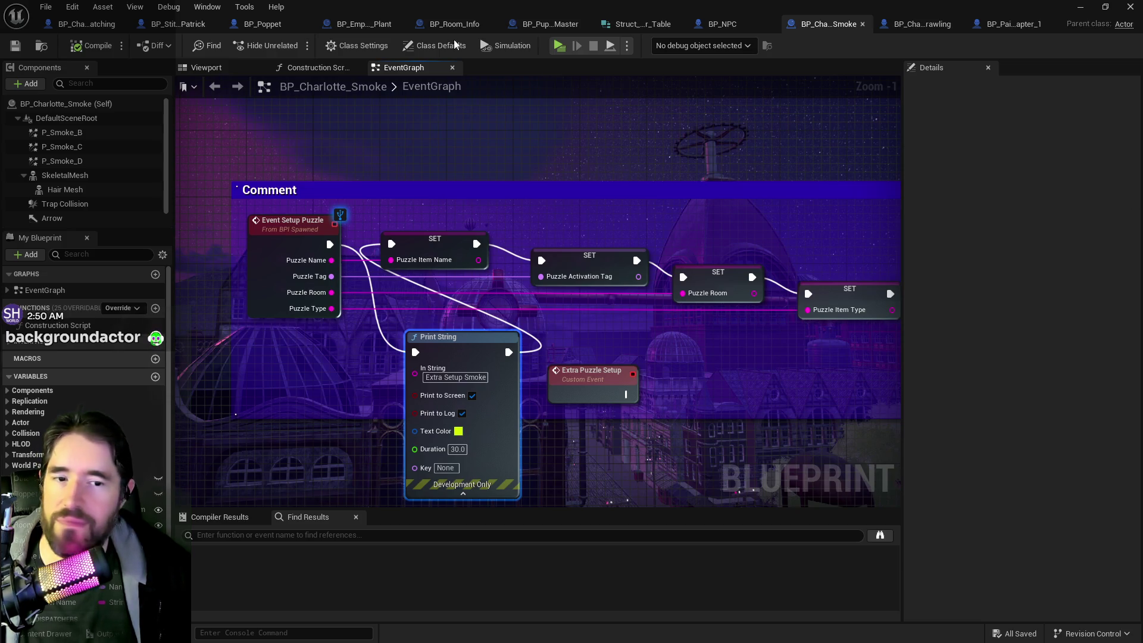
{"action": "left_click_drag", "start_coordinate": [451, 10], "coordinate": [1142, 12]}
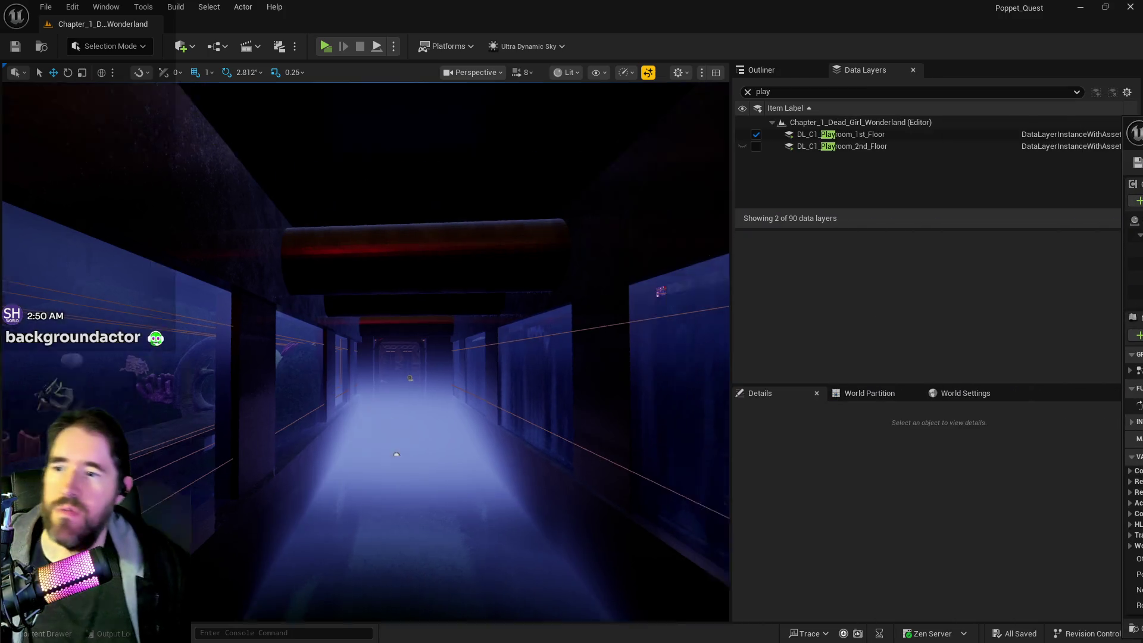
Step: Play-test the standalone preview, running the character across the grotto bridge, then stop the session
{"action": "left_click_drag", "start_coordinate": [444, 340], "coordinate": [444, 340]}
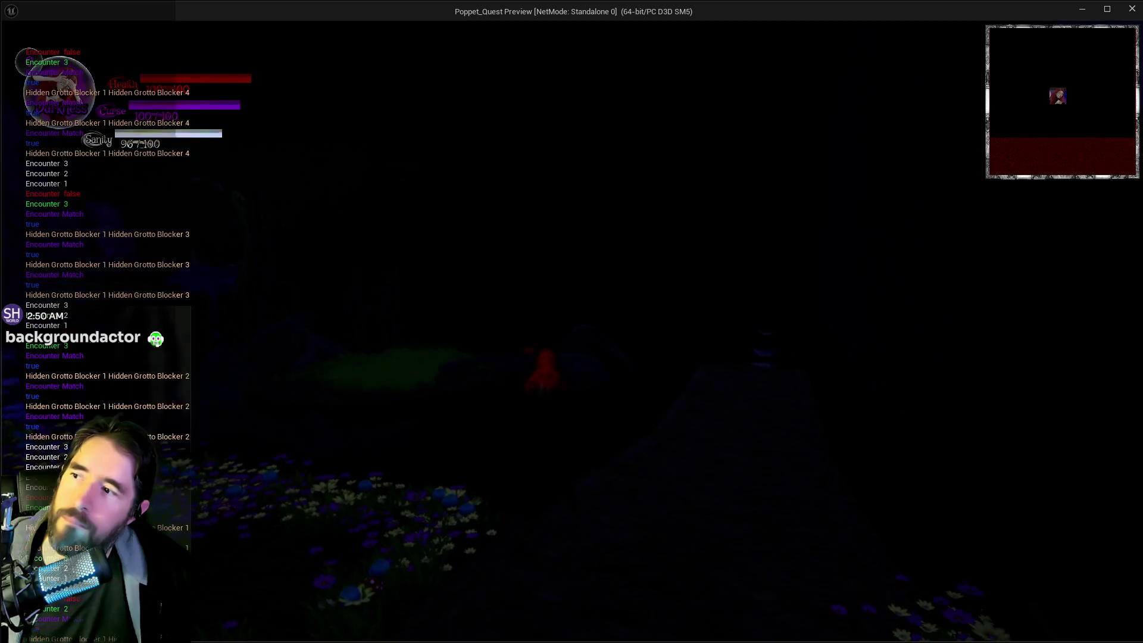
{"action": "key", "text": "w"}
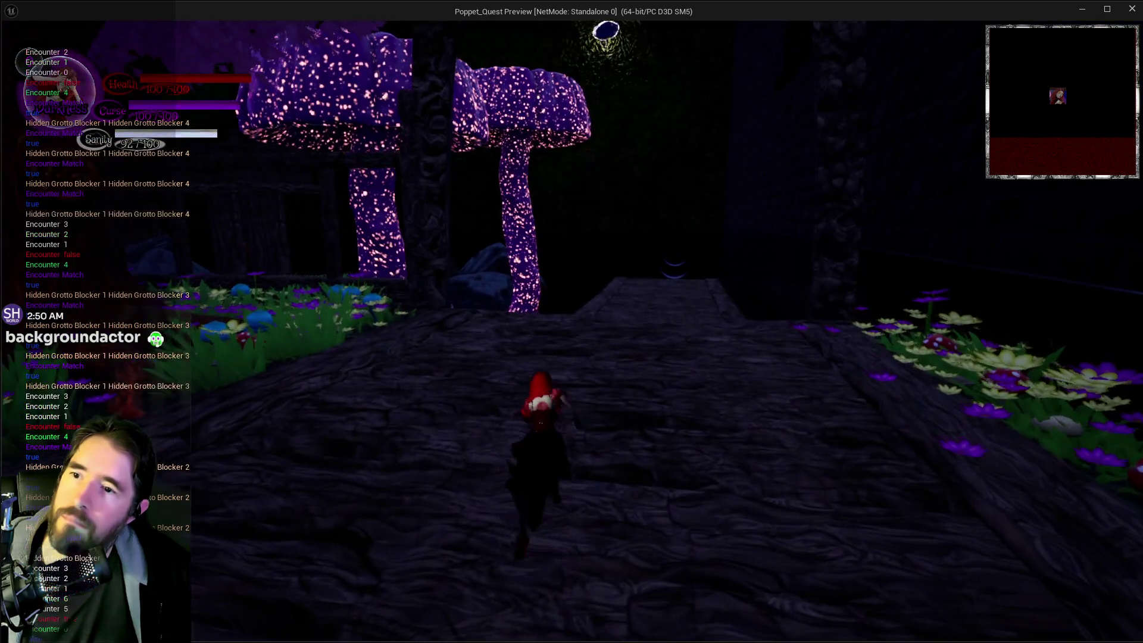
{"action": "key", "text": "w"}
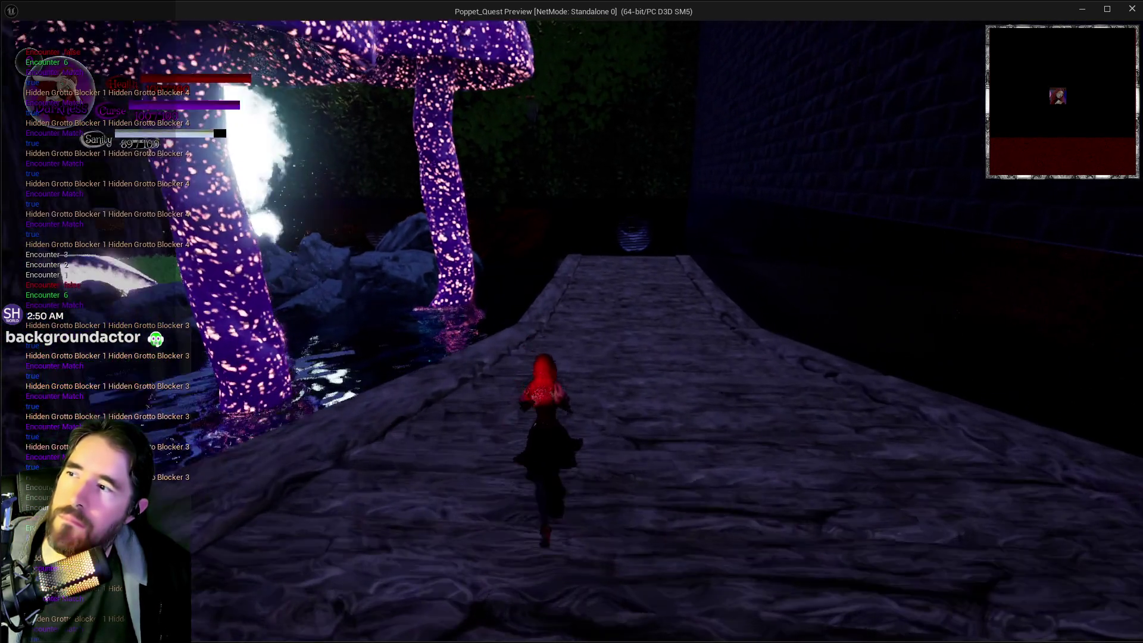
{"action": "key", "text": "w"}
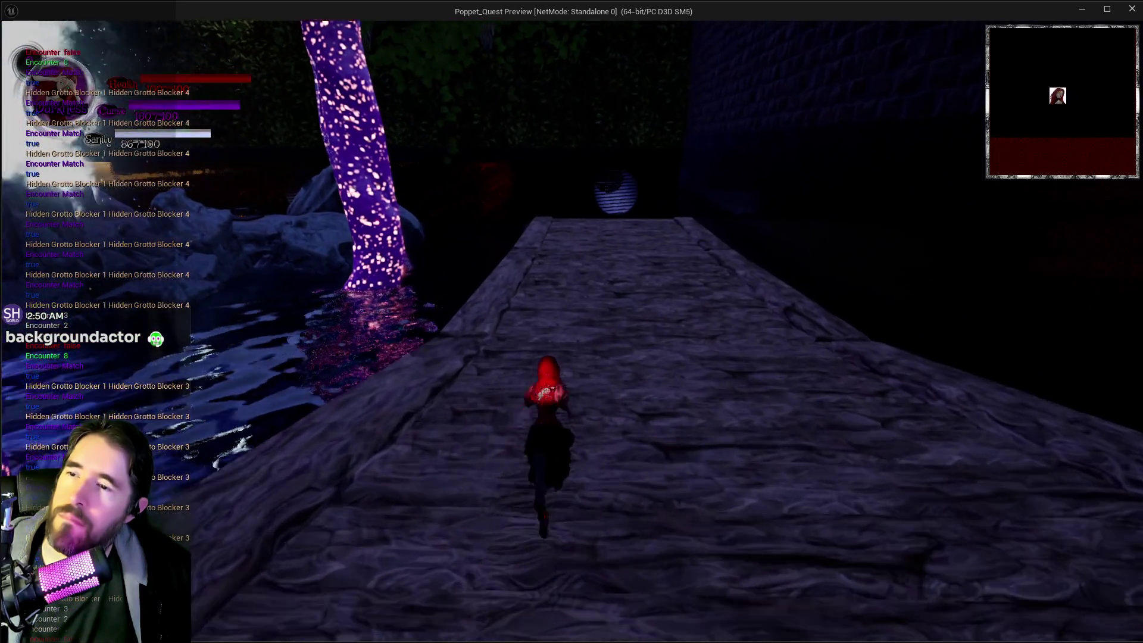
{"action": "key", "text": "w"}
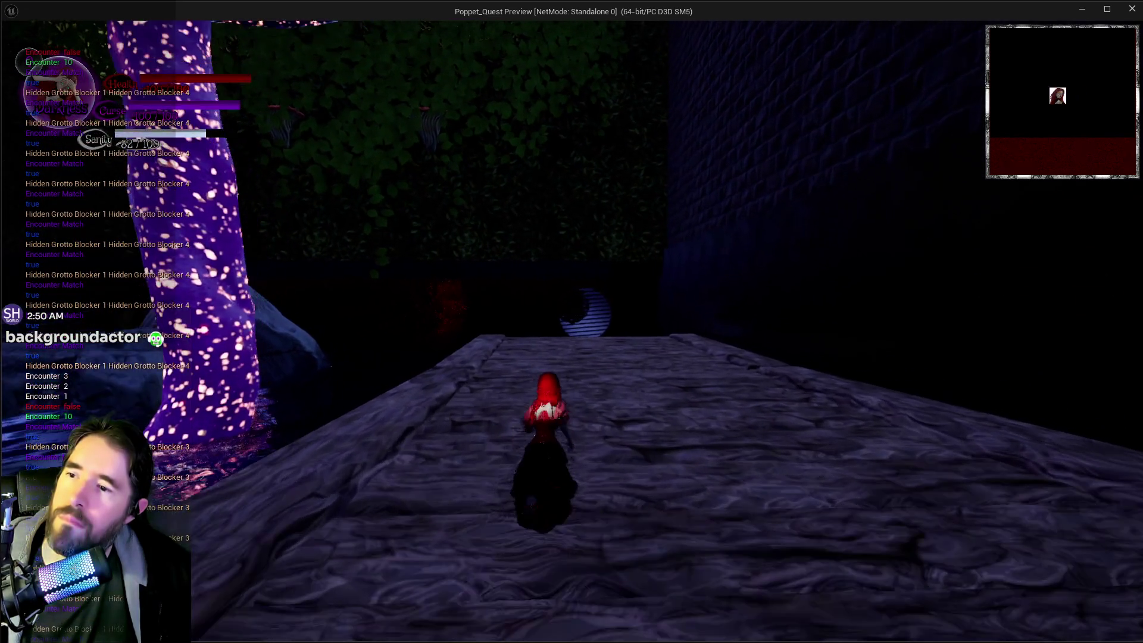
{"action": "key", "text": "w"}
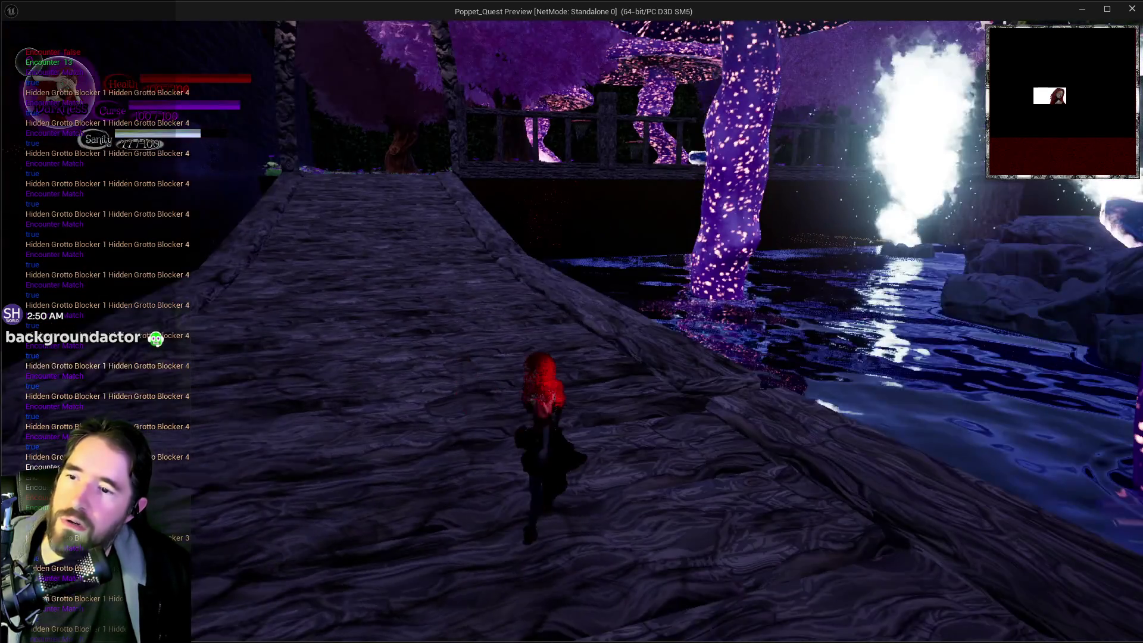
{"action": "key", "text": "alt+Tab"}
{"action": "key", "text": "Escape"}
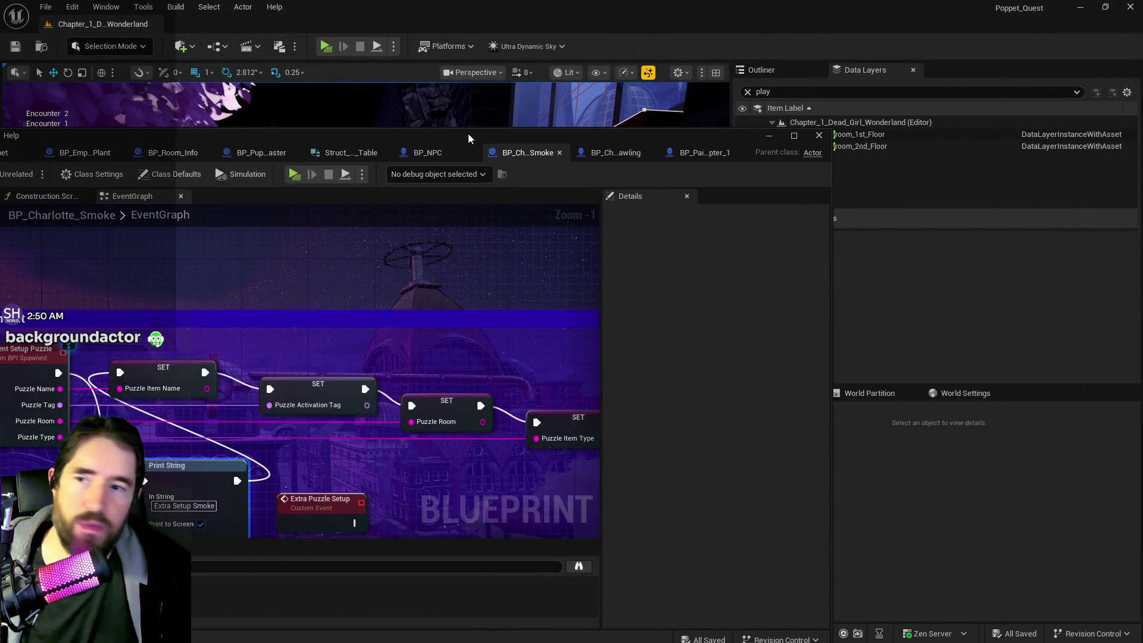
Step: Maximize the Blueprint editor and bring up BP_Puppet_Master's Spawn NPC Graph
{"action": "double_click", "coordinate": [469, 135]}
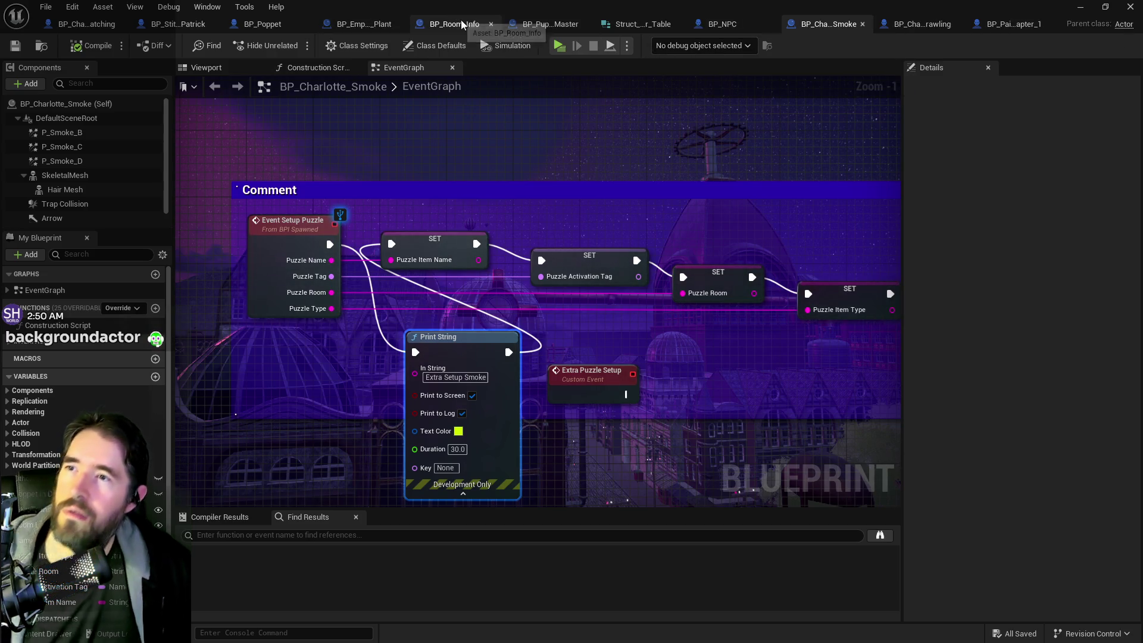
{"action": "left_click", "coordinate": [547, 27]}
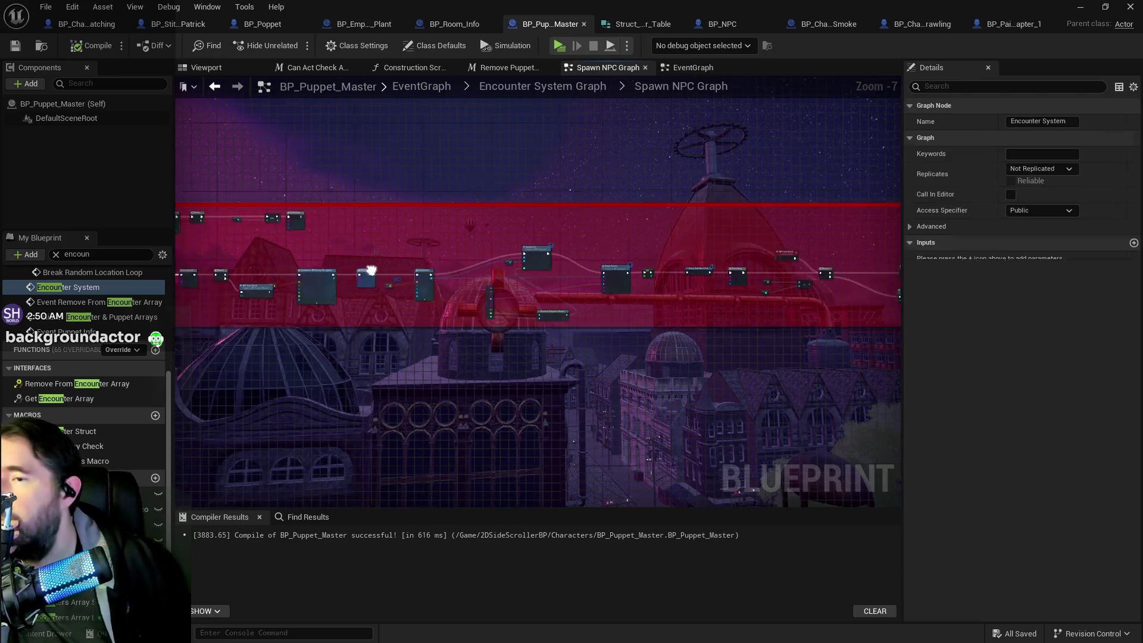
{"action": "scroll", "coordinate": [534, 237], "scroll_direction": "up", "scroll_amount": 2}
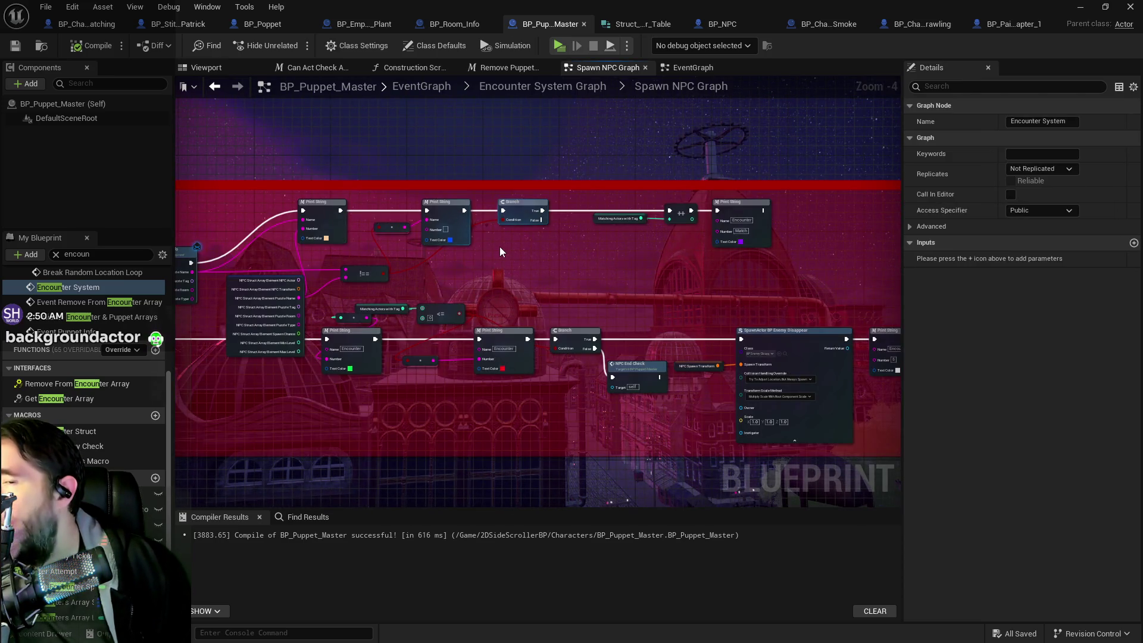
{"action": "scroll", "coordinate": [498, 246], "scroll_direction": "up", "scroll_amount": 2}
Step: Reposition the Matching Actors, ++ and Print String nodes, then compile and save BP_Puppet_Master
{"action": "left_click_drag", "start_coordinate": [557, 211], "coordinate": [729, 201]}
{"action": "mouse_move", "coordinate": [599, 204]}
{"action": "left_mouse_down"}
{"action": "mouse_move", "coordinate": [740, 229]}
{"action": "mouse_move", "coordinate": [835, 205]}
{"action": "mouse_move", "coordinate": [828, 224]}
{"action": "mouse_move", "coordinate": [816, 216]}
{"action": "left_mouse_up"}
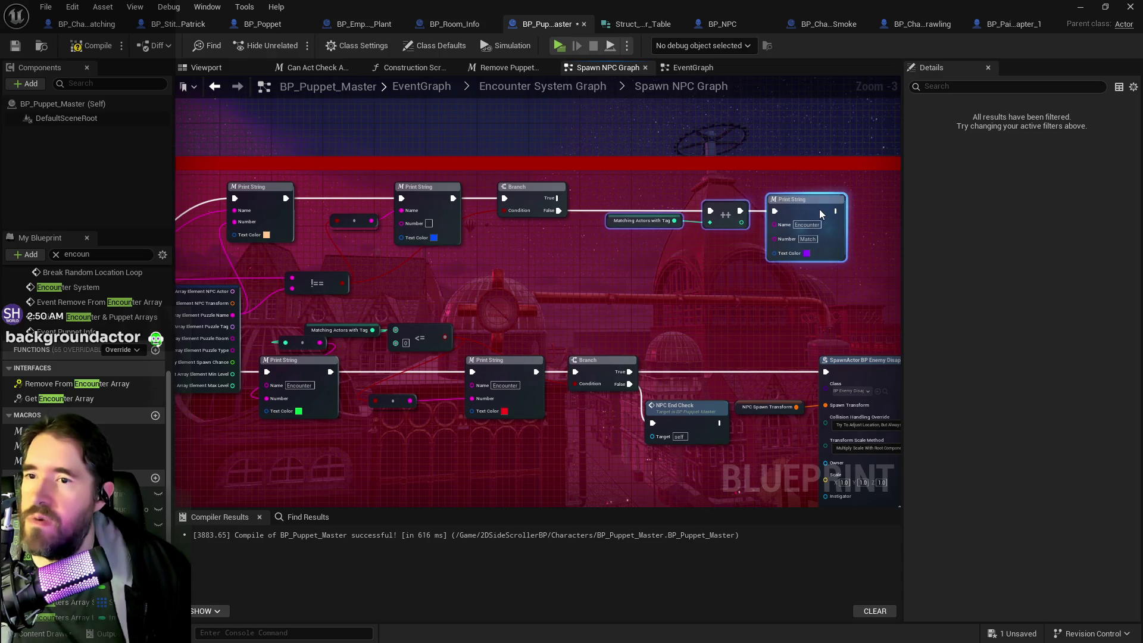
{"action": "left_click_drag", "start_coordinate": [537, 255], "coordinate": [645, 251]}
{"action": "left_click_drag", "start_coordinate": [525, 299], "coordinate": [529, 219]}
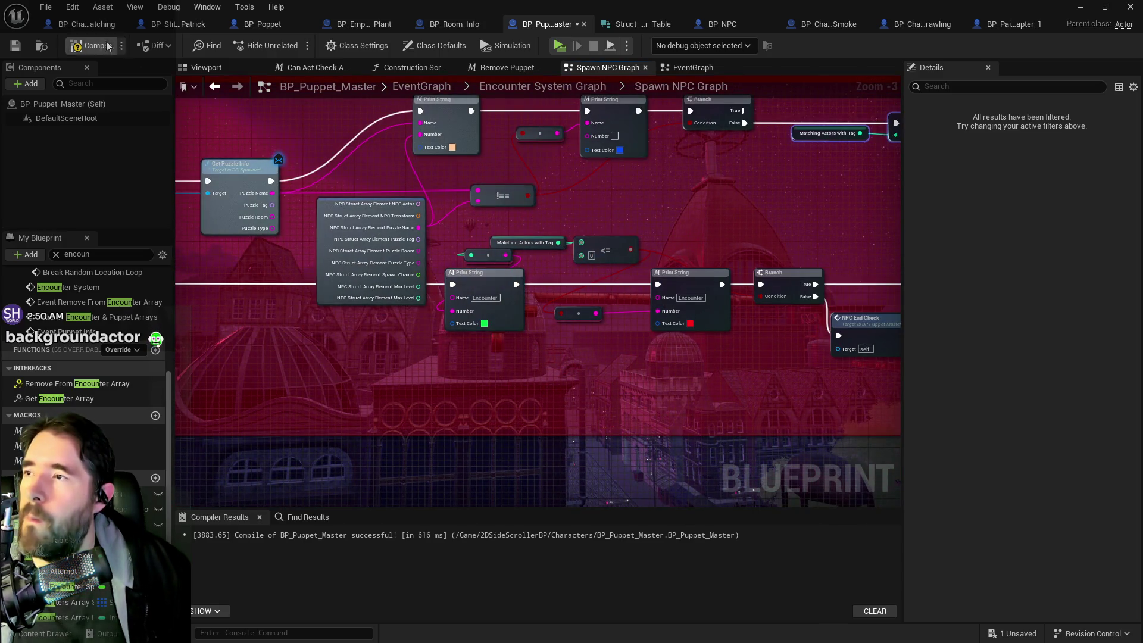
{"action": "left_click", "coordinate": [14, 46]}
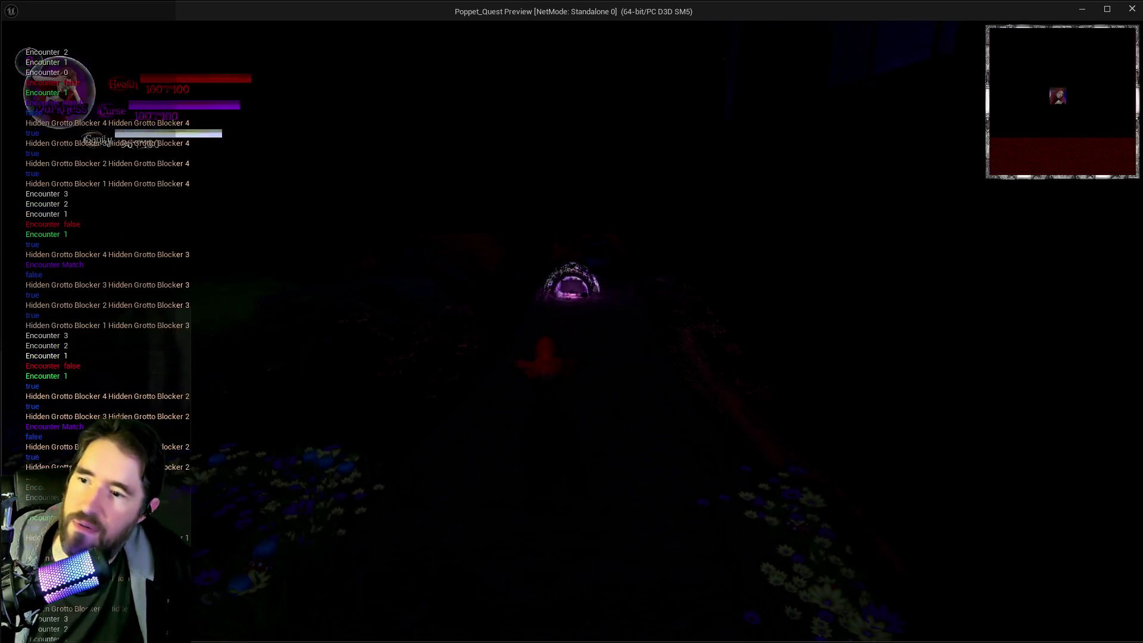
Step: Run along the stone path to the Hidden Grotto Blocker and attack until it blows up
{"action": "key", "text": "w"}
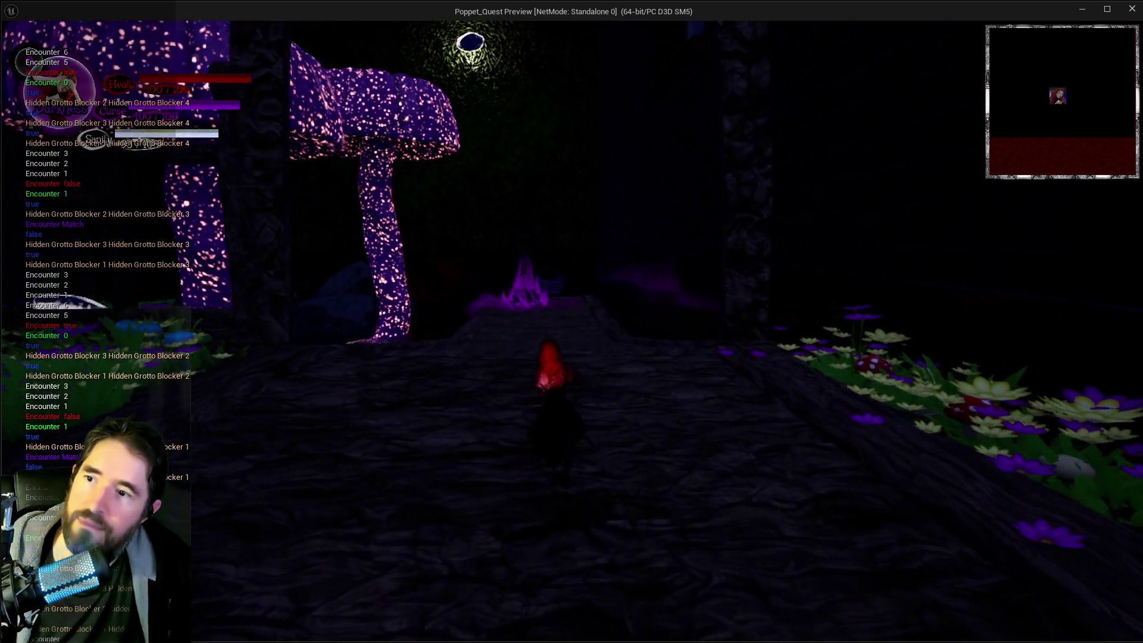
{"action": "key", "text": "w"}
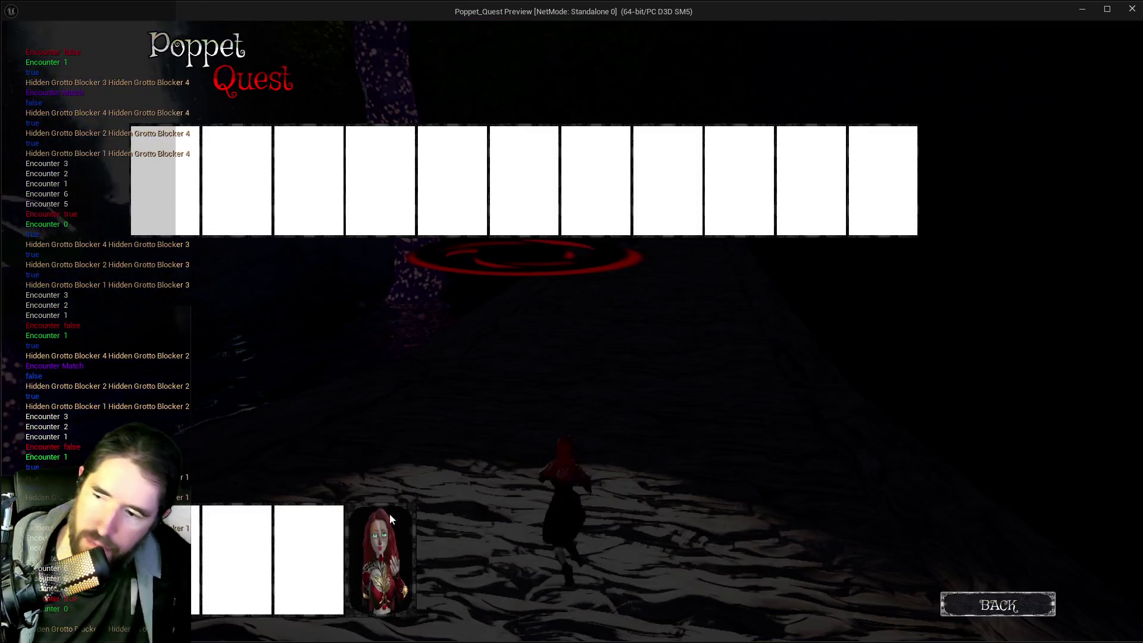
{"action": "key", "text": "w"}
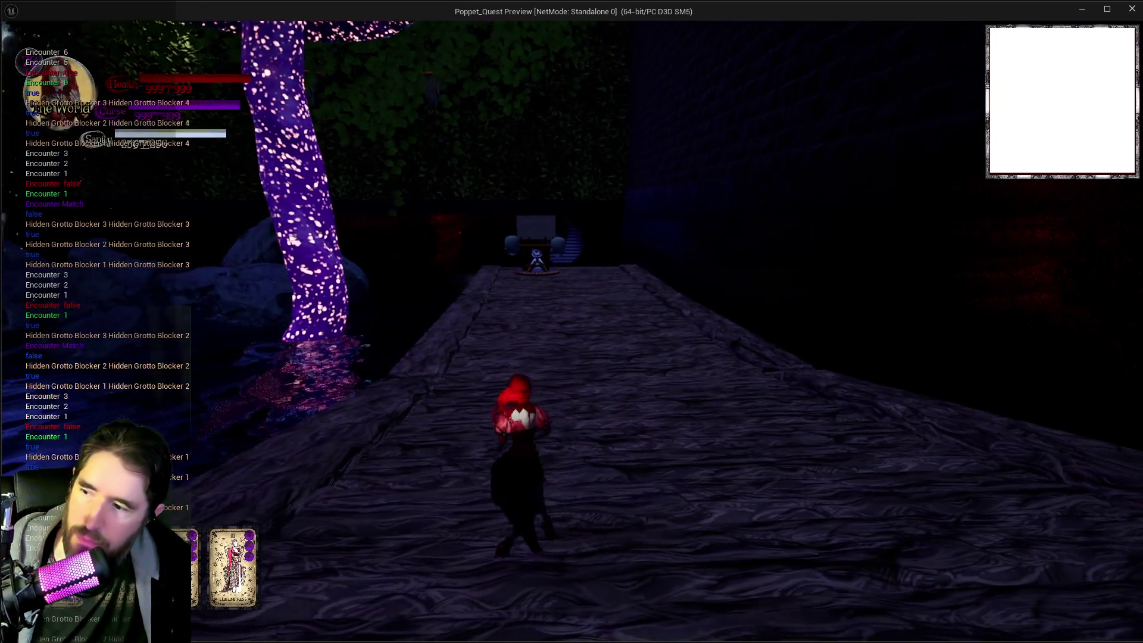
{"action": "key", "text": "w"}
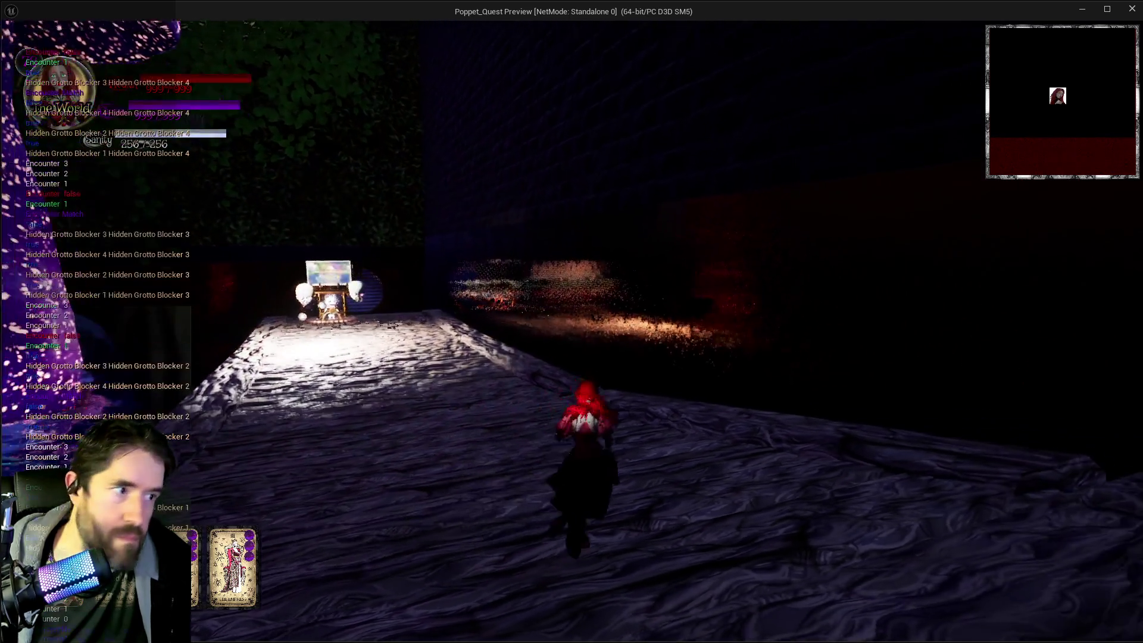
{"action": "key", "text": "w"}
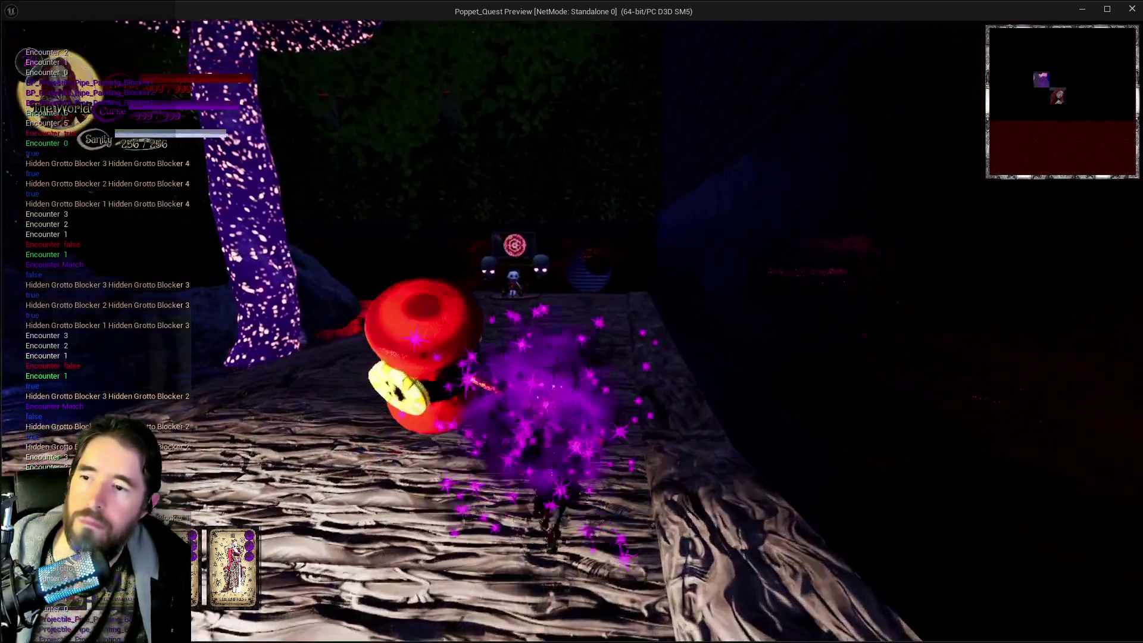
{"action": "key", "text": "w"}
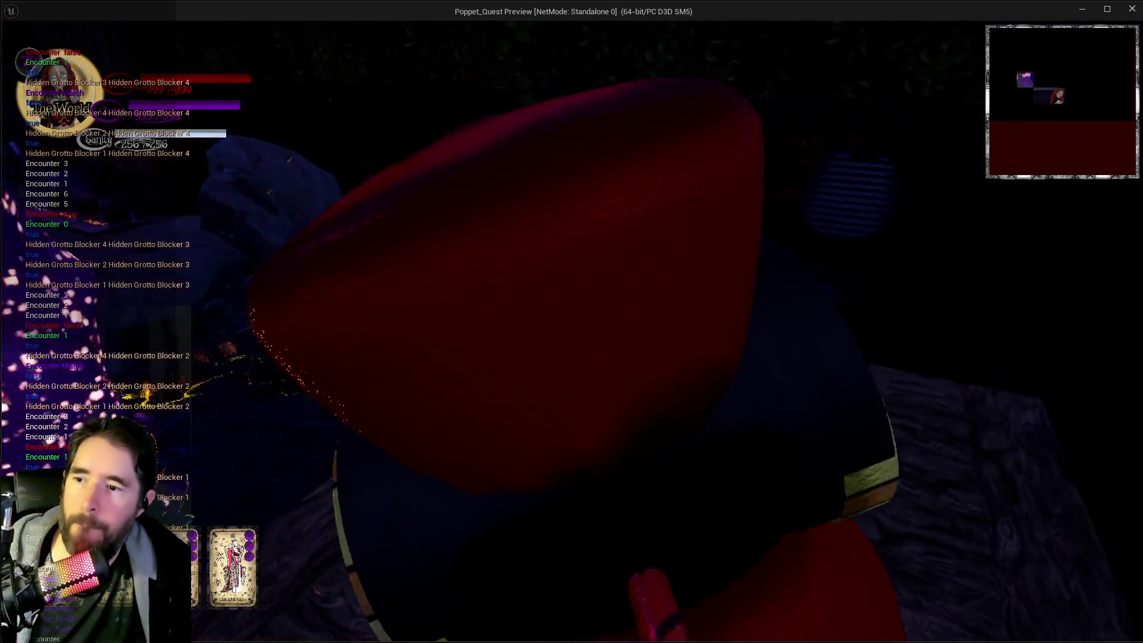
{"action": "key", "text": "w"}
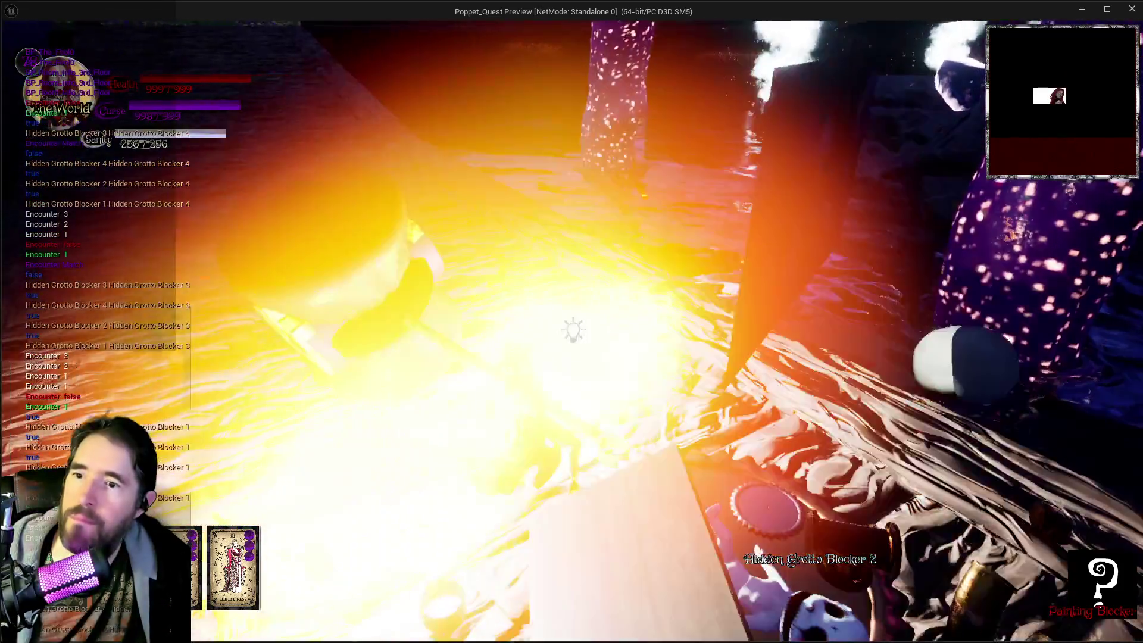
{"action": "key", "text": "w"}
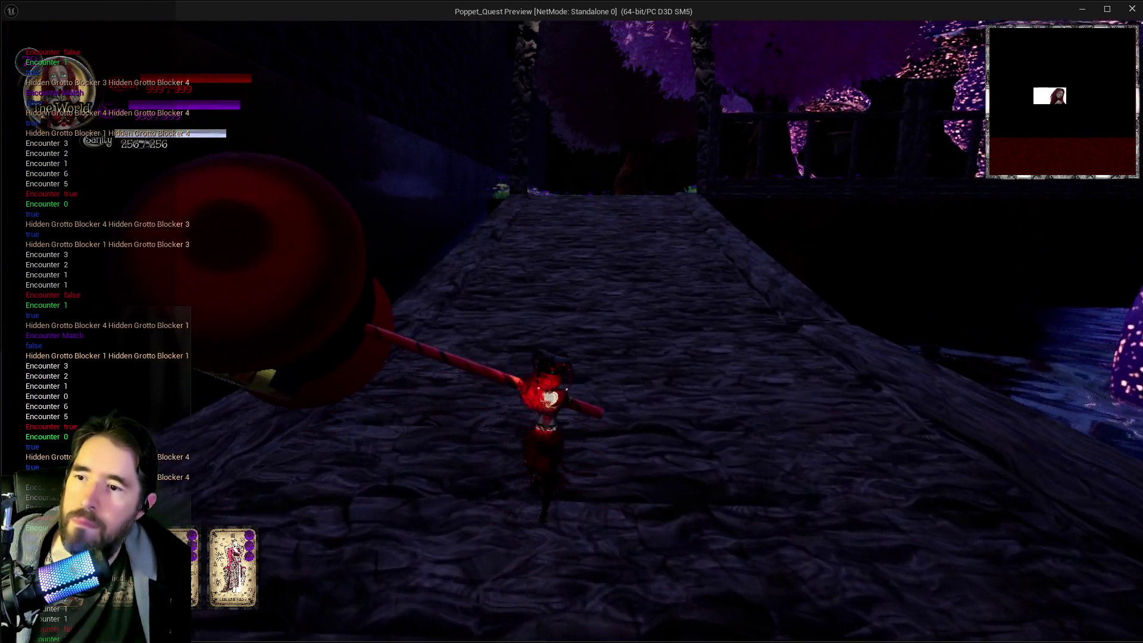
Step: Cross the bridge, warp into the grassy grotto, and glide over the rocks into the next area
{"action": "key", "text": "s"}
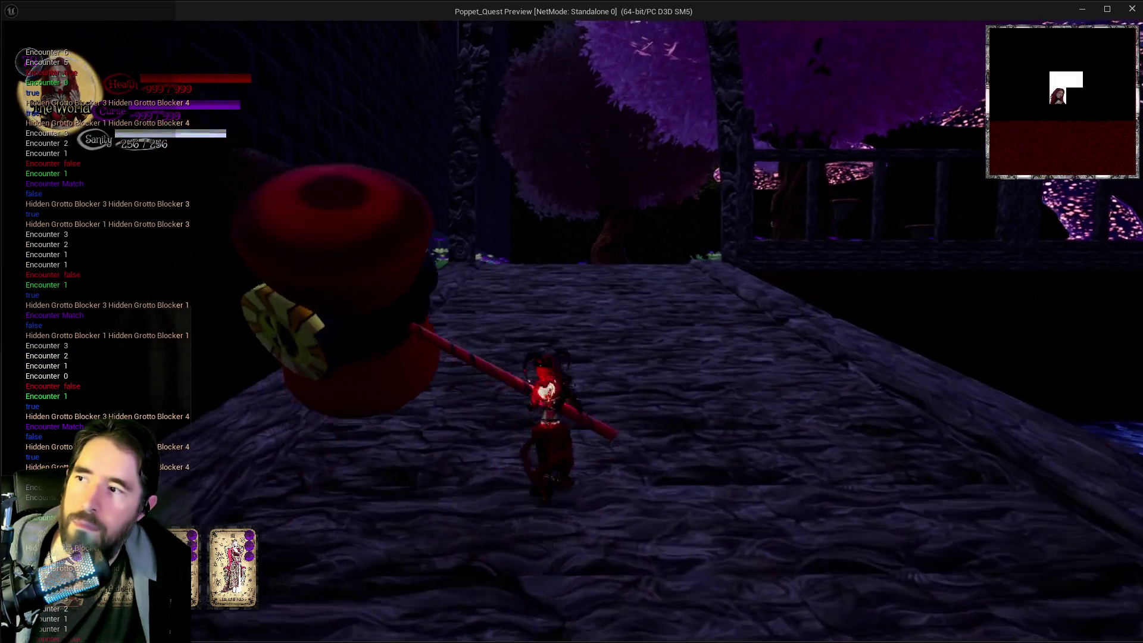
{"action": "key", "text": "w"}
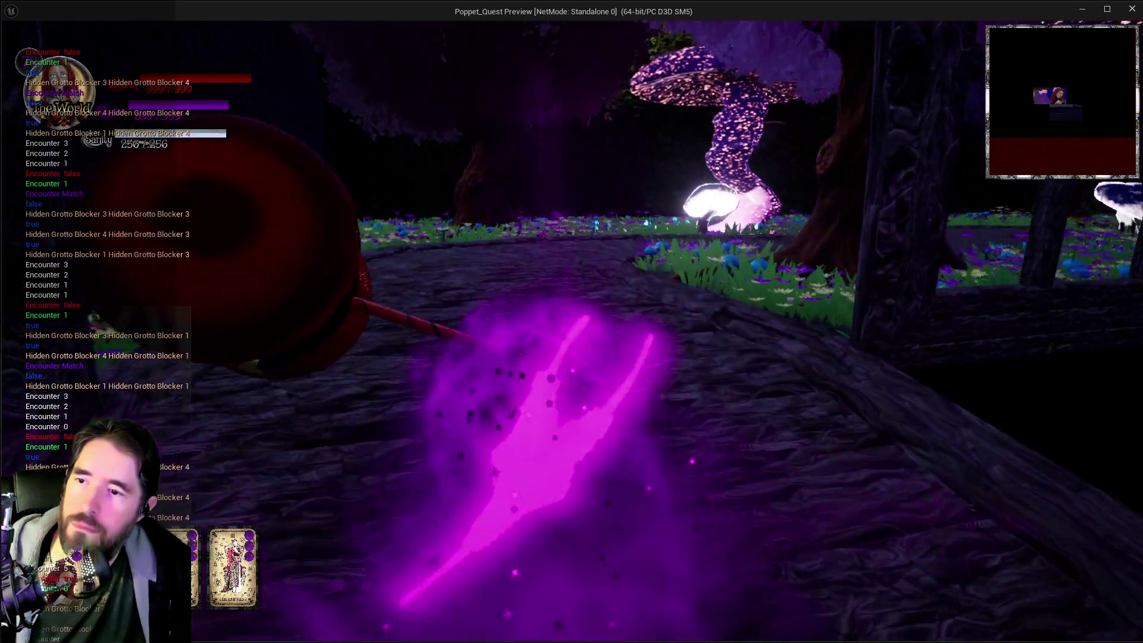
{"action": "key", "text": "w"}
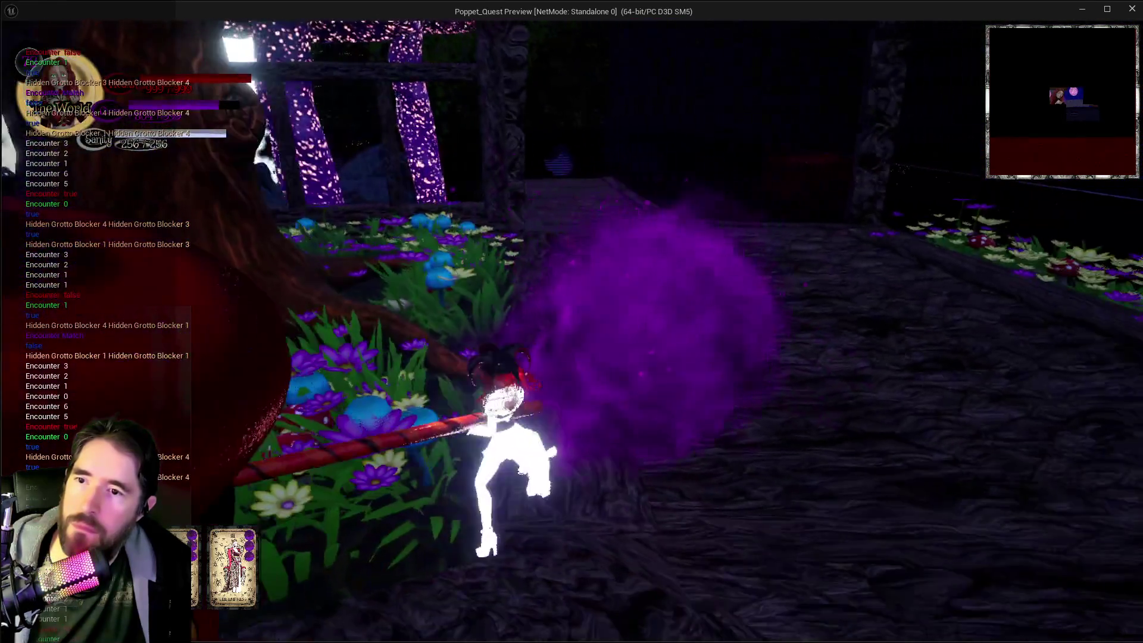
{"action": "key", "text": "w"}
{"action": "key", "text": "w"}
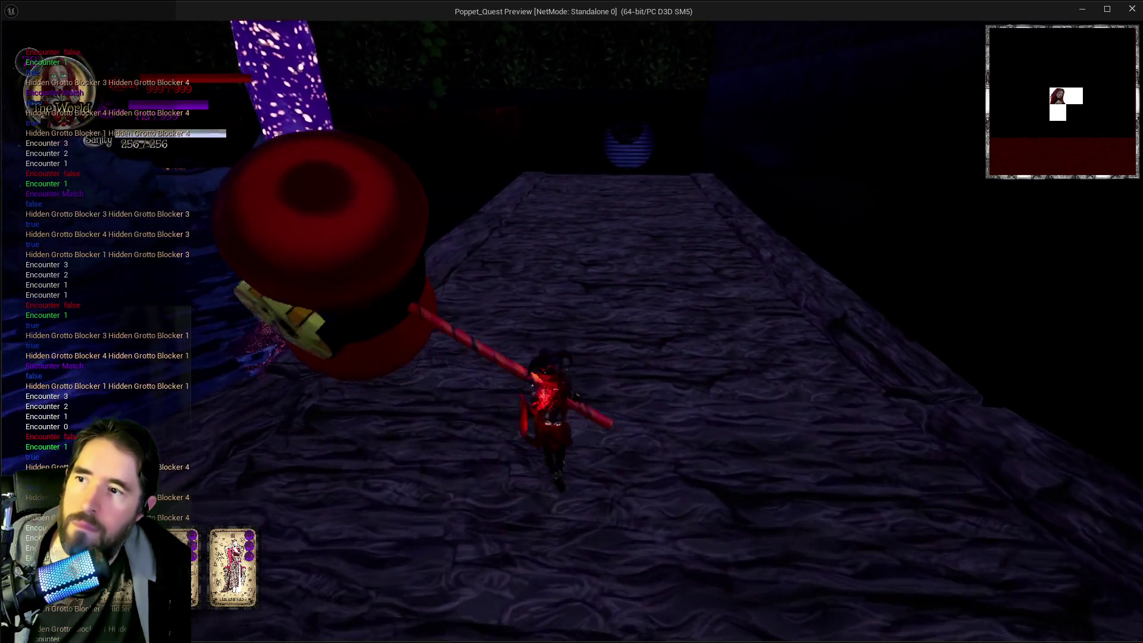
{"action": "key", "text": "w"}
{"action": "key", "text": "w"}
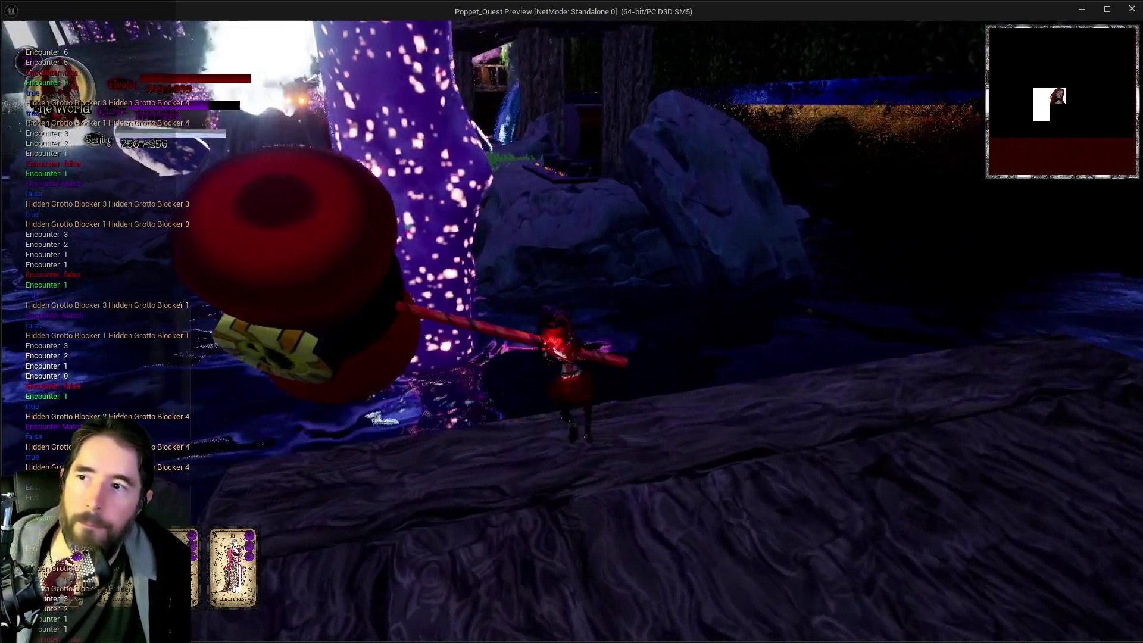
{"action": "key", "text": "space"}
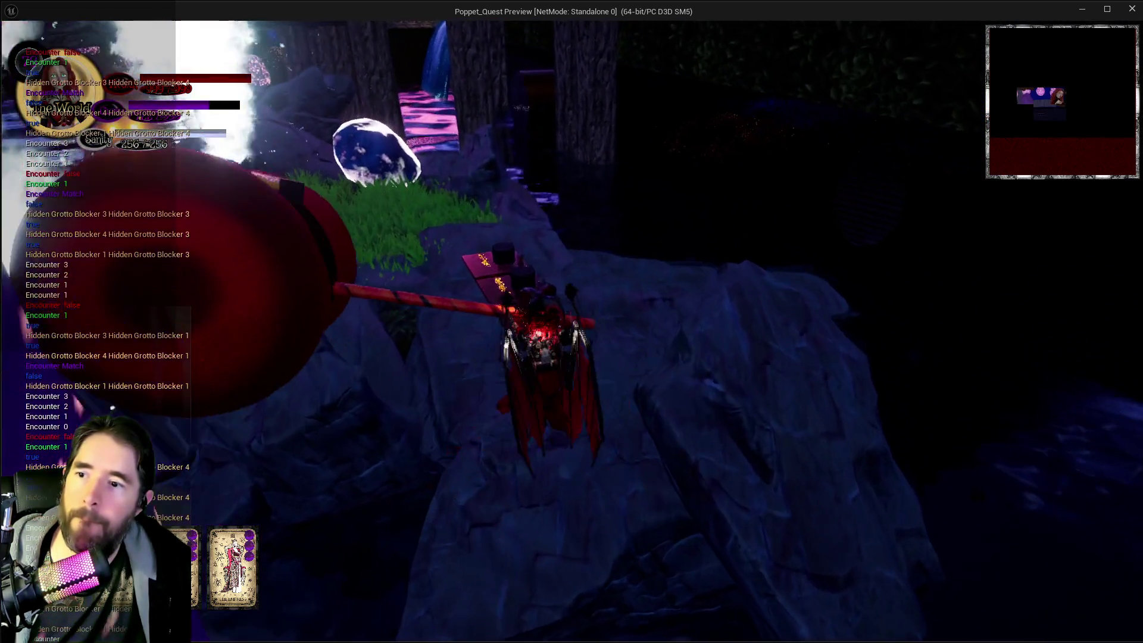
{"action": "key", "text": "w"}
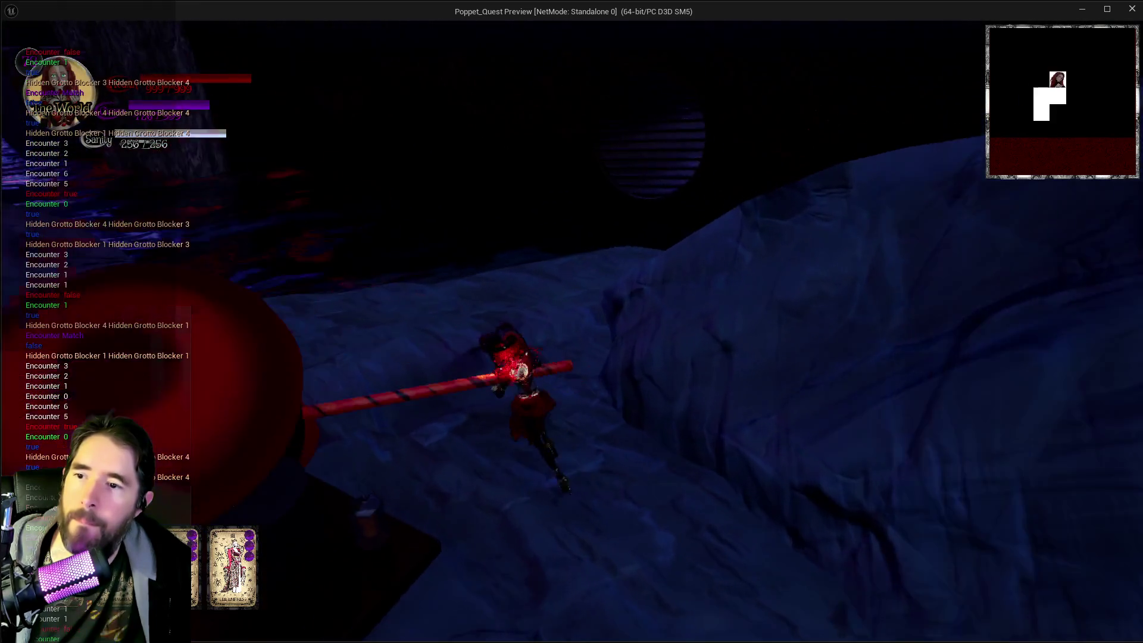
{"action": "key", "text": "w"}
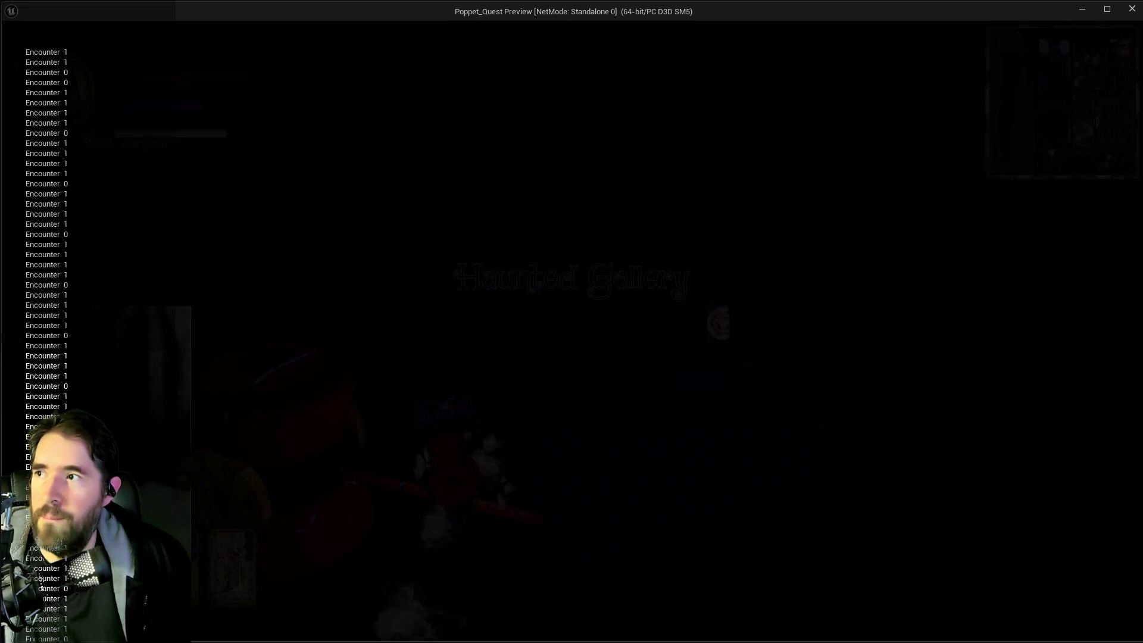
Step: Walk through the Haunted Gallery past the glowing circle walls while the welcome dialogue plays
{"action": "key", "text": "w"}
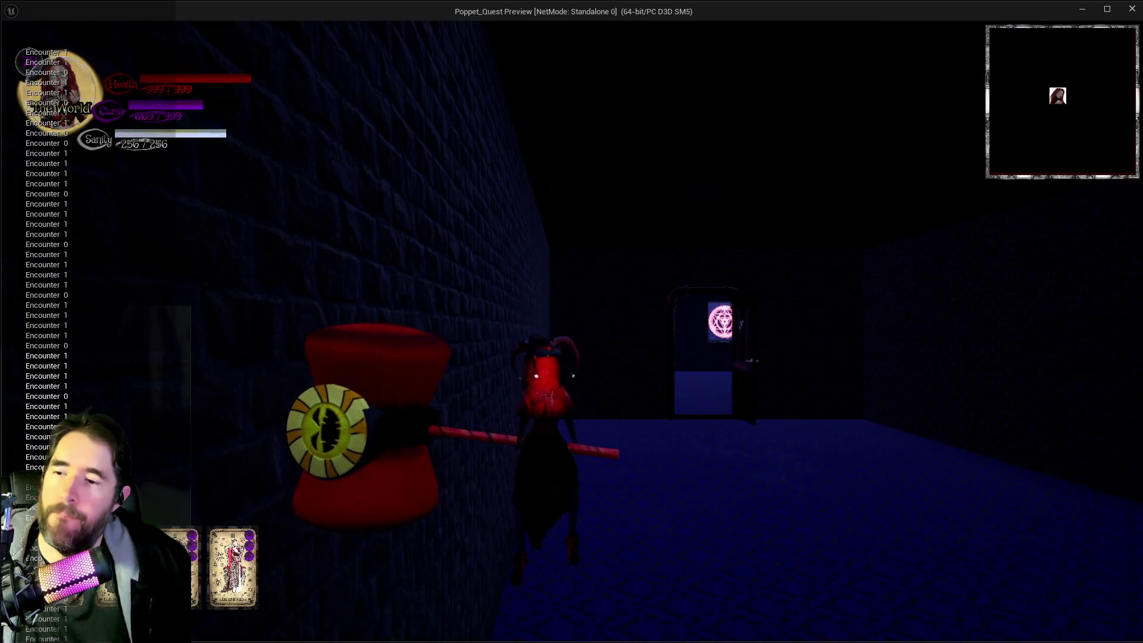
{"action": "key", "text": "w"}
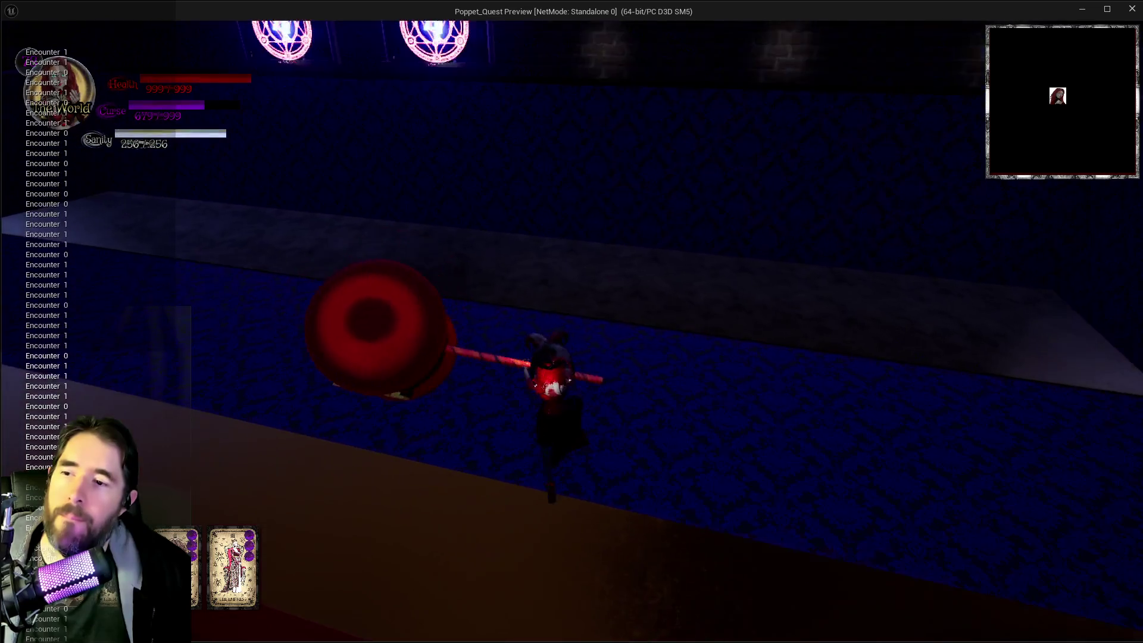
{"action": "key", "text": "w"}
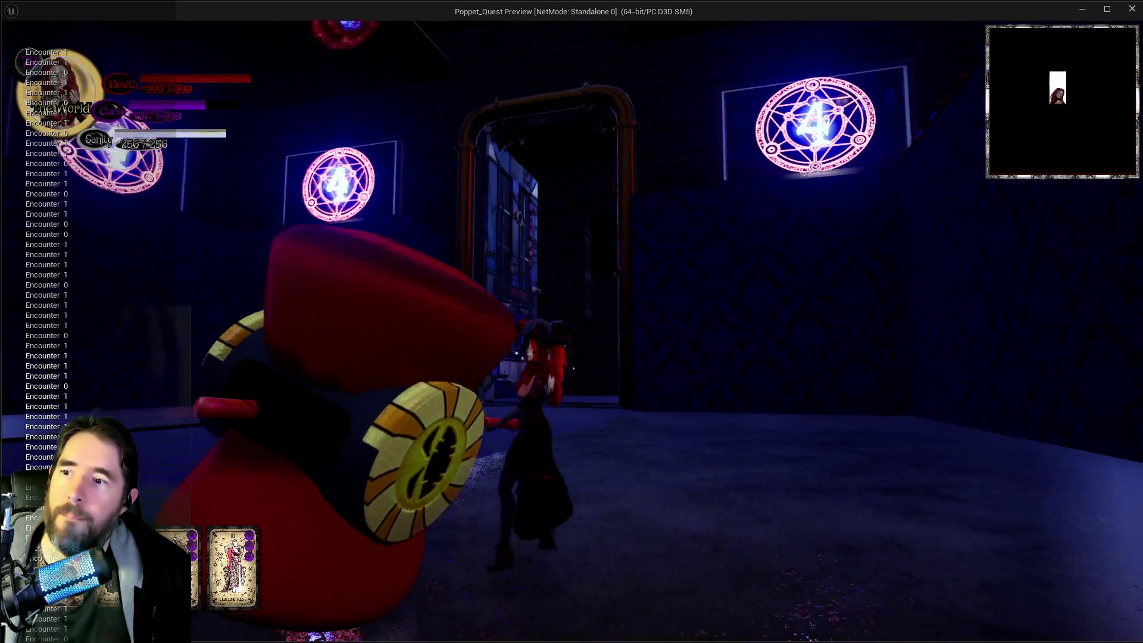
{"action": "key", "text": "w"}
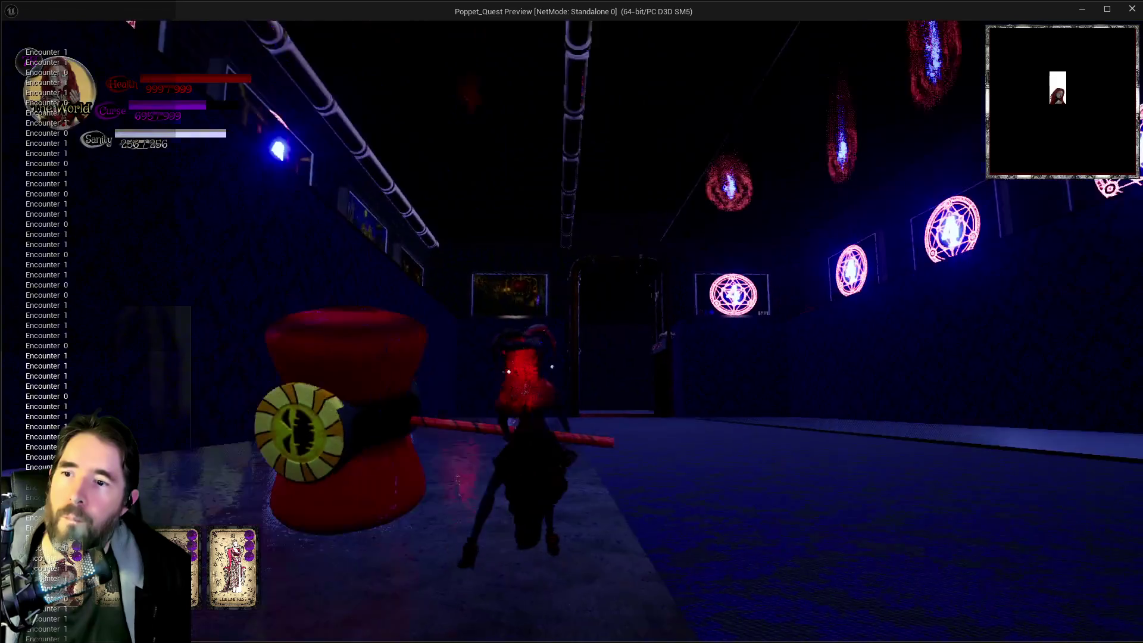
{"action": "key", "text": "w"}
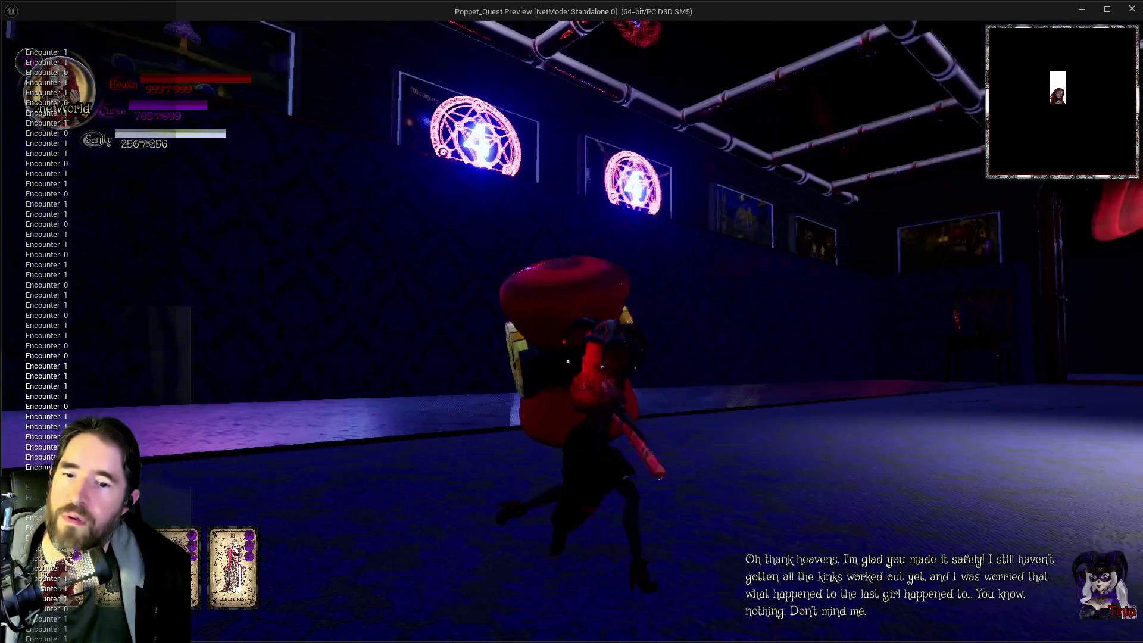
{"action": "key", "text": "w"}
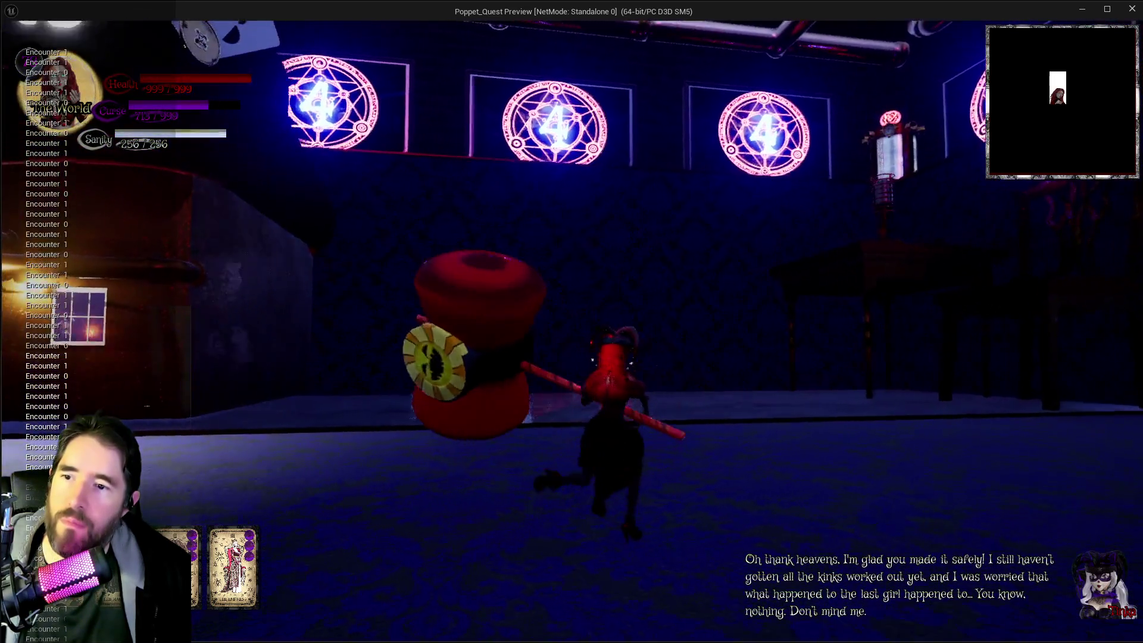
{"action": "key", "text": "w"}
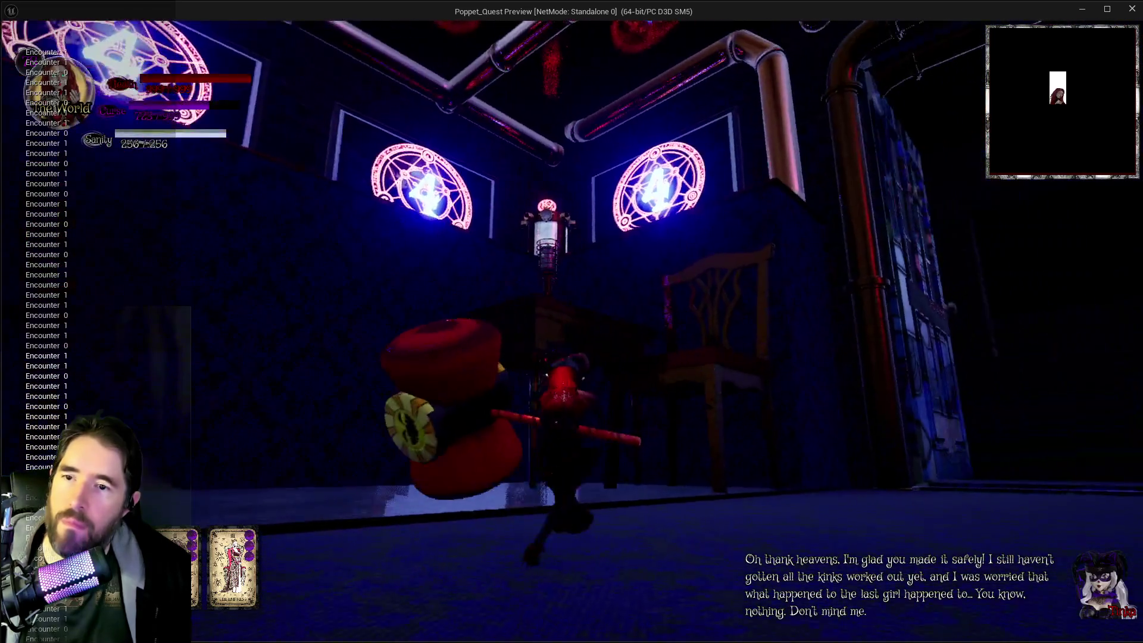
{"action": "key", "text": "w"}
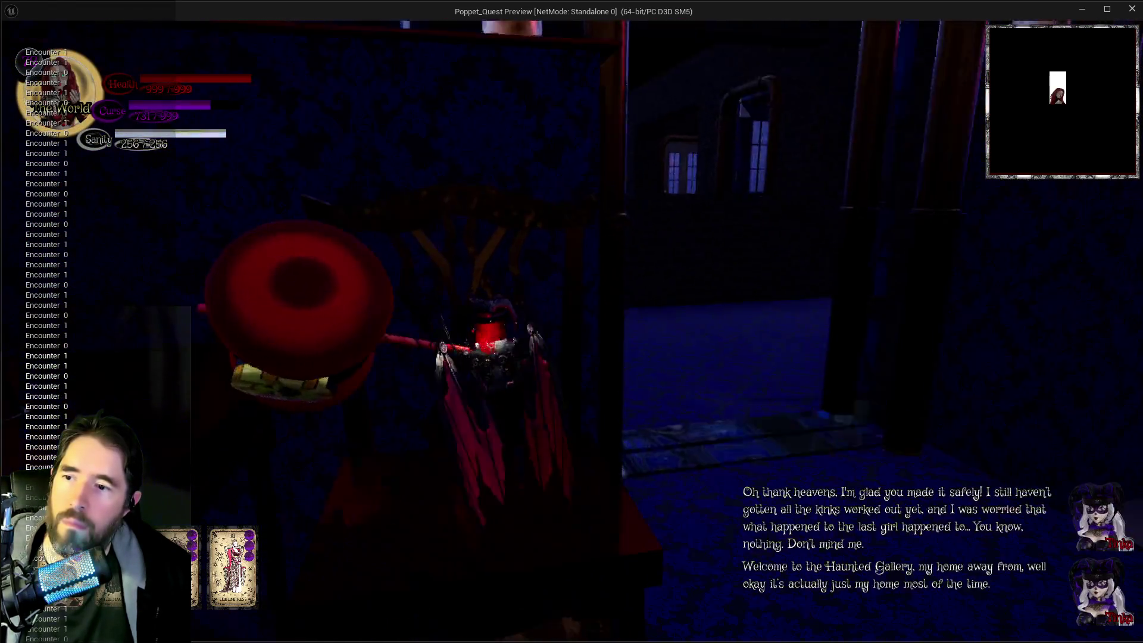
{"action": "key", "text": "w"}
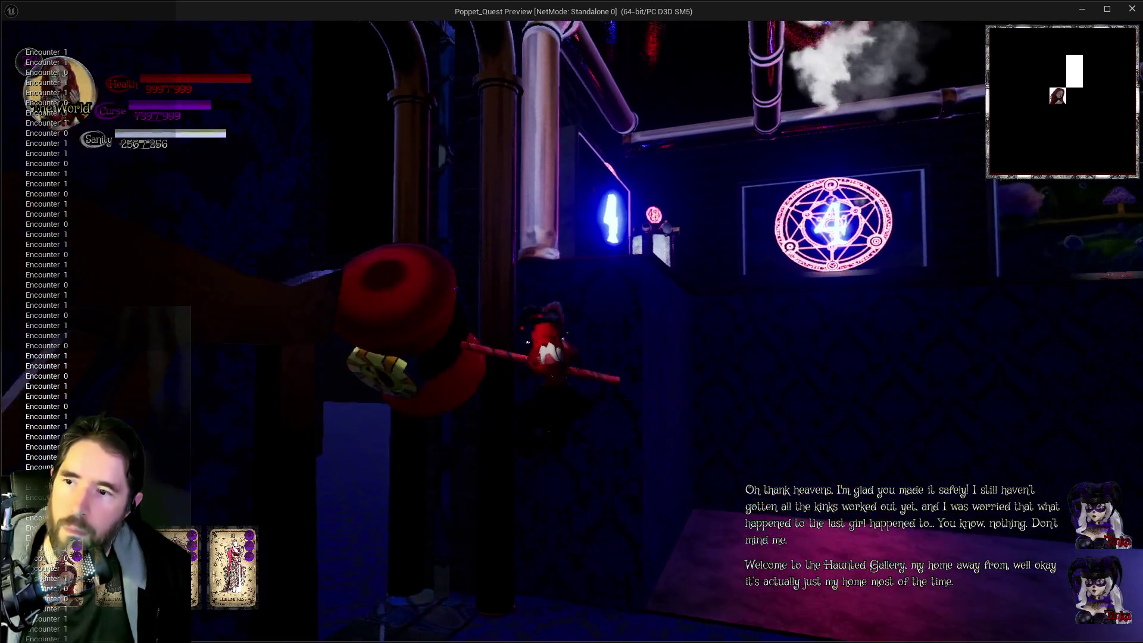
{"action": "key", "text": "w"}
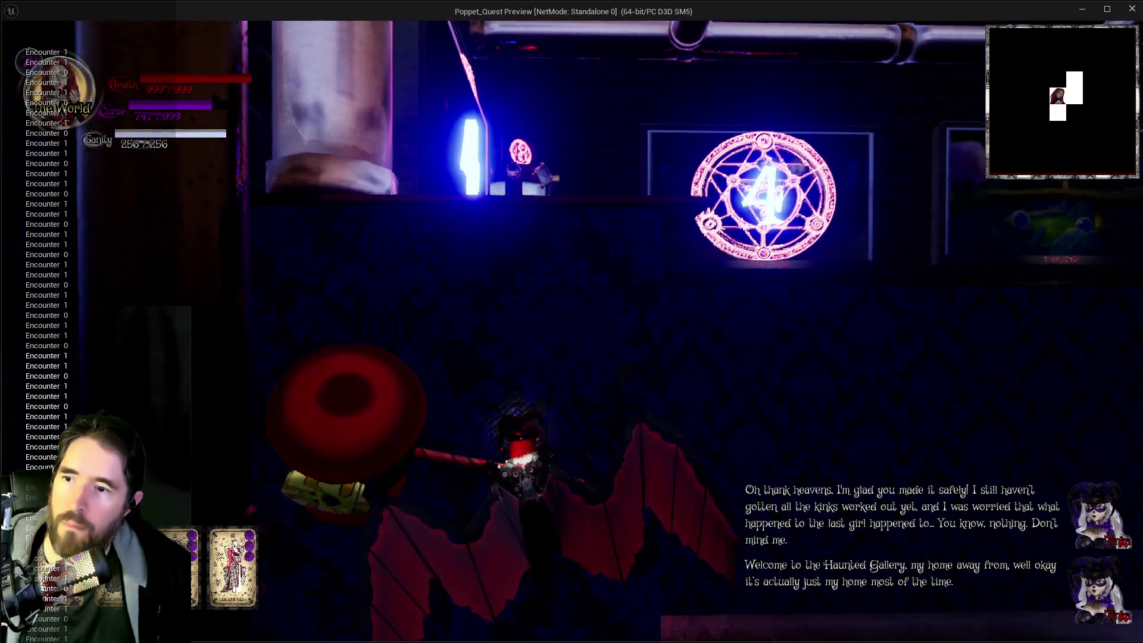
Step: Cast purple bursts, glide down the piped corridor, and enter the portal to the meadow
{"action": "key", "text": "shift"}
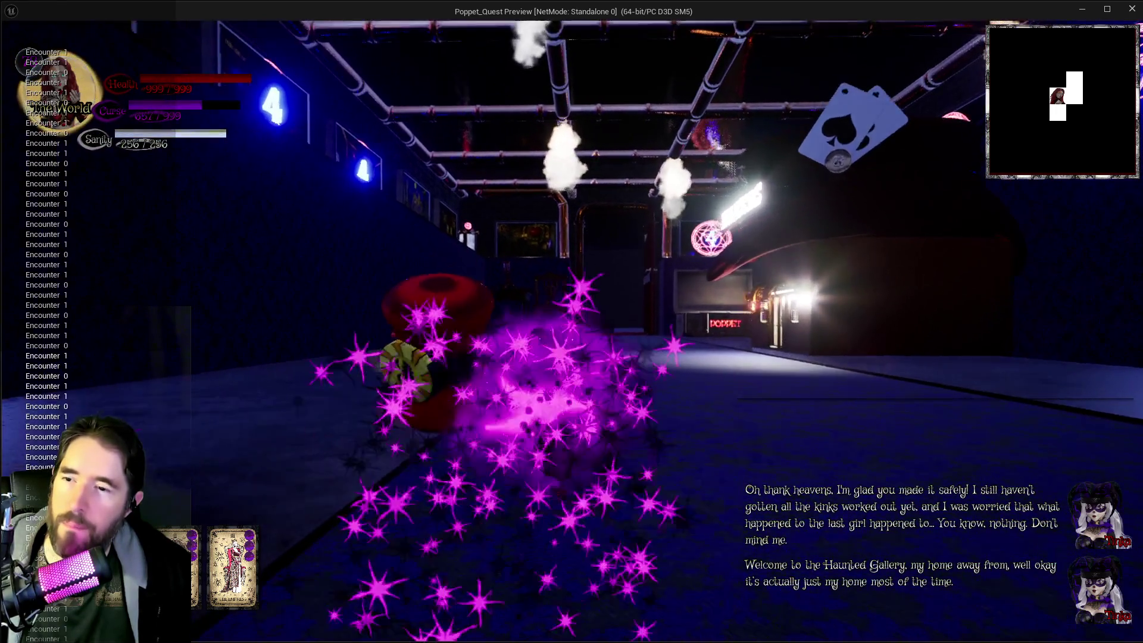
{"action": "key", "text": "w"}
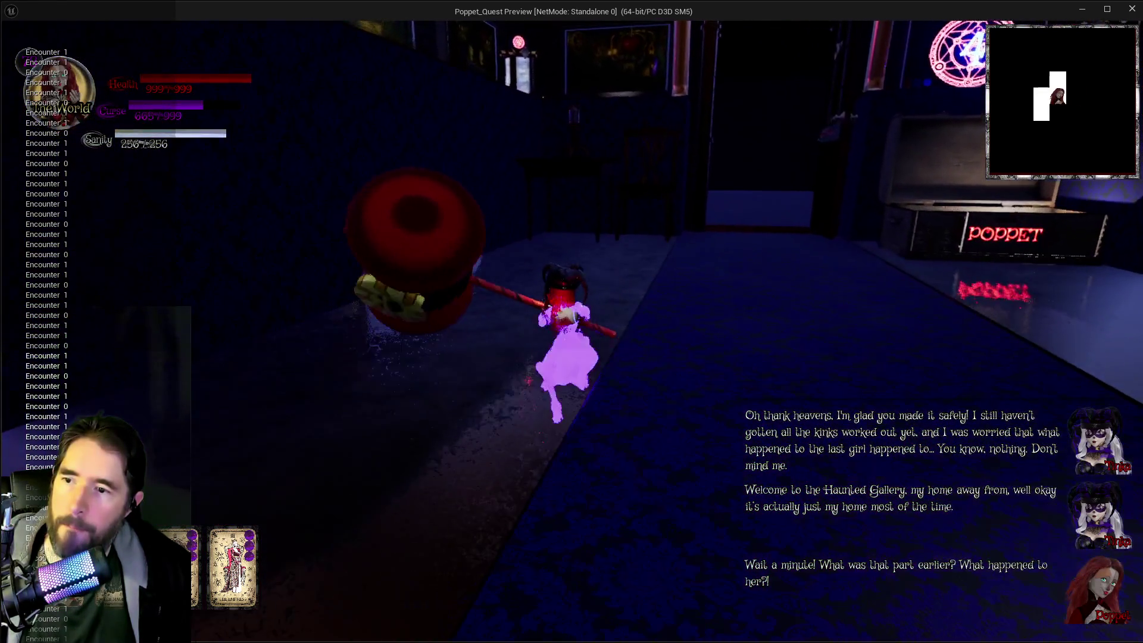
{"action": "key", "text": "shift"}
{"action": "key", "text": "w"}
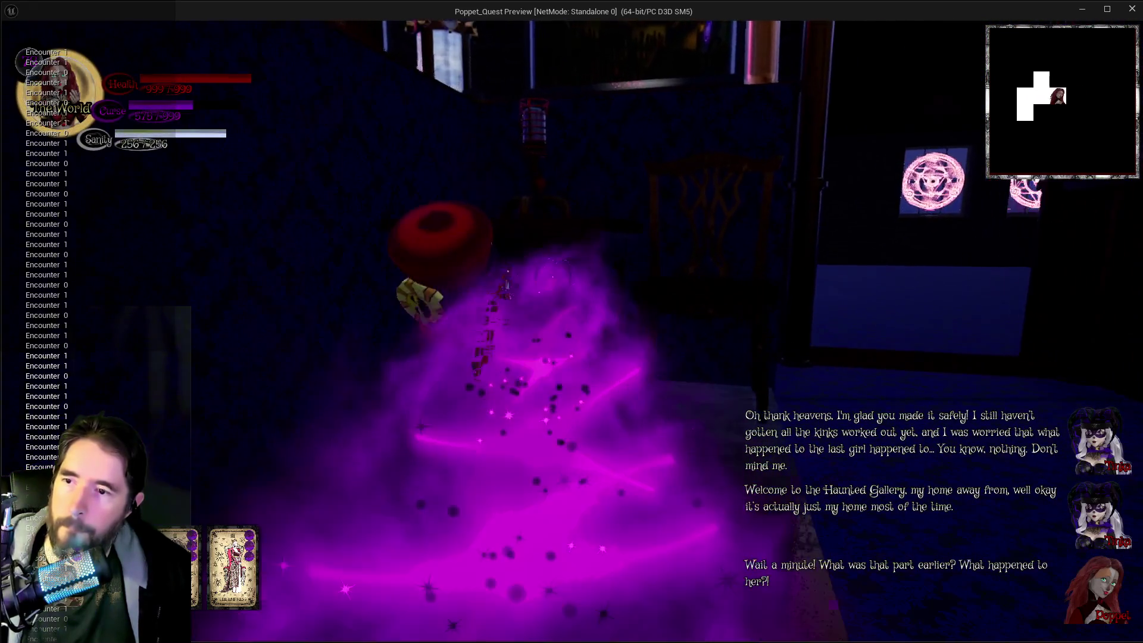
{"action": "key", "text": "w"}
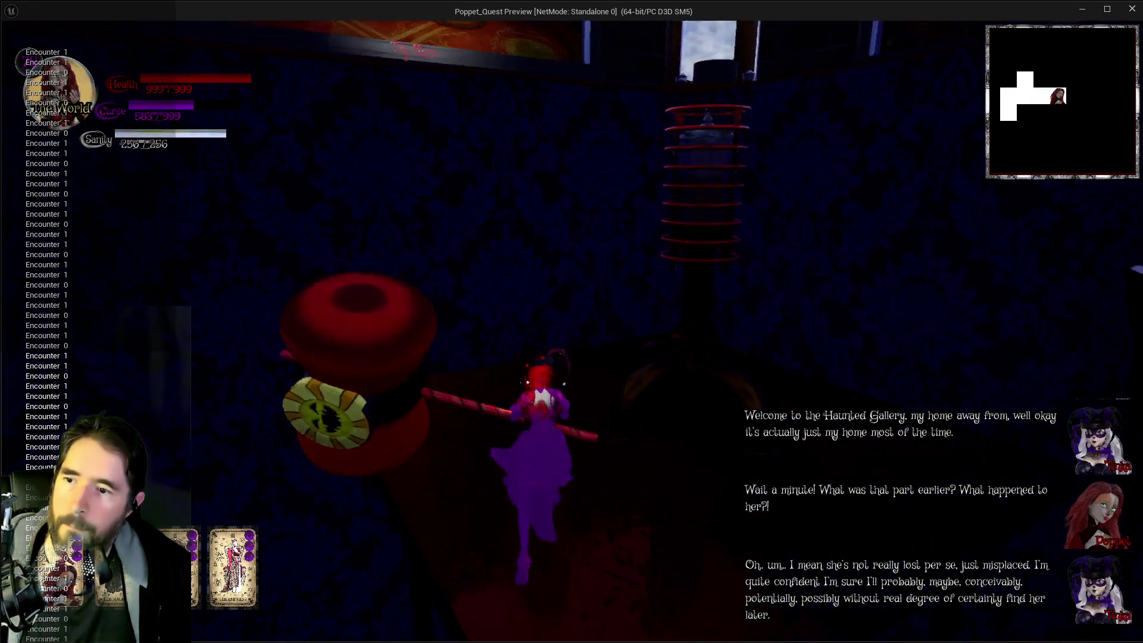
{"action": "key", "text": "w"}
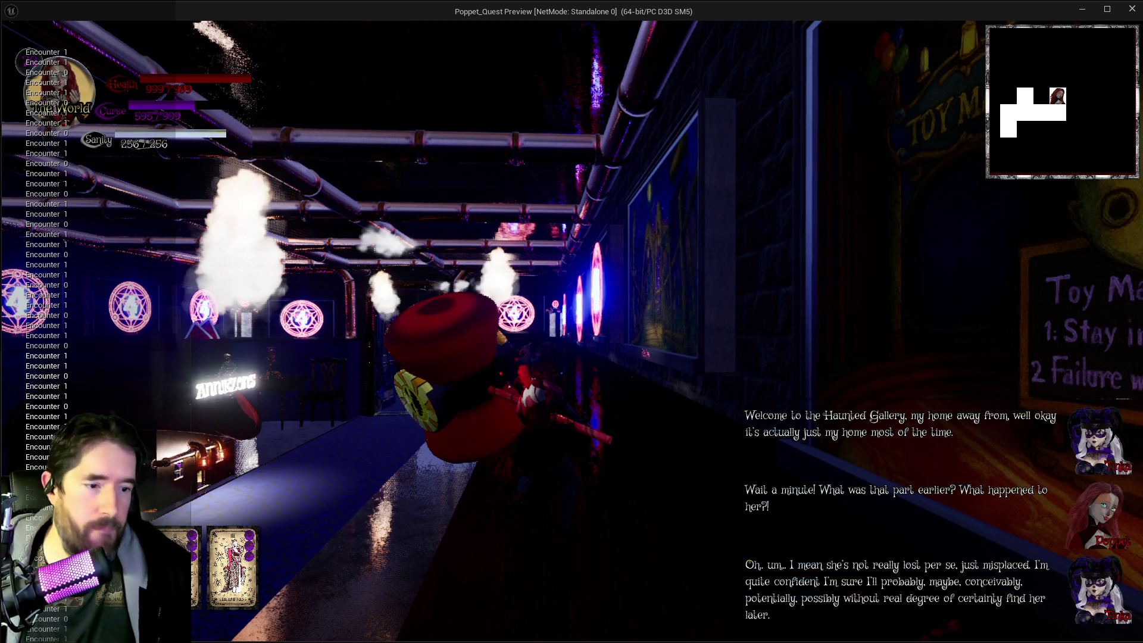
{"action": "key", "text": "w"}
{"action": "key", "text": "w"}
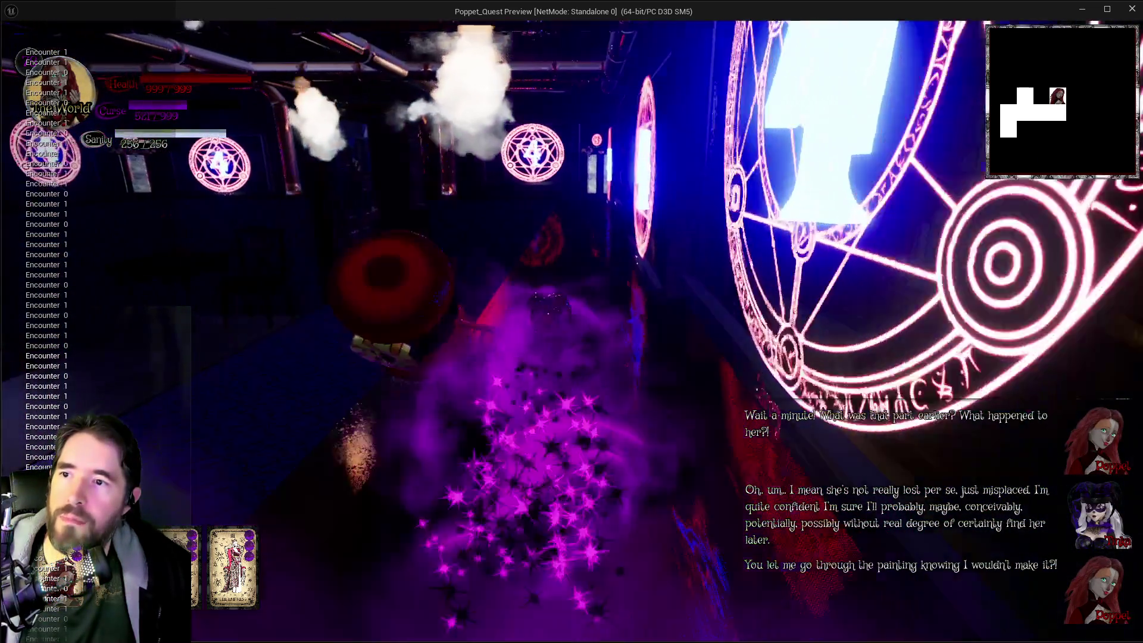
{"action": "key", "text": "w"}
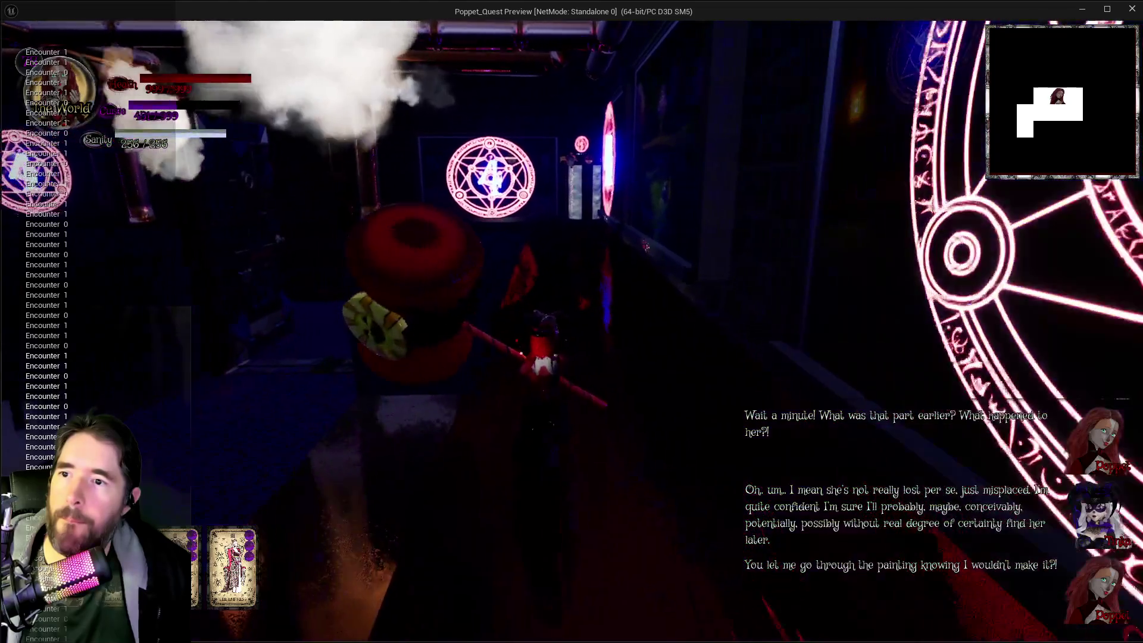
{"action": "key", "text": "w"}
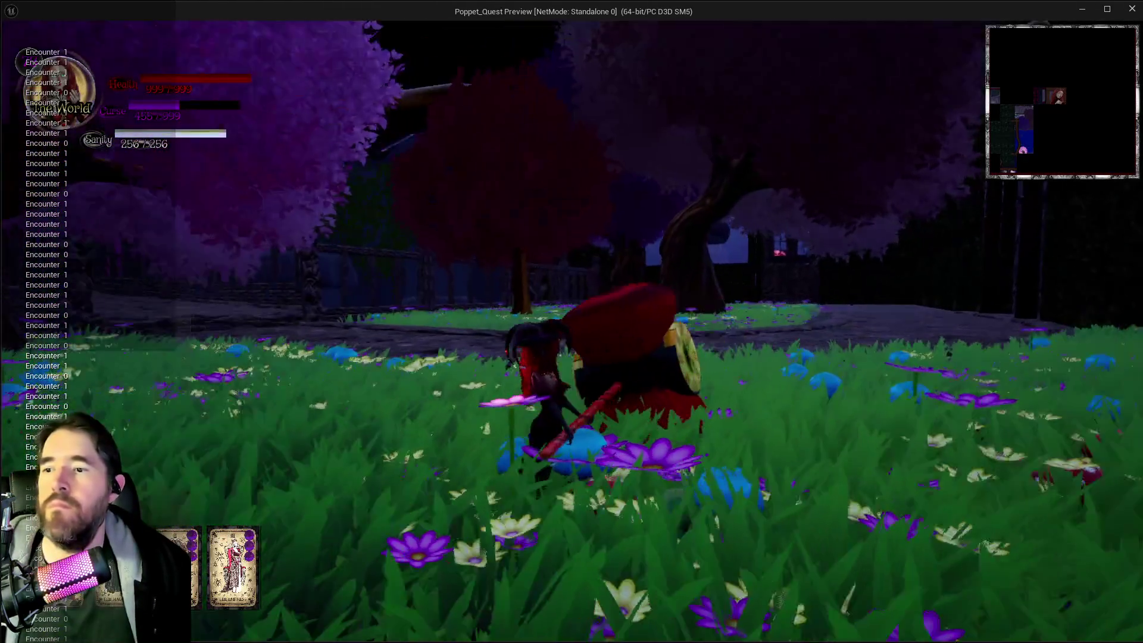
Step: Run across the mushroom meadow and stone path, unleashing curse bursts along the way
{"action": "key", "text": "w"}
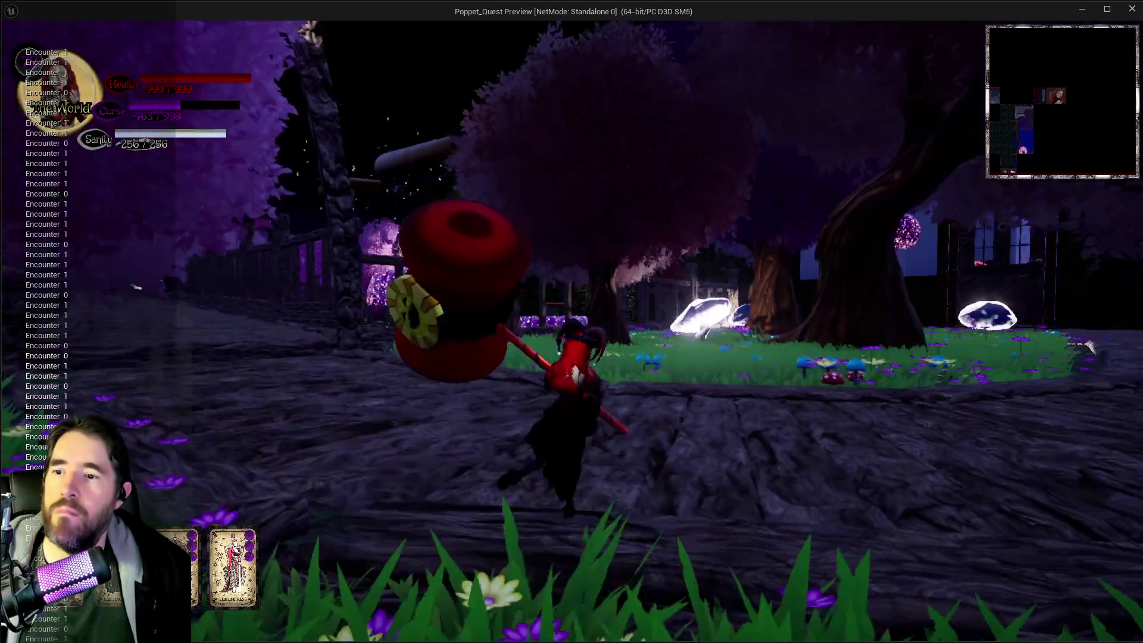
{"action": "key", "text": "e"}
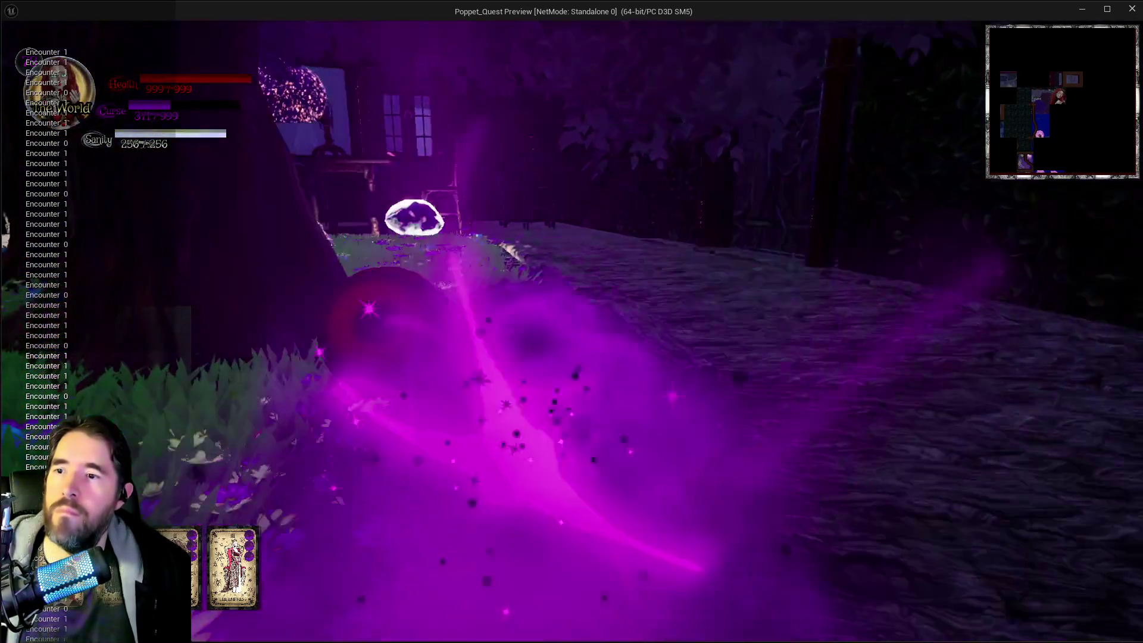
{"action": "key", "text": "w"}
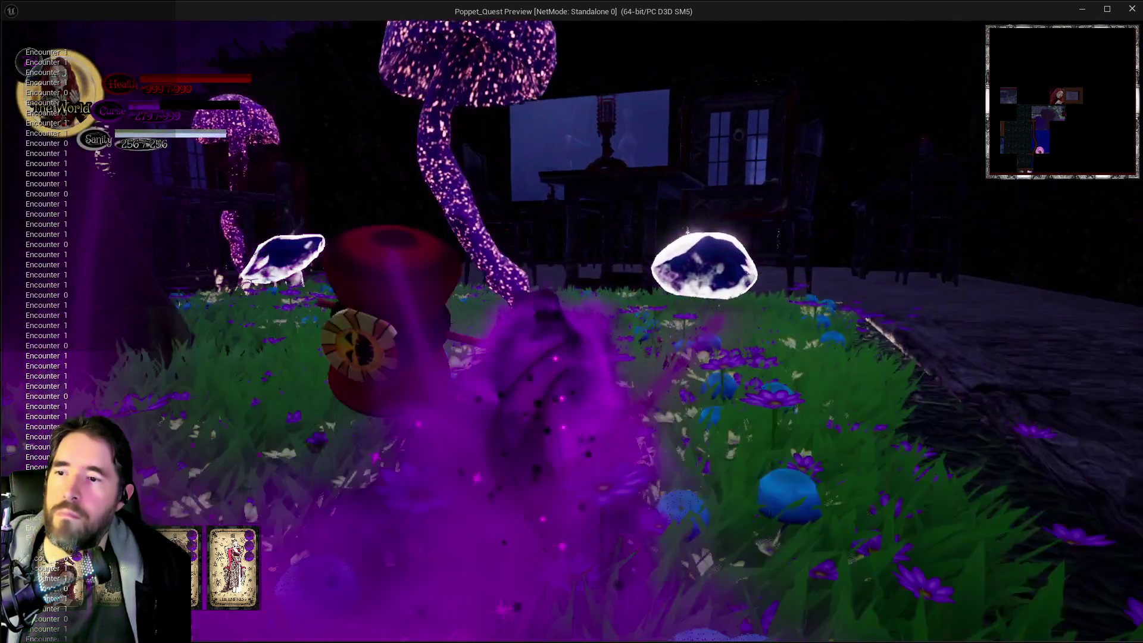
{"action": "key", "text": "w"}
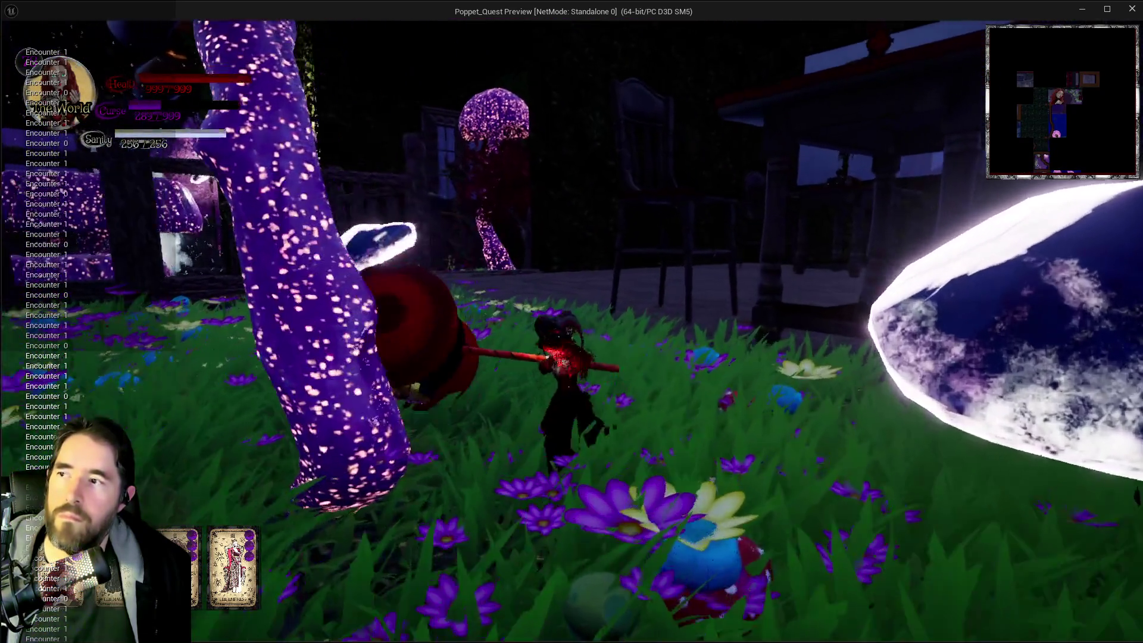
{"action": "key", "text": "w"}
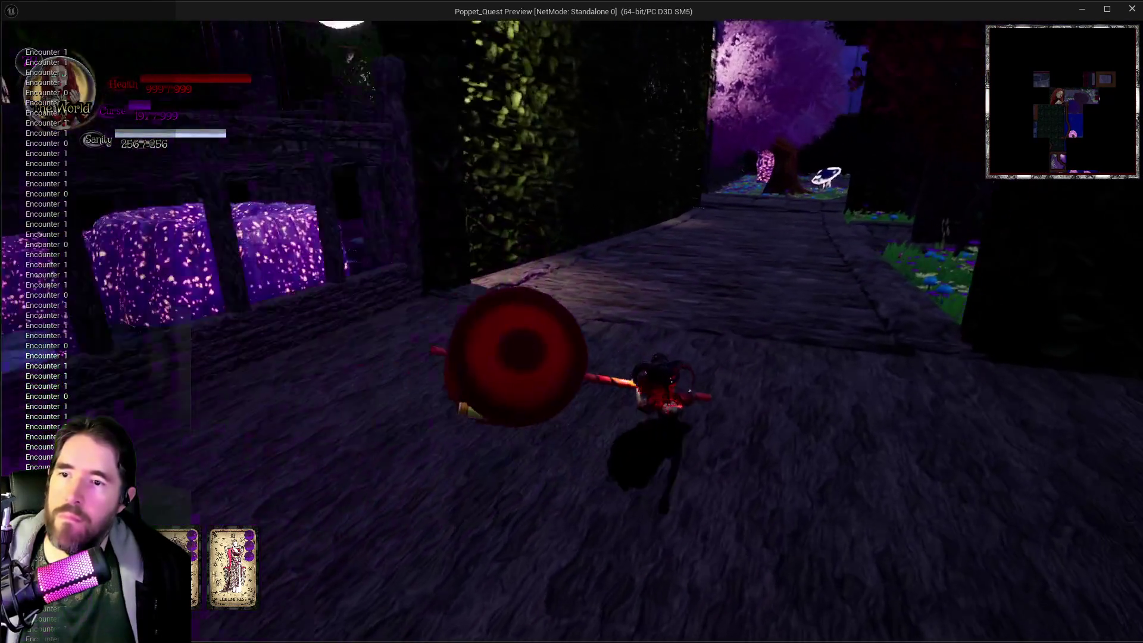
{"action": "key", "text": "w"}
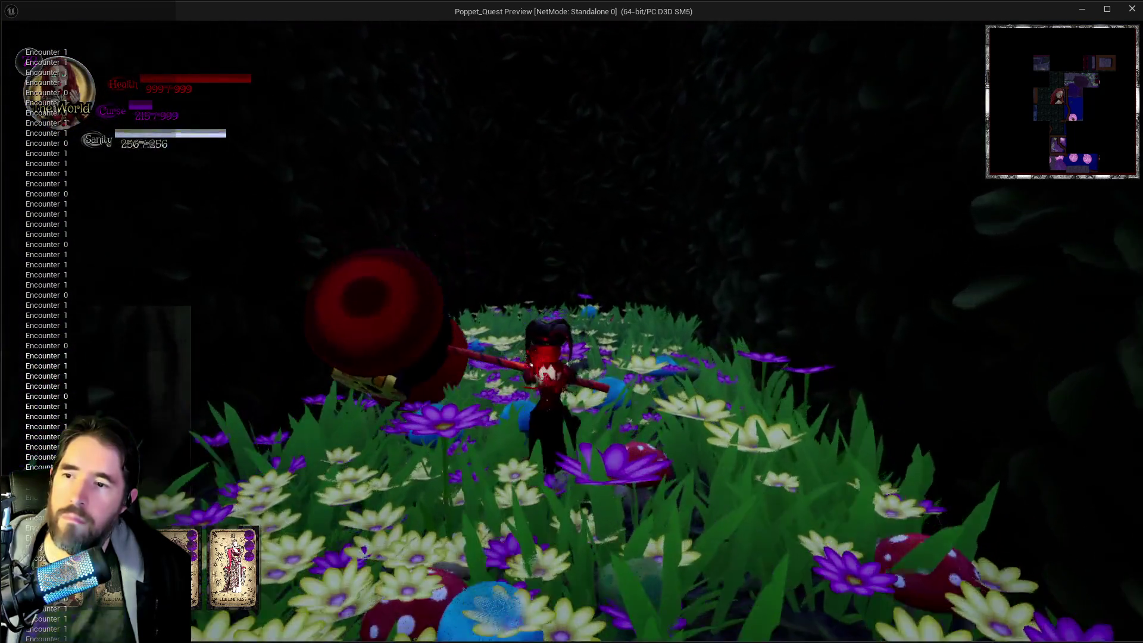
{"action": "key", "text": "w"}
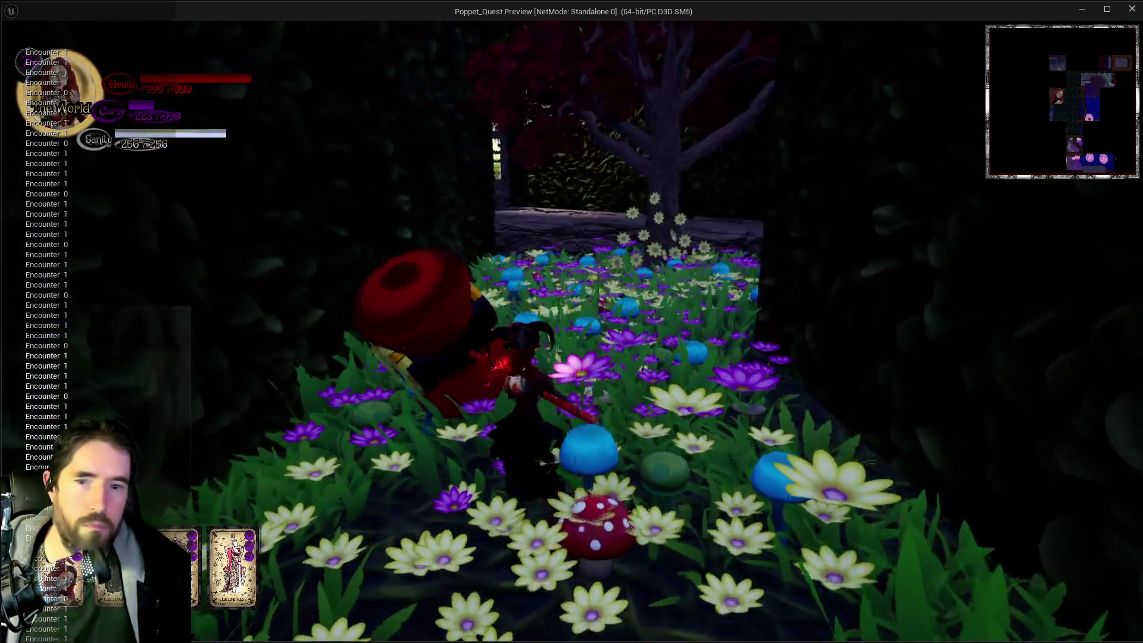
{"action": "key", "text": "w"}
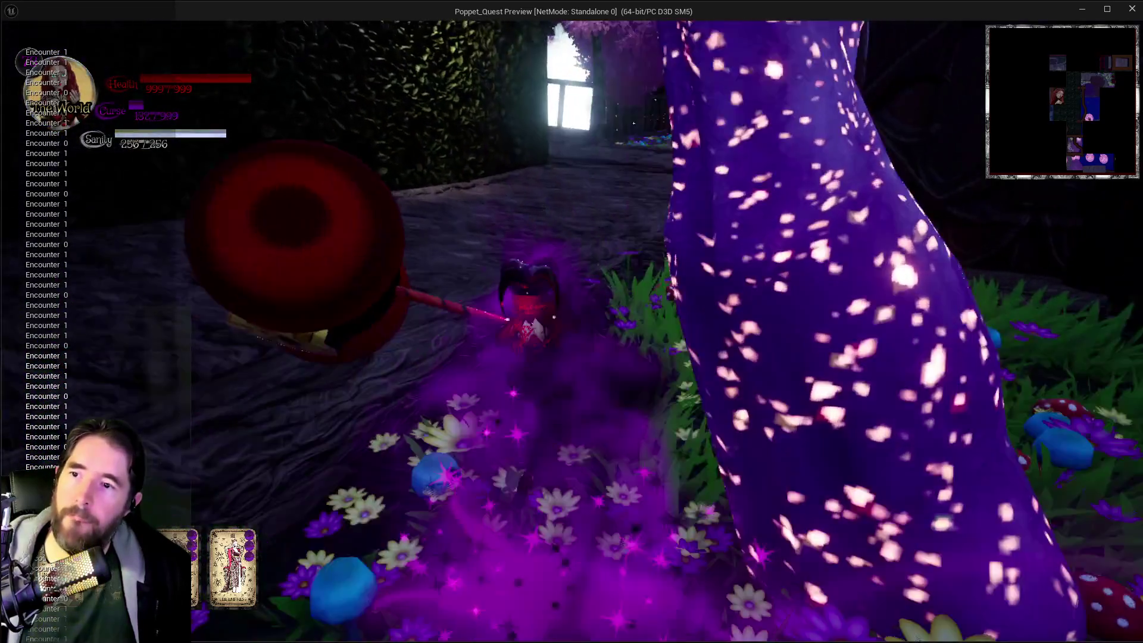
{"action": "key", "text": "e"}
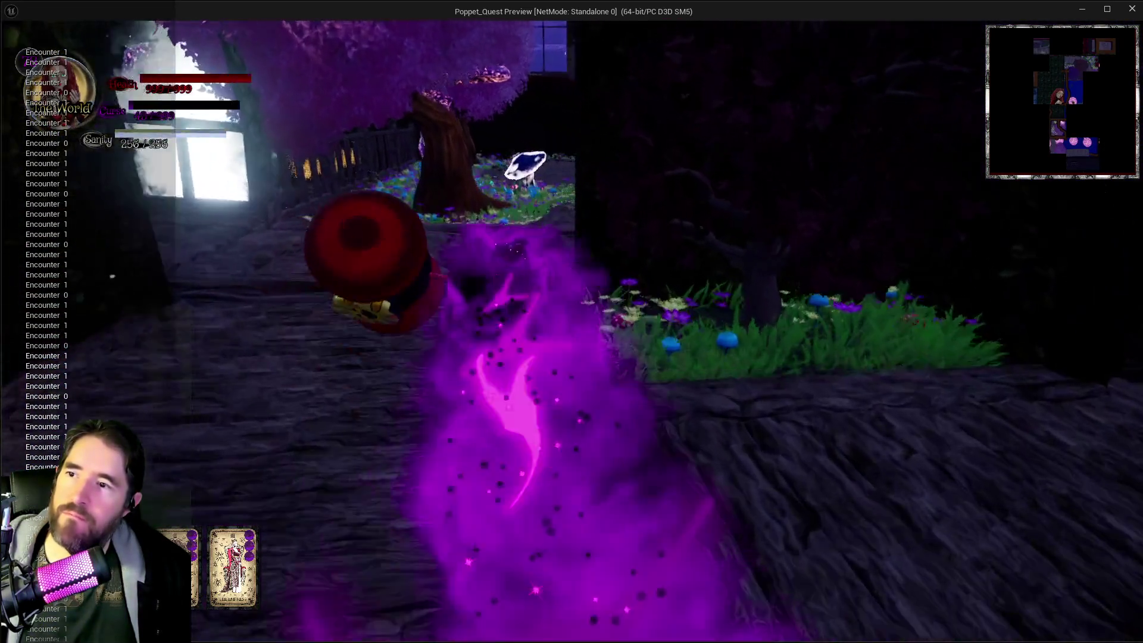
{"action": "key", "text": "w"}
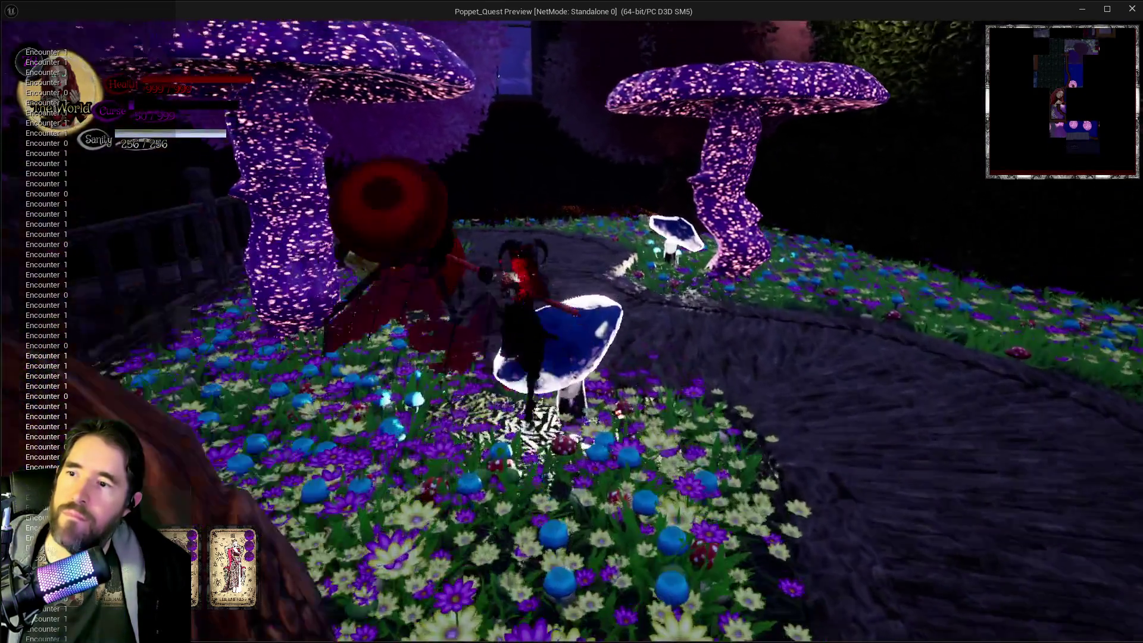
Step: Glide along the walkway toward the bridge, then stop the play-test to return to the Blueprint editor
{"action": "key", "text": "w"}
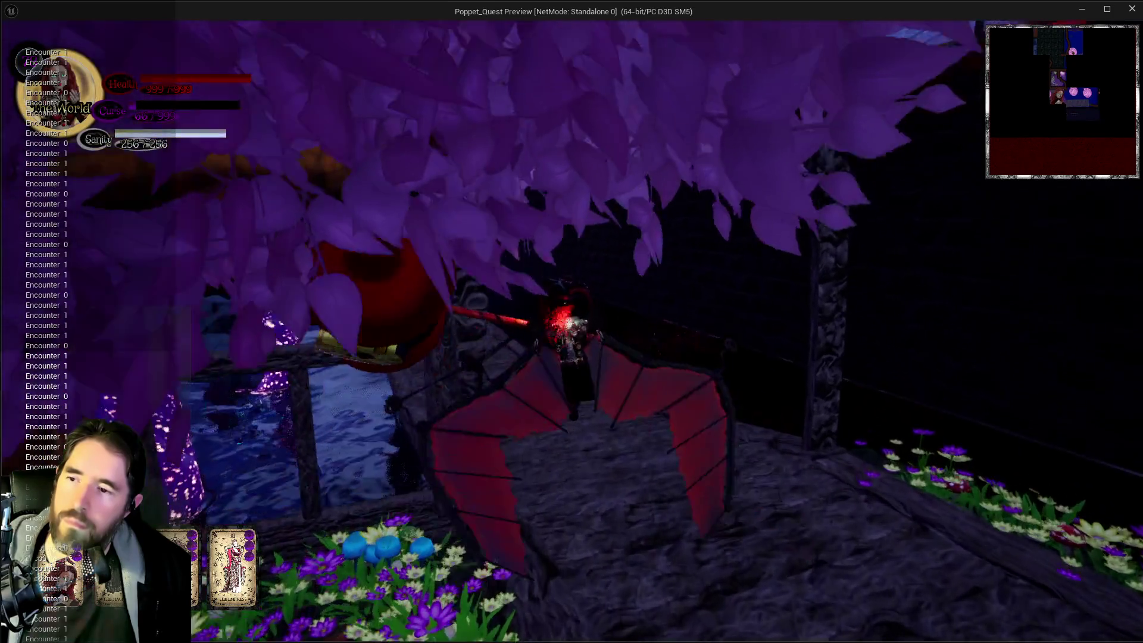
{"action": "key", "text": "w"}
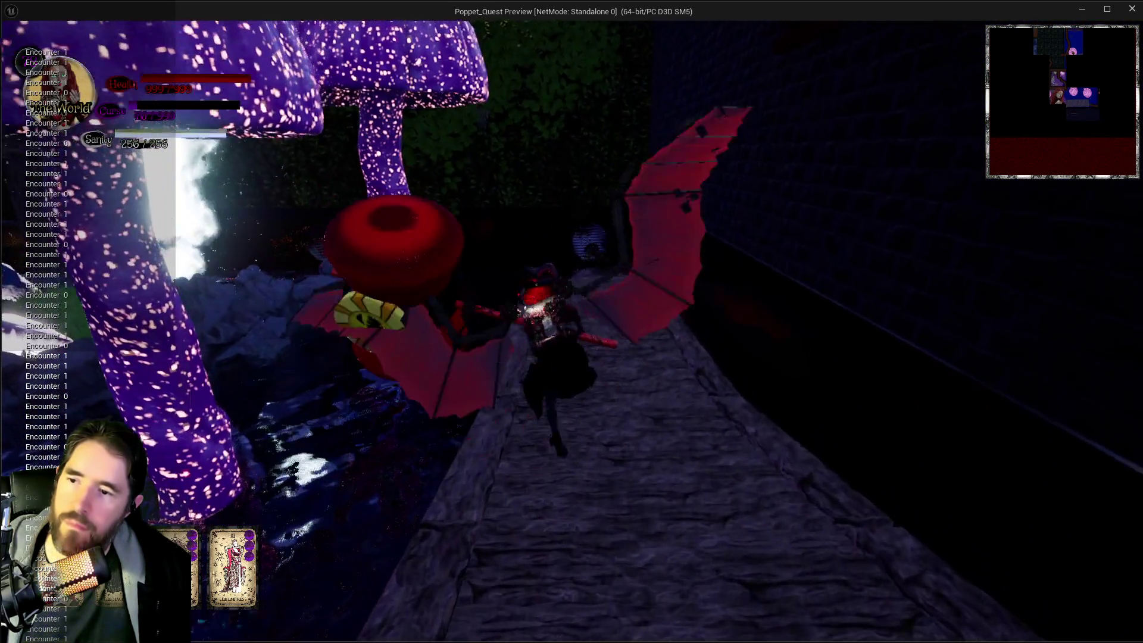
{"action": "key", "text": "w"}
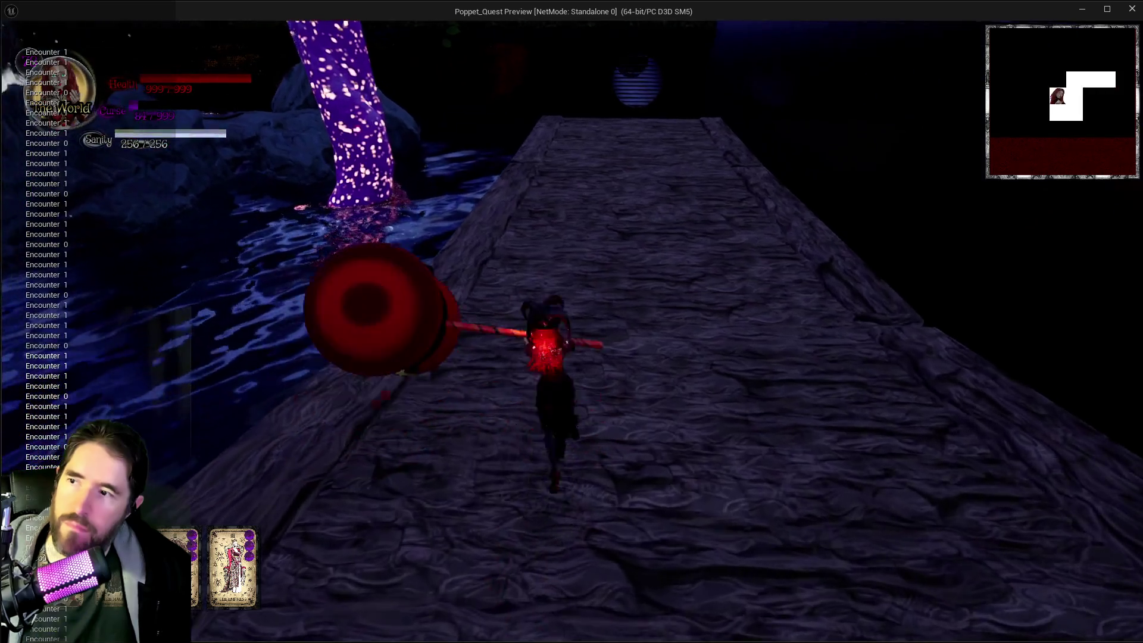
{"action": "key", "text": "a"}
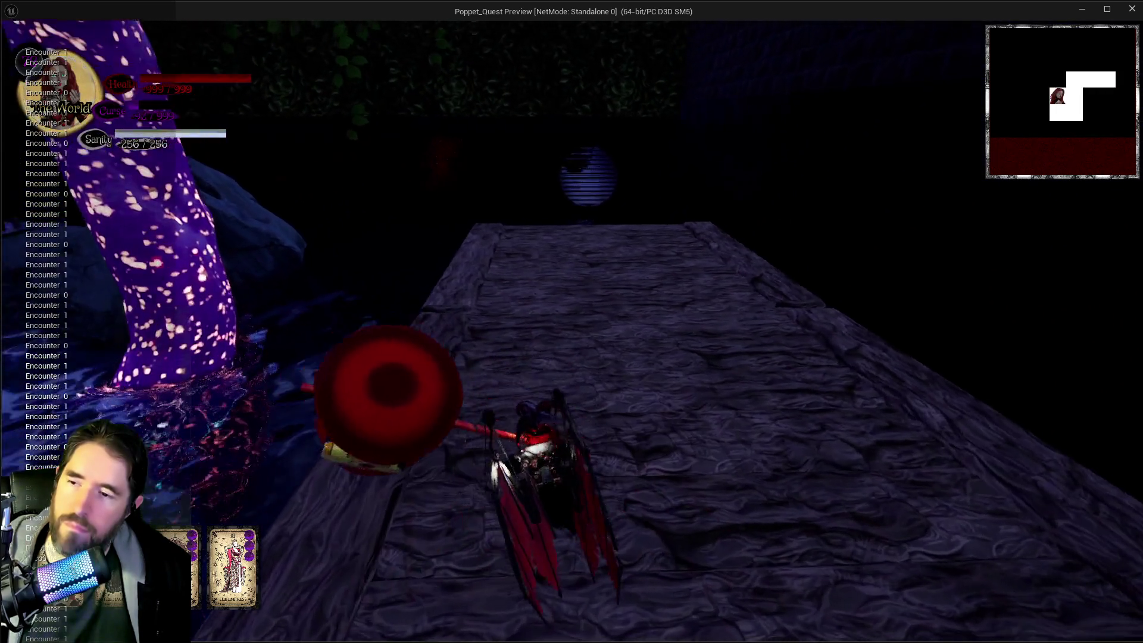
{"action": "key", "text": "w"}
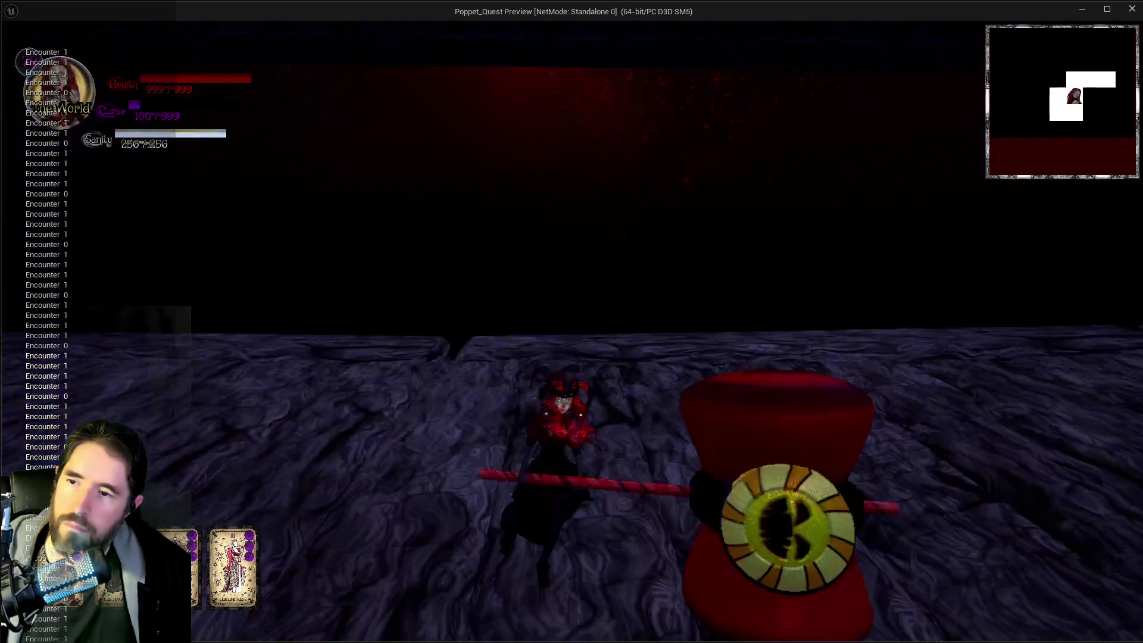
{"action": "key", "text": "space"}
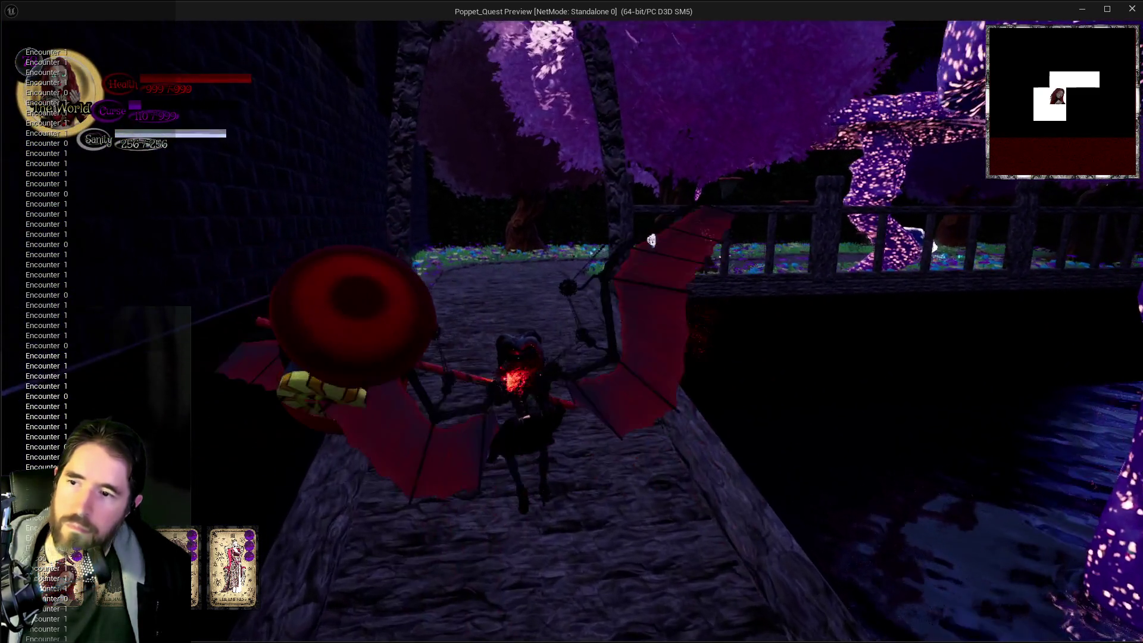
{"action": "key", "text": "a"}
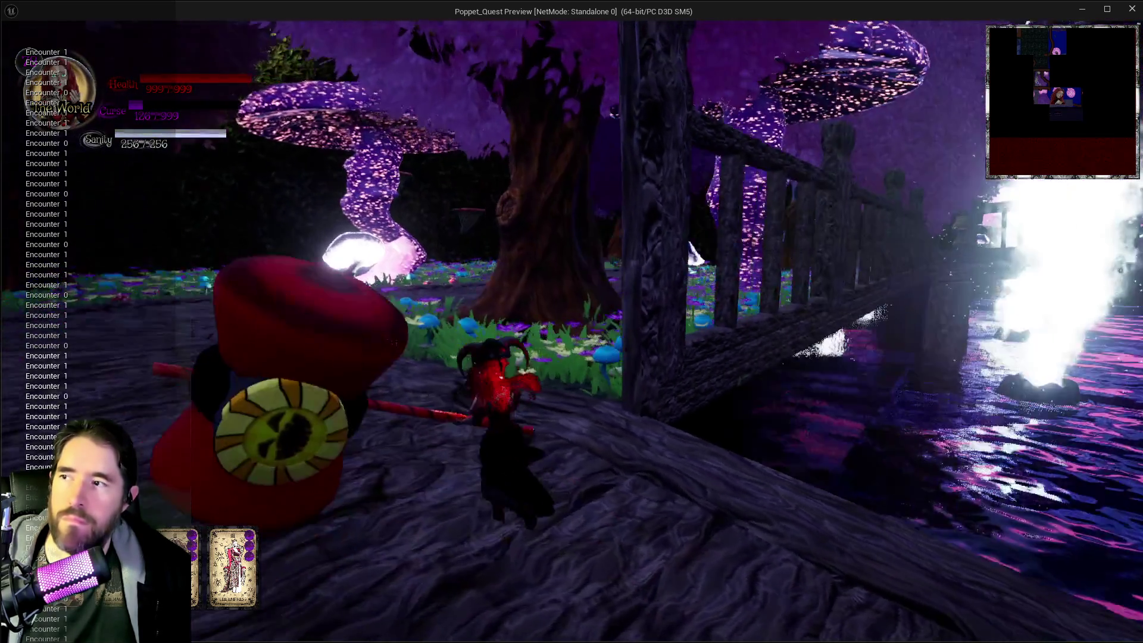
{"action": "key", "text": "Escape"}
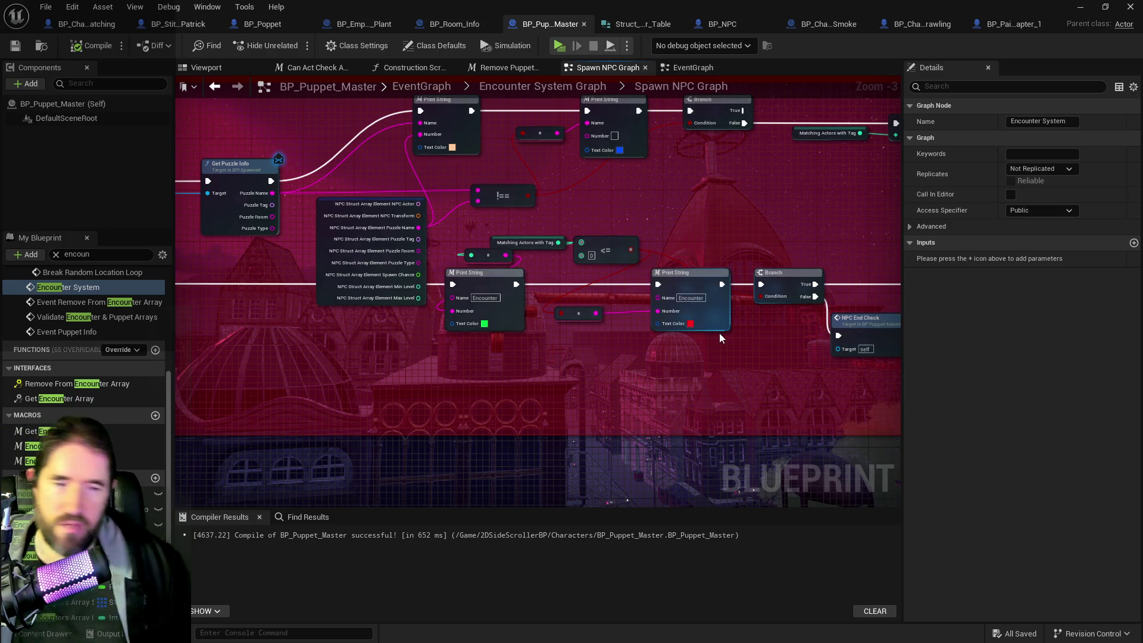
Step: Shrink the Blueprint window and fly the level viewport over the mushroom area to the bridge
{"action": "double_click", "coordinate": [512, 6]}
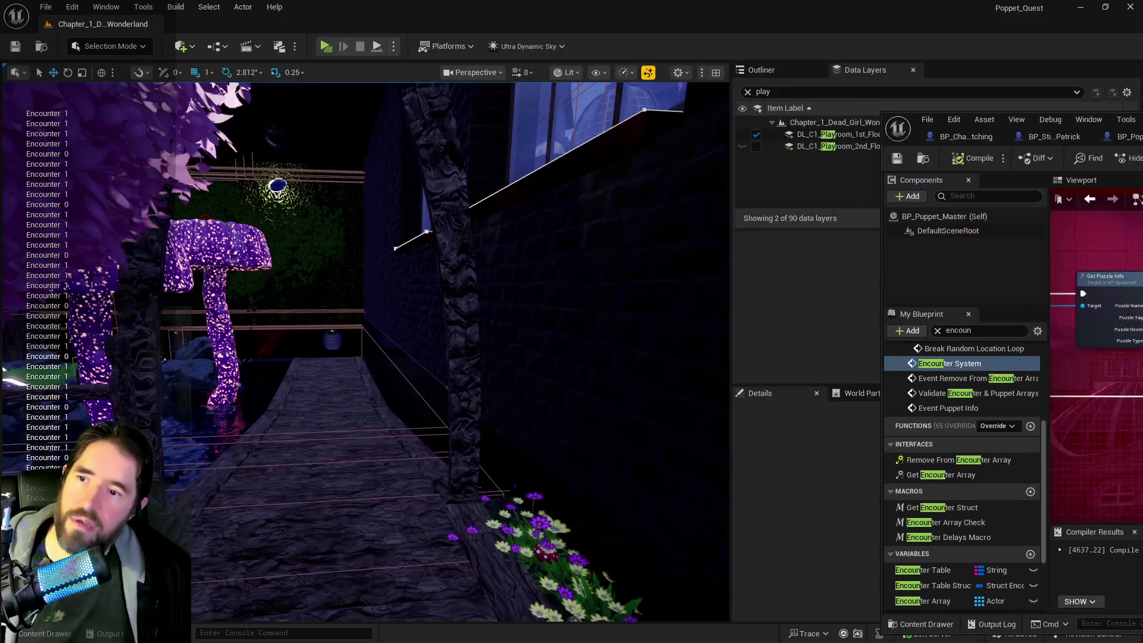
{"action": "left_click_drag", "start_coordinate": [301, 398], "coordinate": [724, 396]}
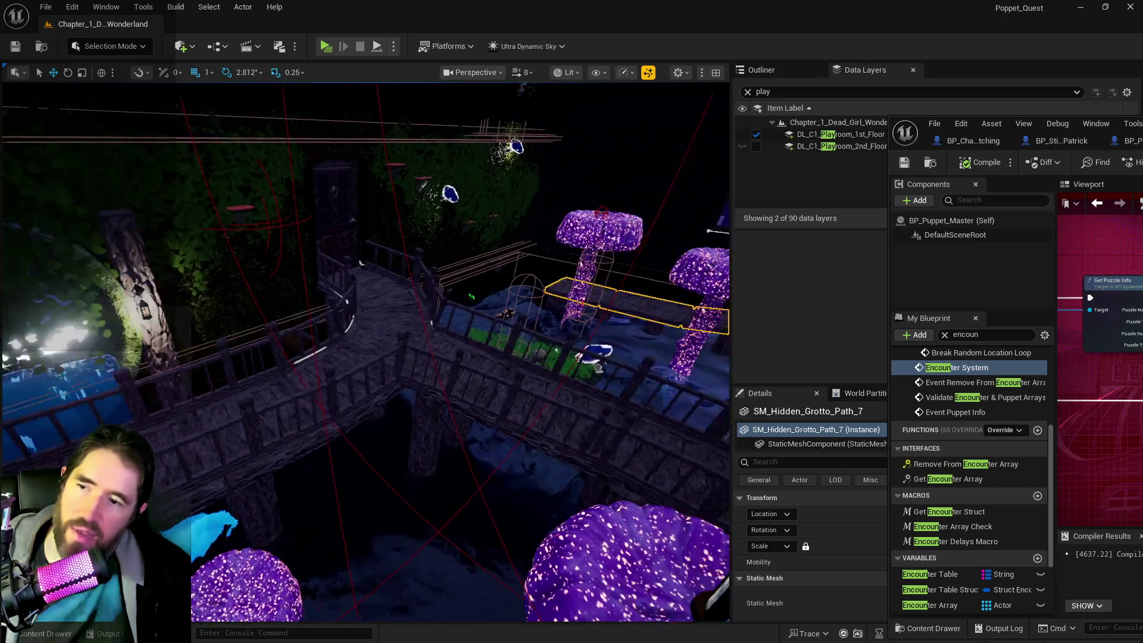
{"action": "left_click_drag", "start_coordinate": [235, 362], "coordinate": [316, 395]}
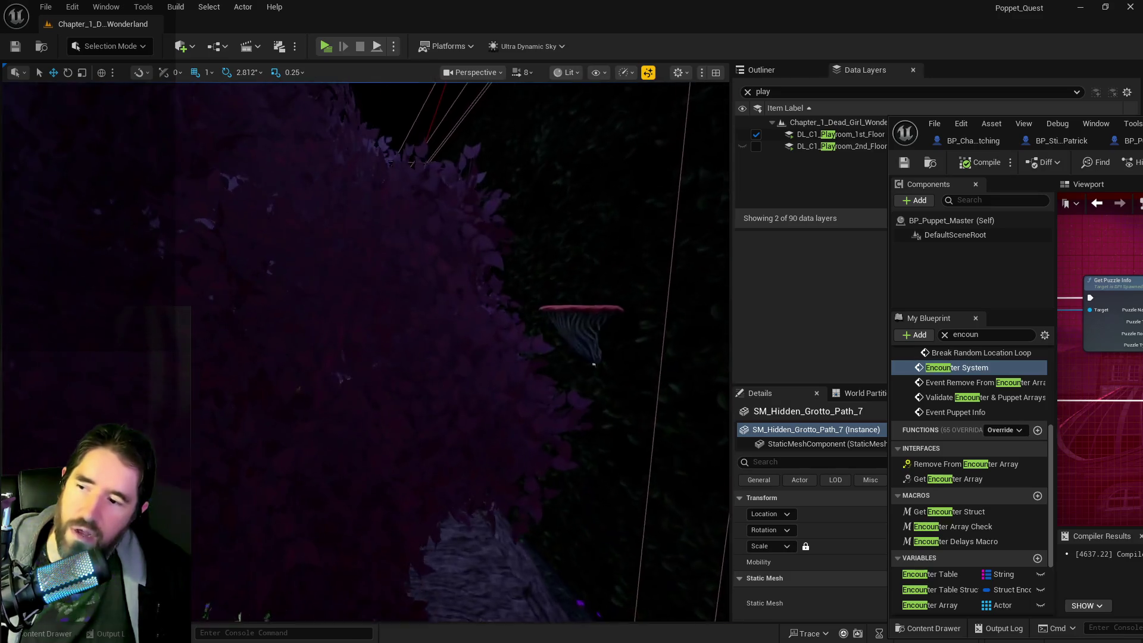
{"action": "key", "text": "f"}
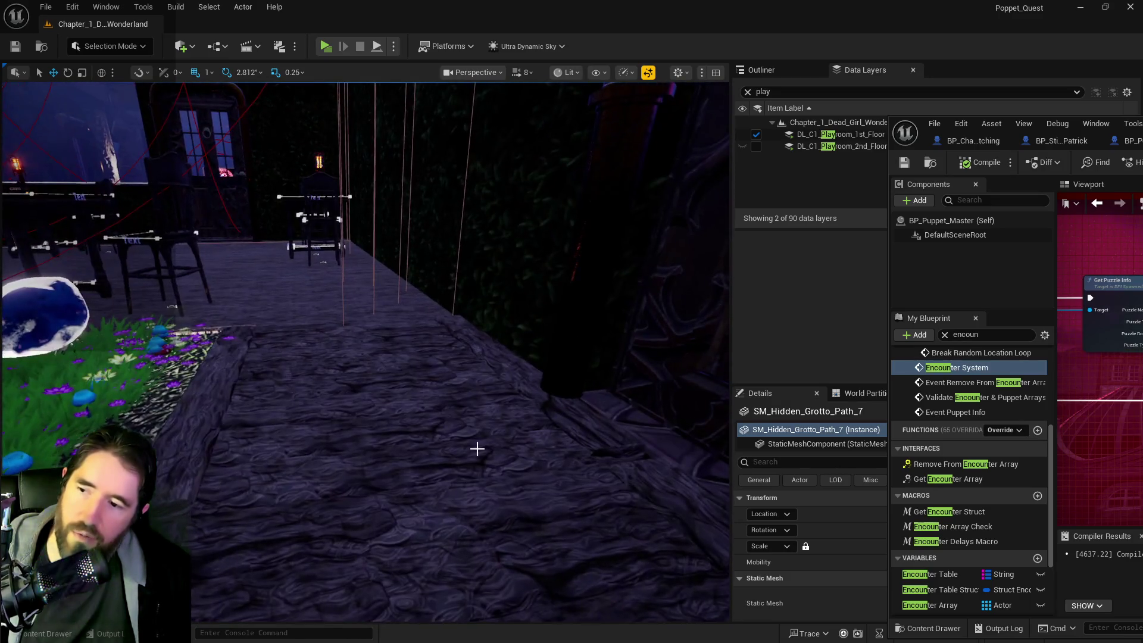
Step: Focus on SM_Hidden_Grotto_Path_8 and fly along the walkway into the chair-filled room
{"action": "left_click", "coordinate": [477, 448]}
{"action": "key", "text": "f"}
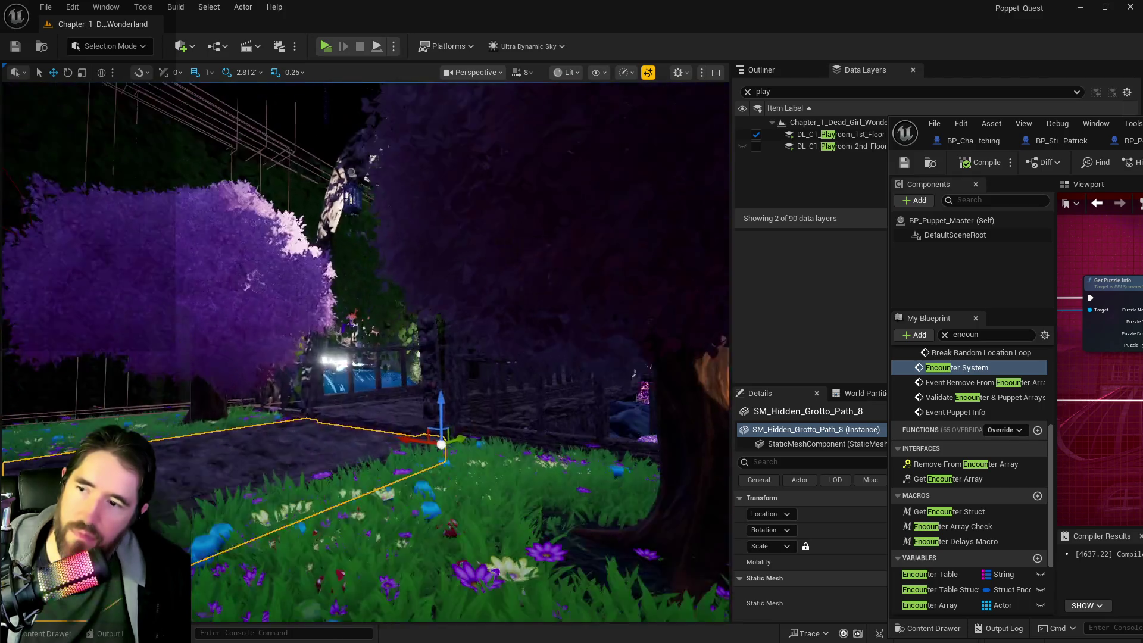
{"action": "key", "text": "w"}
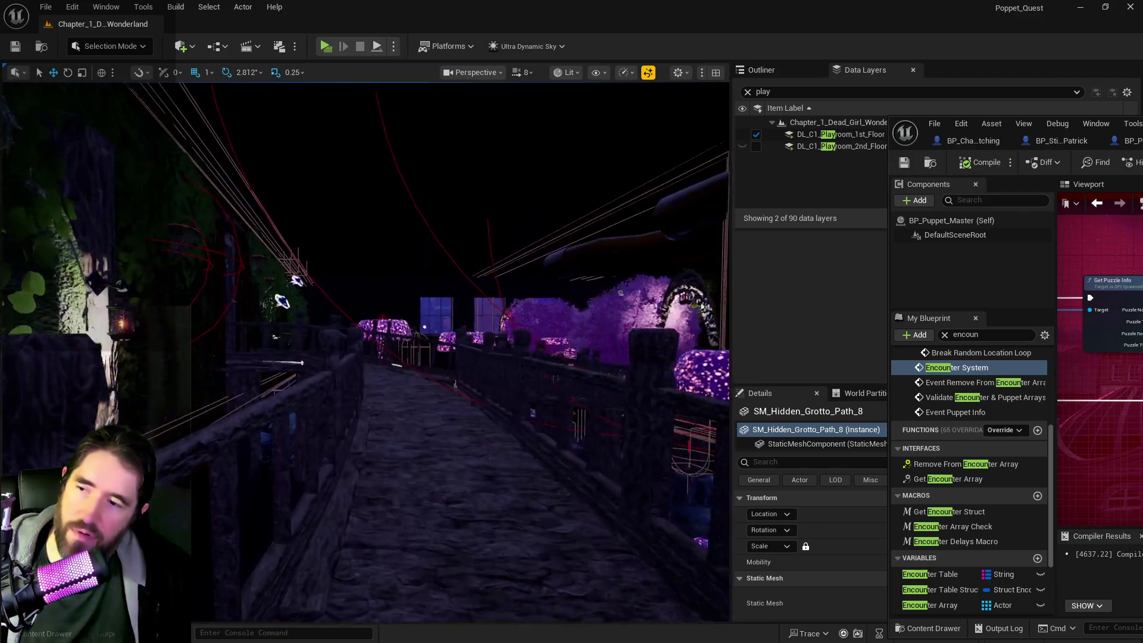
{"action": "key", "text": "w"}
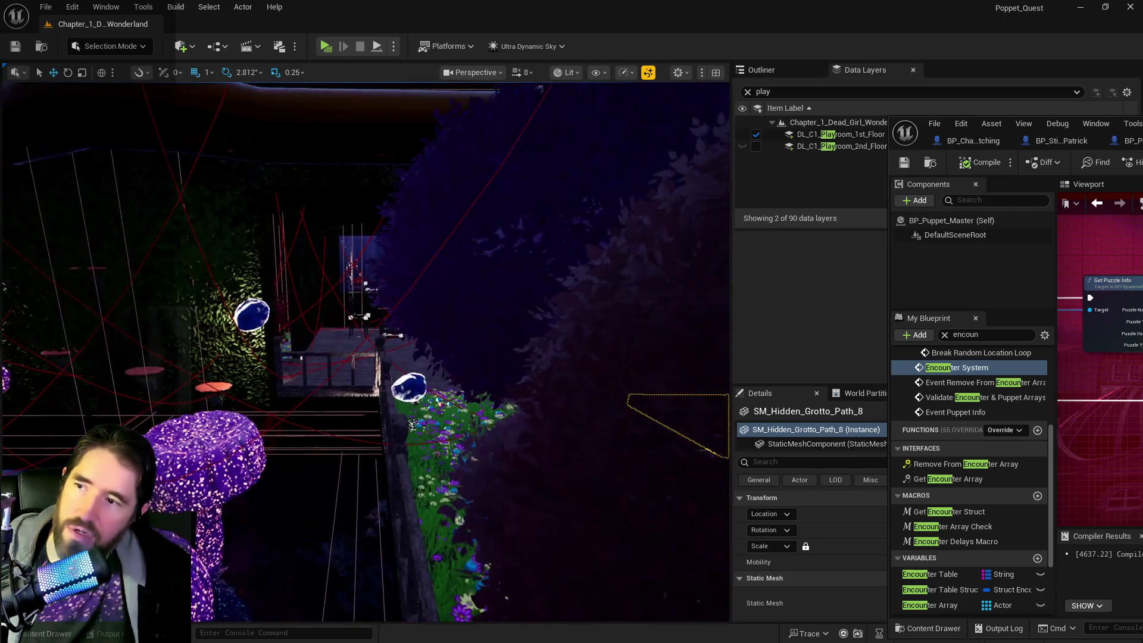
{"action": "key", "text": "w"}
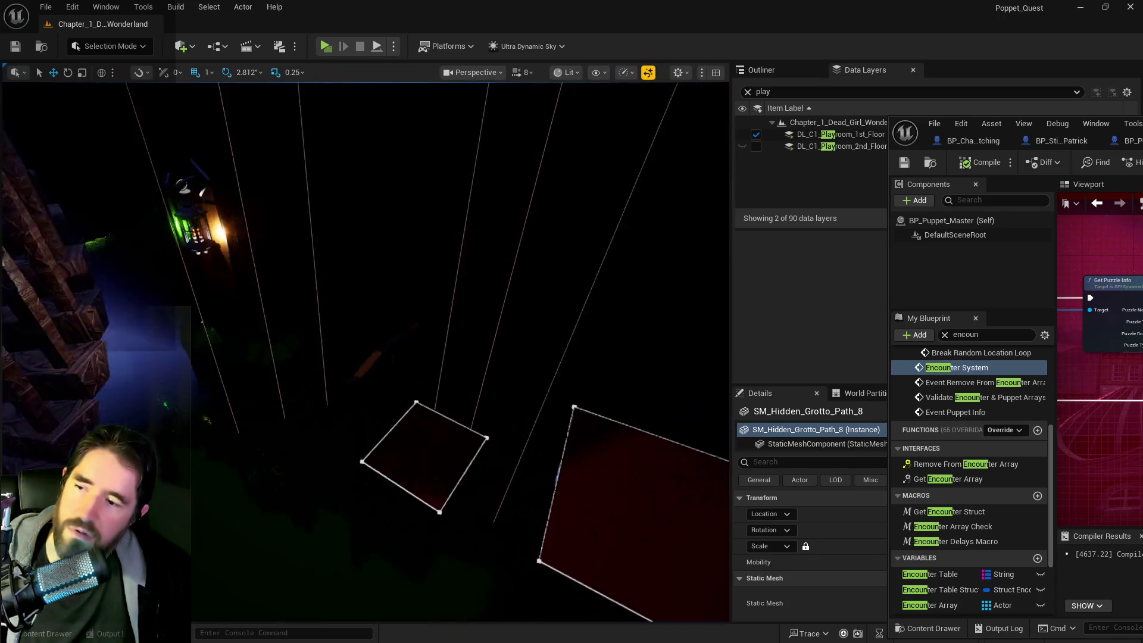
{"action": "key", "text": "w"}
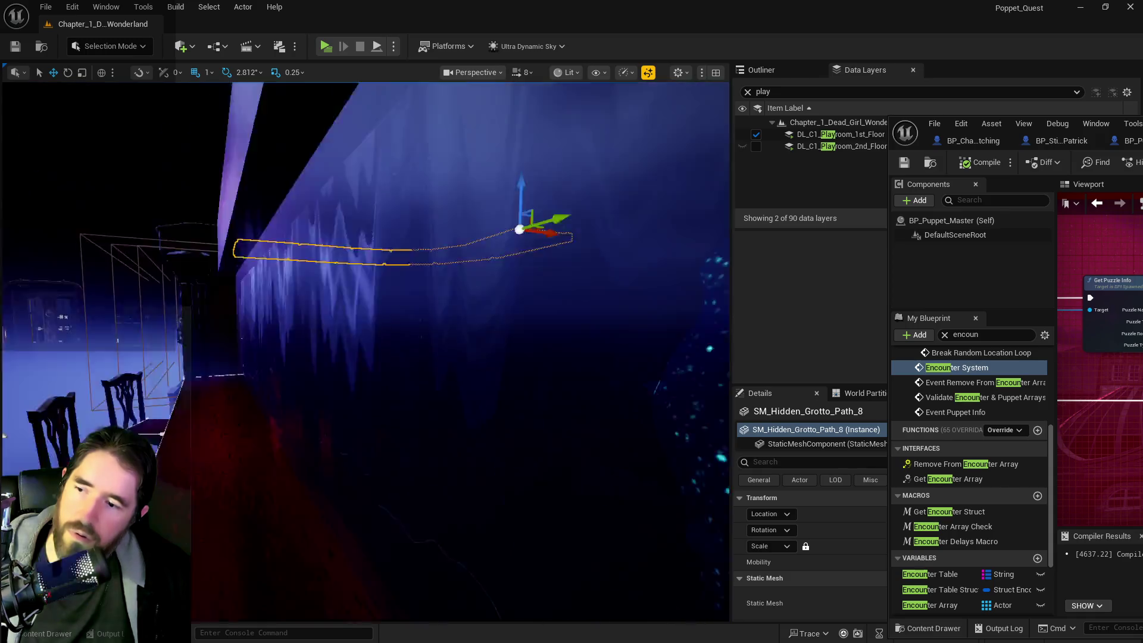
{"action": "left_click_drag", "start_coordinate": [334, 94], "coordinate": [309, 120]}
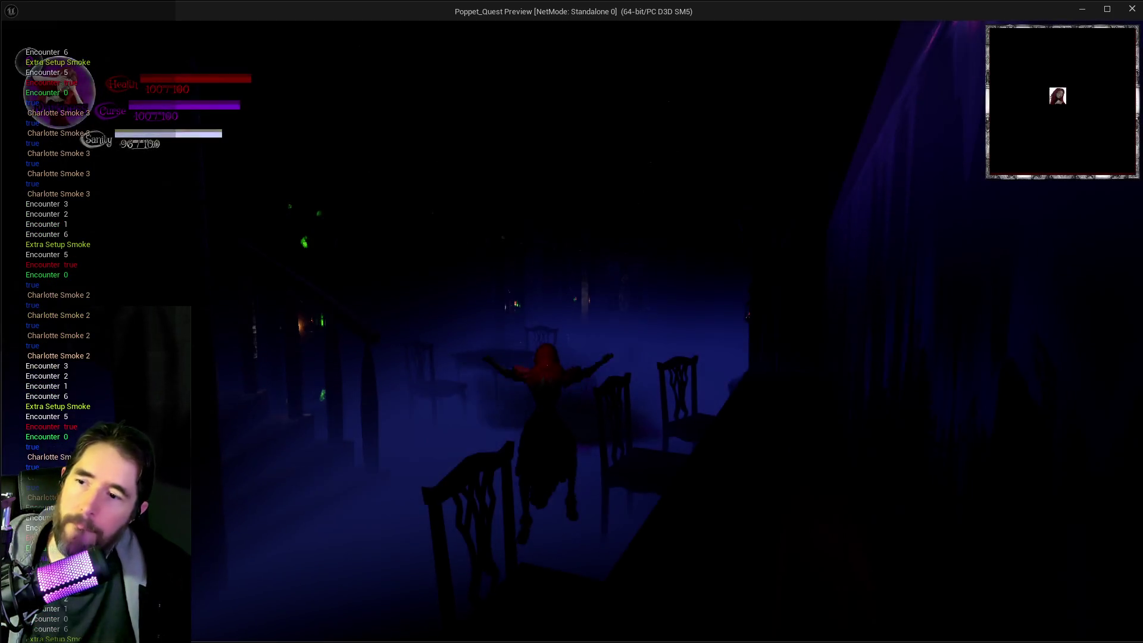
Step: Walk the doll past the table and chairs in the preview, then close the Poppet_Quest preview window
{"action": "key", "text": "w"}
{"action": "key", "text": "w"}
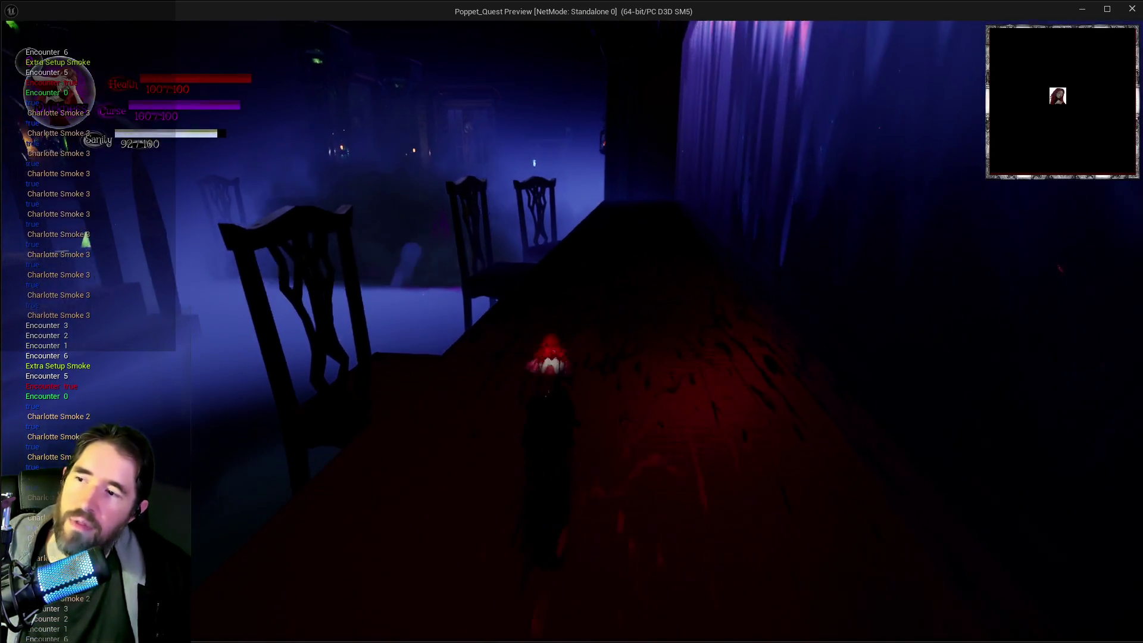
{"action": "key", "text": "w"}
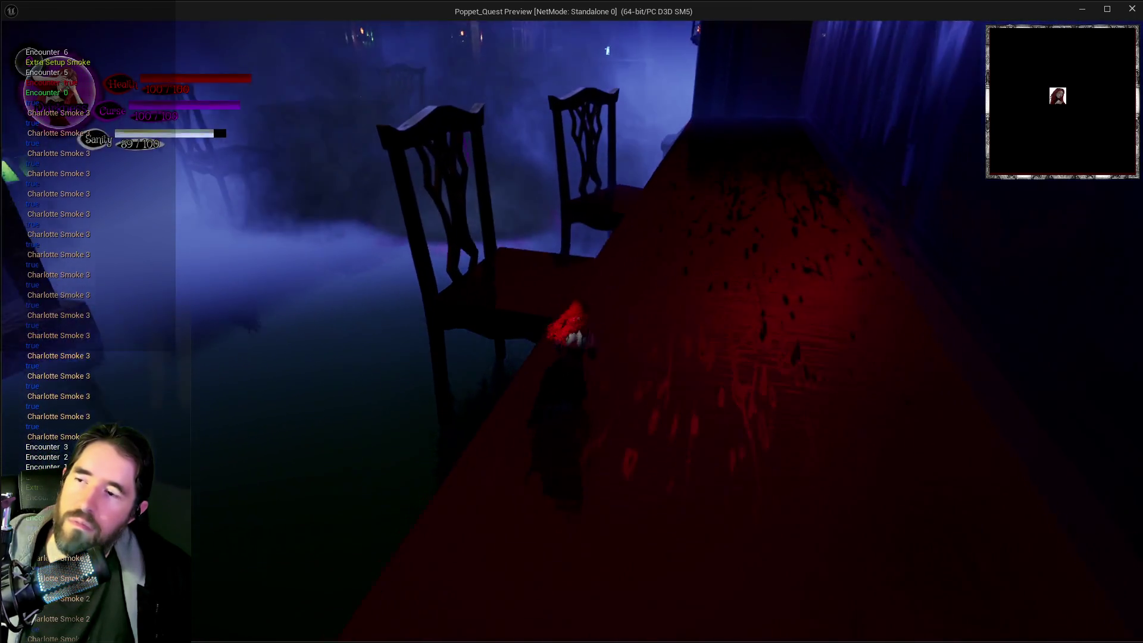
{"action": "key", "text": "w"}
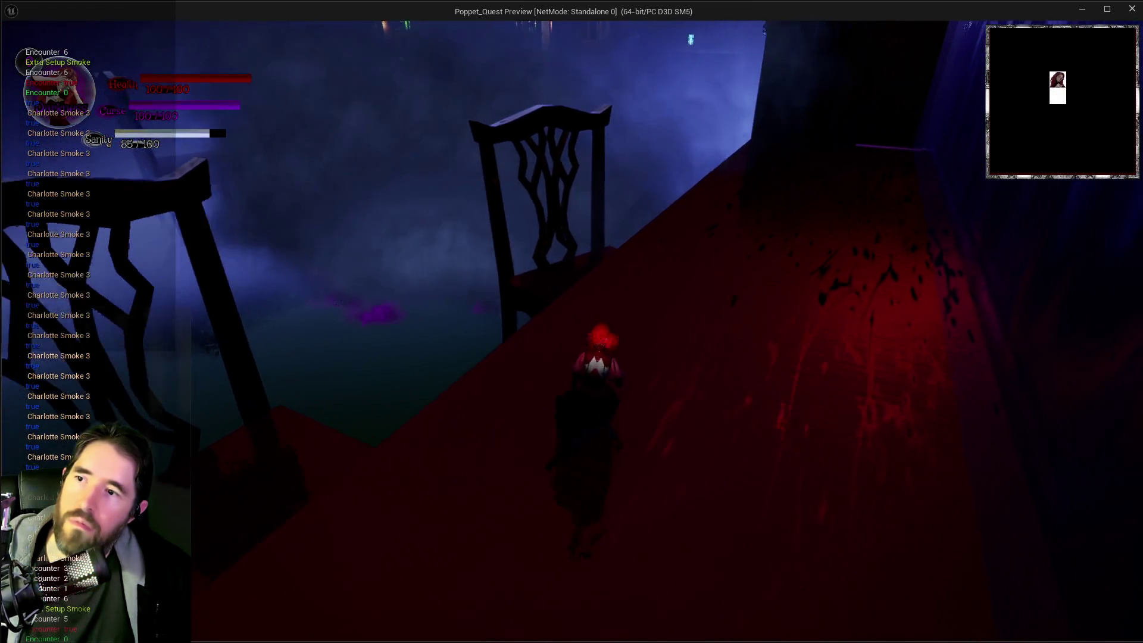
{"action": "key", "text": "w"}
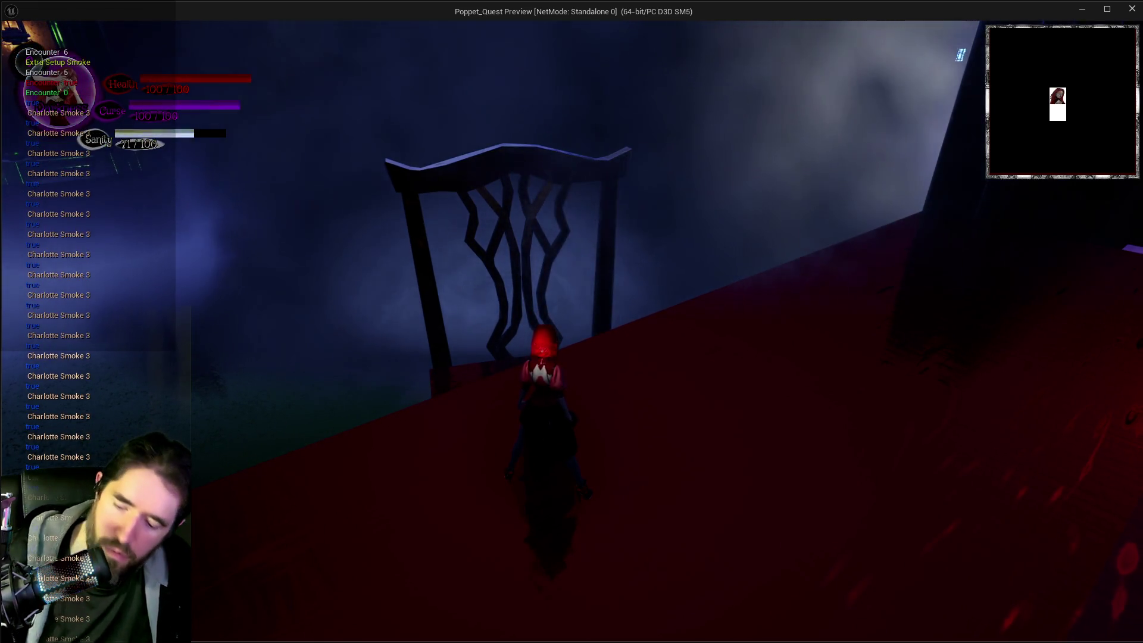
{"action": "key", "text": "alt+Tab"}
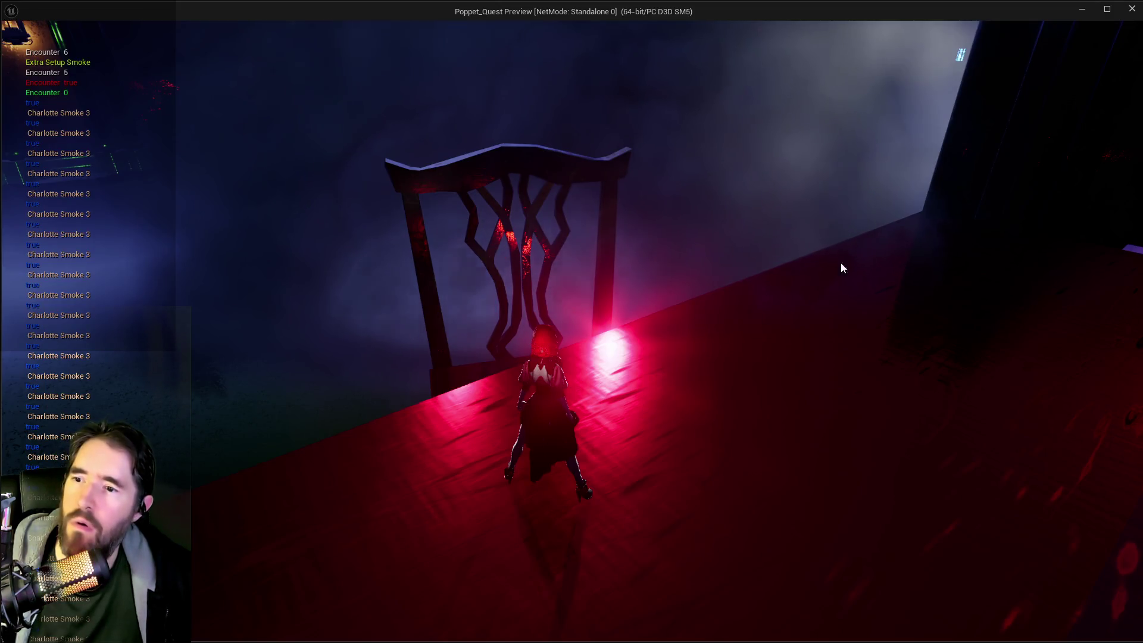
{"action": "left_click", "coordinate": [1132, 10]}
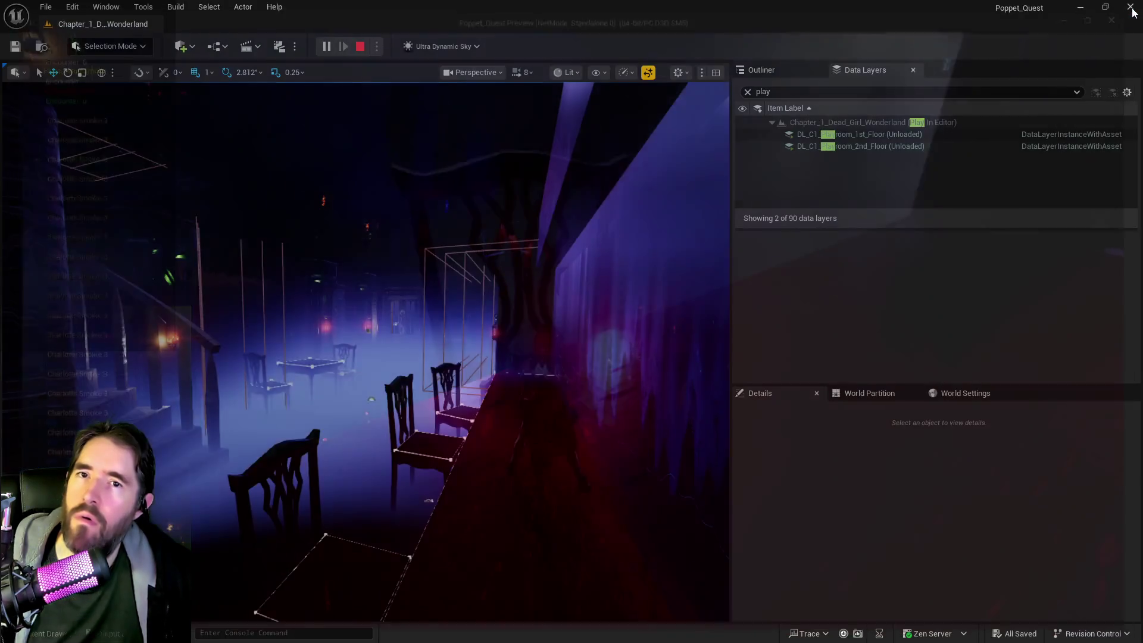
Step: Minimize Krita and bring the BP_Puppet_Master Blueprint to the front
{"action": "key", "text": "alt+Tab"}
{"action": "left_click_drag", "start_coordinate": [863, 113], "coordinate": [635, 115]}
{"action": "left_click", "coordinate": [1061, 106]}
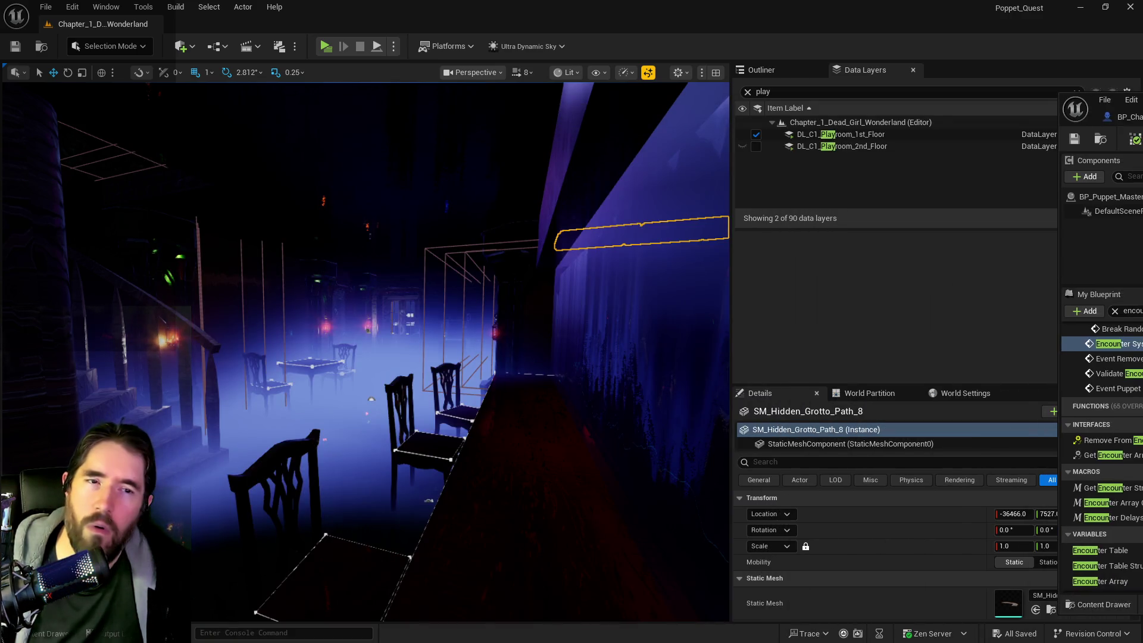
{"action": "key", "text": "alt+Tab"}
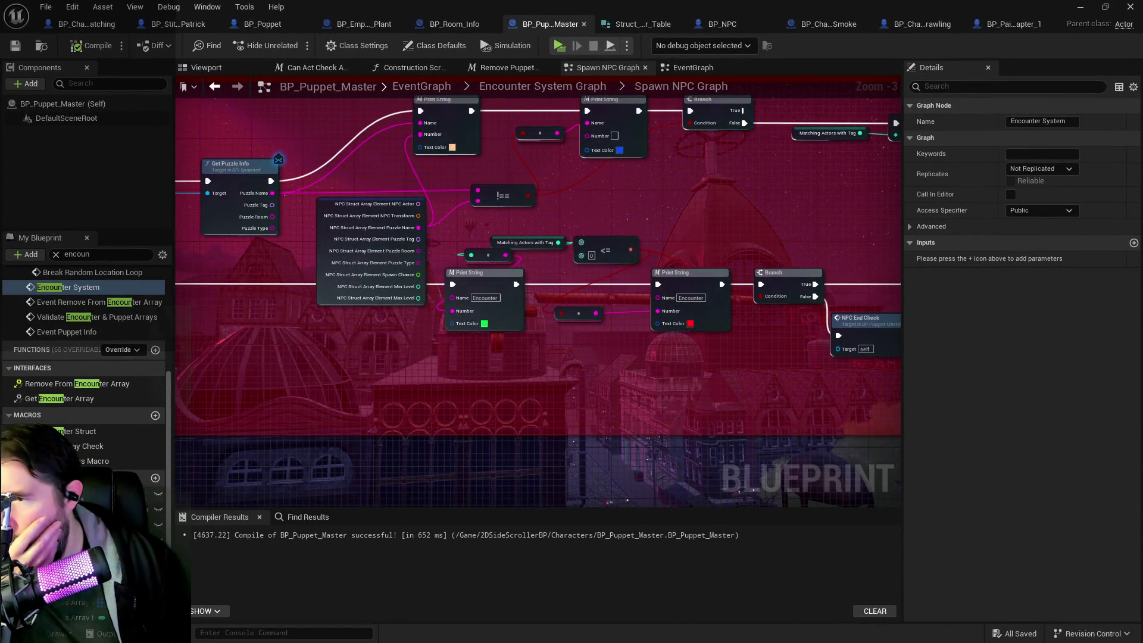
Step: Select Encounter Table and scroll its Details defaults down to Hidden Grotto
{"action": "left_click", "coordinate": [90, 493]}
{"action": "scroll", "coordinate": [996, 519], "scroll_direction": "down", "scroll_amount": 5}
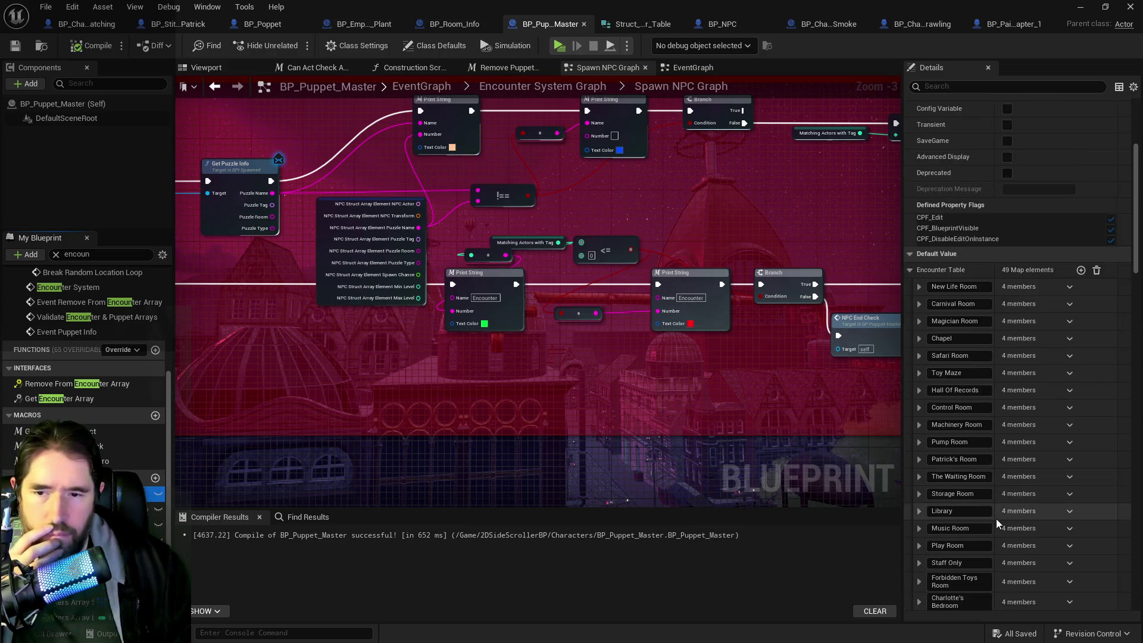
{"action": "scroll", "coordinate": [996, 519], "scroll_direction": "down", "scroll_amount": 8}
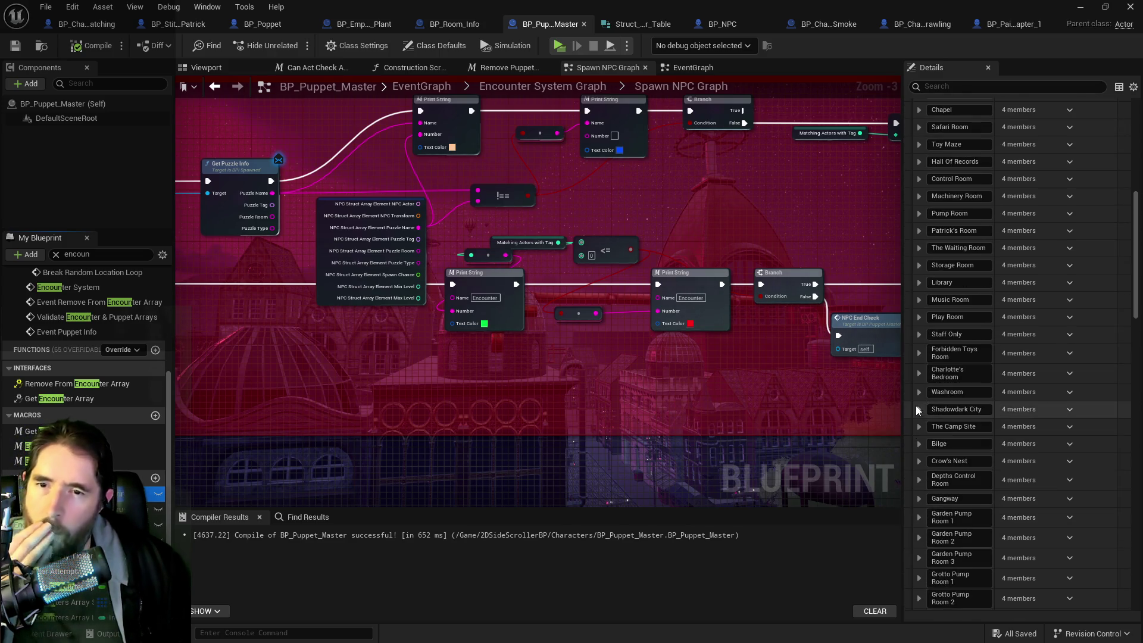
{"action": "scroll", "coordinate": [916, 466], "scroll_direction": "down", "scroll_amount": 2}
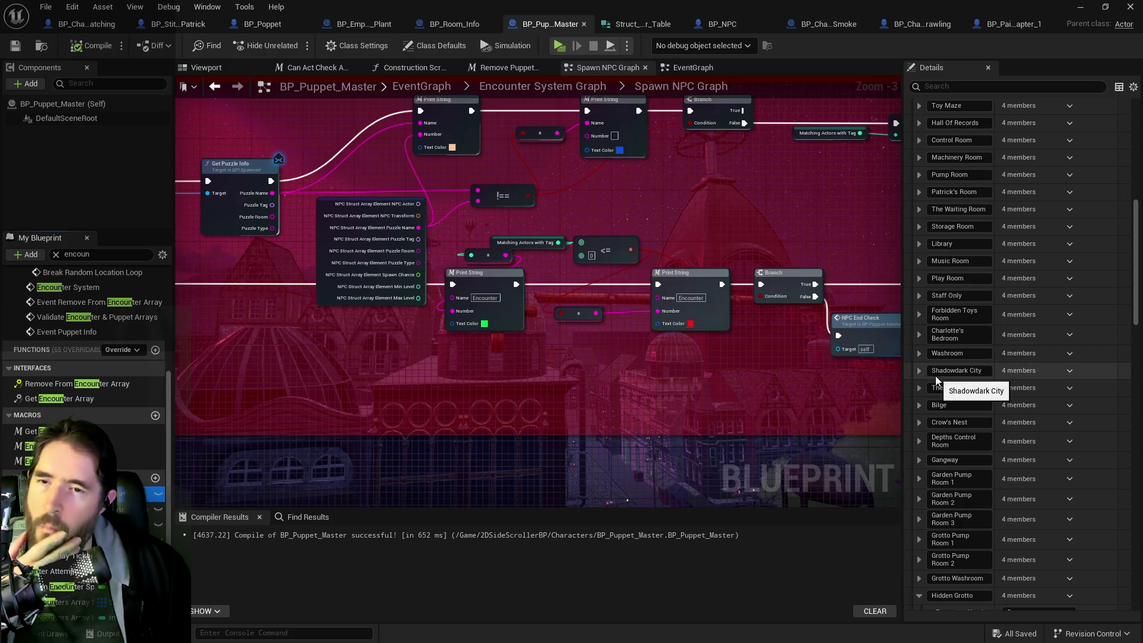
{"action": "scroll", "coordinate": [934, 376], "scroll_direction": "down", "scroll_amount": 8}
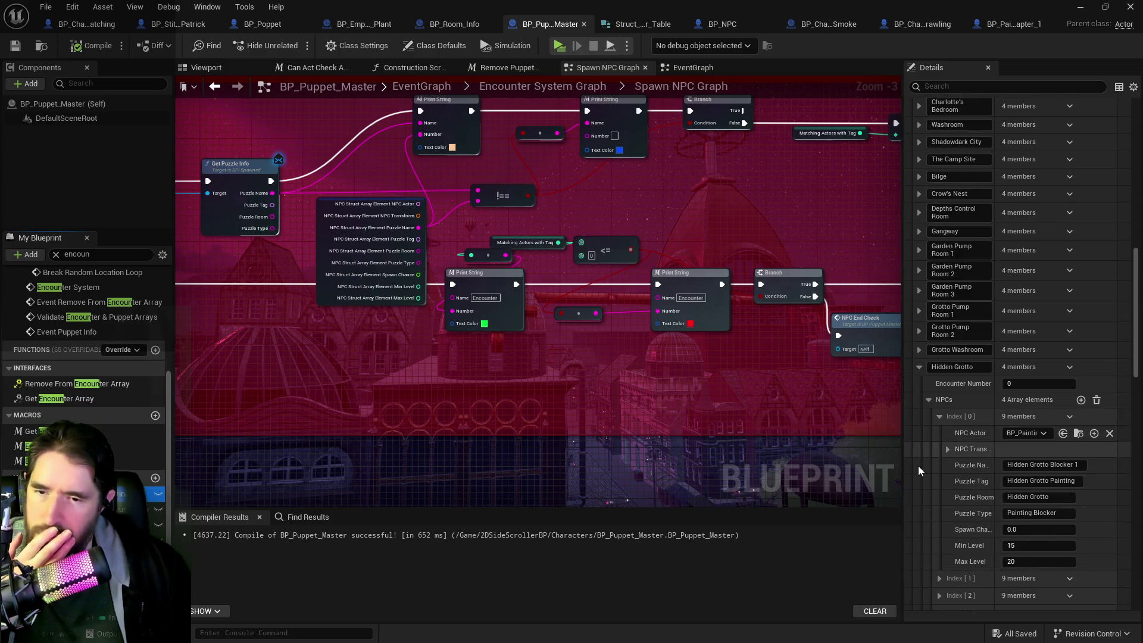
{"action": "scroll", "coordinate": [929, 477], "scroll_direction": "down", "scroll_amount": 2}
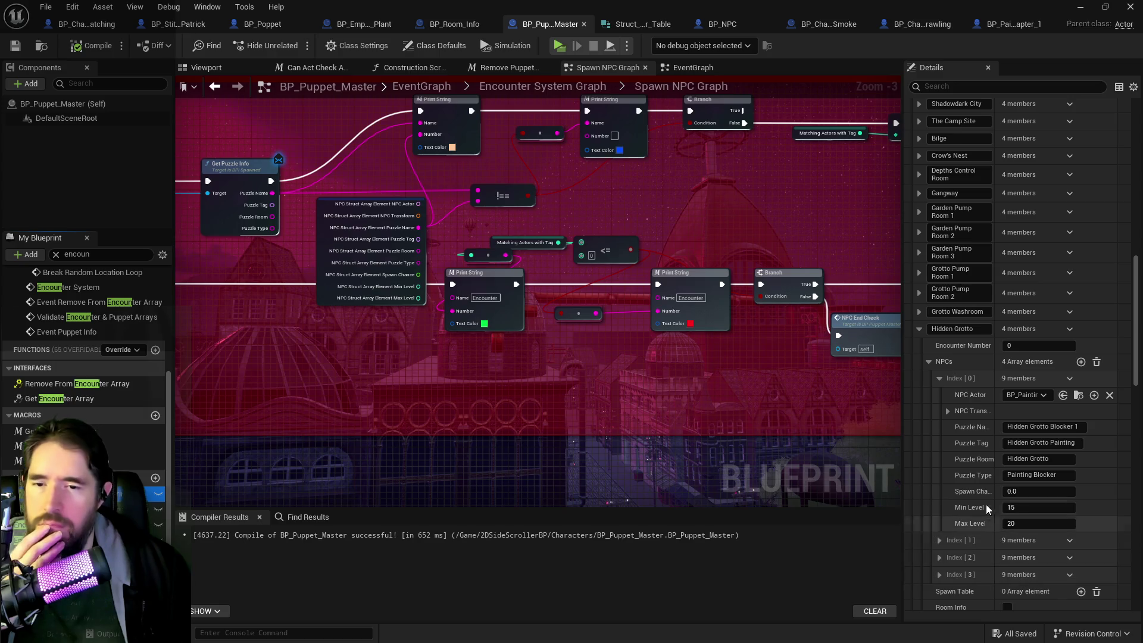
{"action": "scroll", "coordinate": [952, 518], "scroll_direction": "down", "scroll_amount": 2}
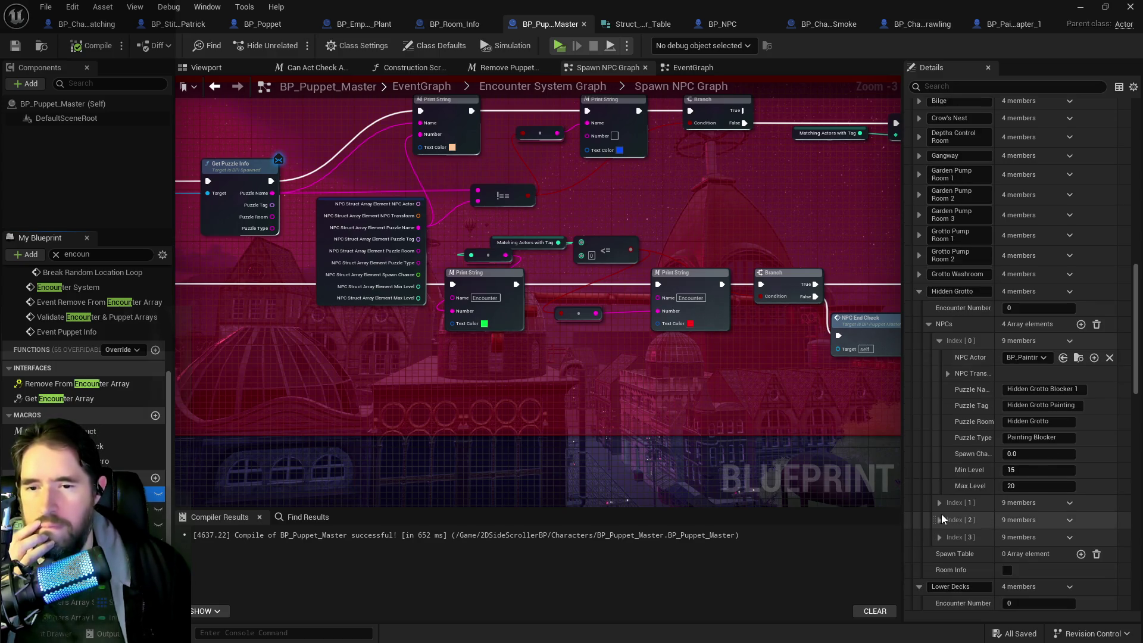
Step: Expand Hidden Grotto's second, third and fourth NPC entries
{"action": "left_click", "coordinate": [939, 504]}
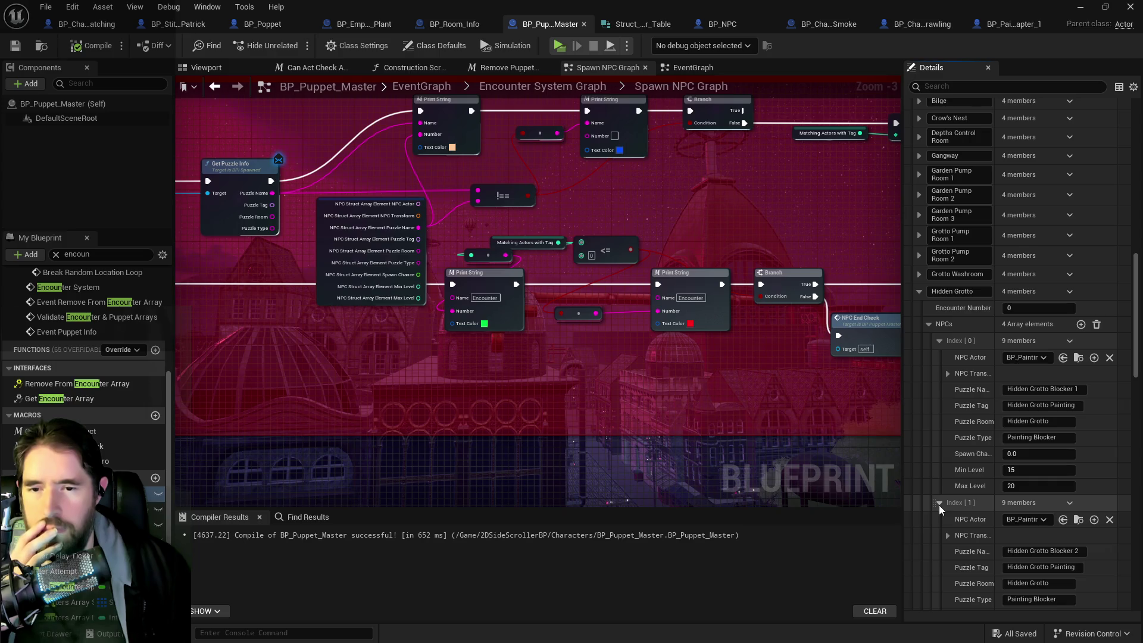
{"action": "scroll", "coordinate": [946, 513], "scroll_direction": "down", "scroll_amount": 2}
{"action": "scroll", "coordinate": [1015, 537], "scroll_direction": "down", "scroll_amount": 3}
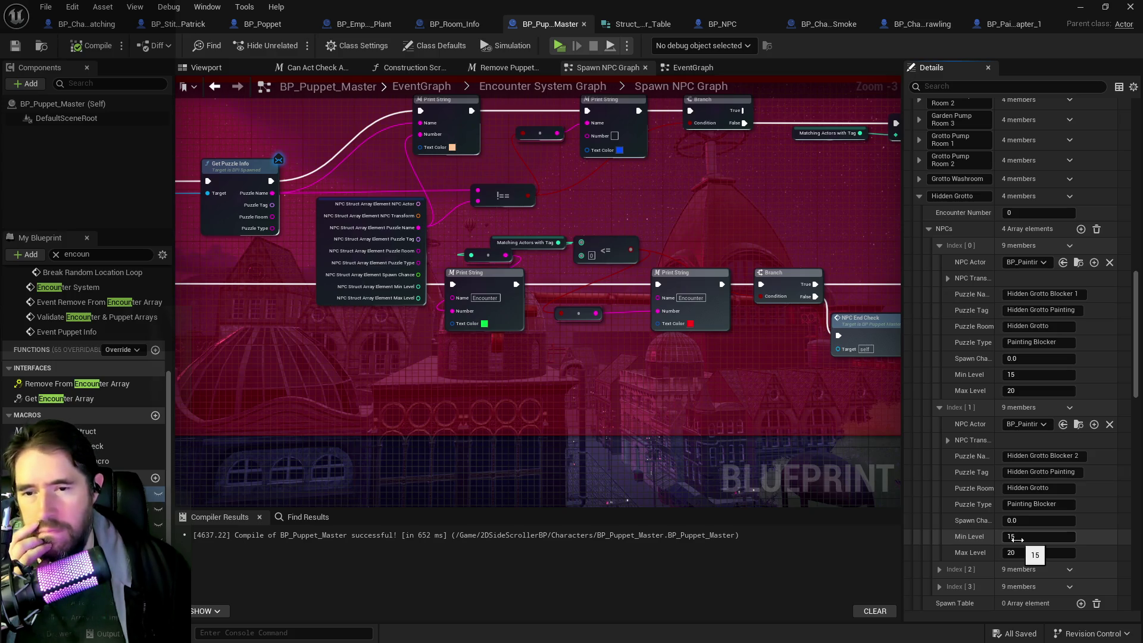
{"action": "scroll", "coordinate": [1015, 539], "scroll_direction": "down", "scroll_amount": 2}
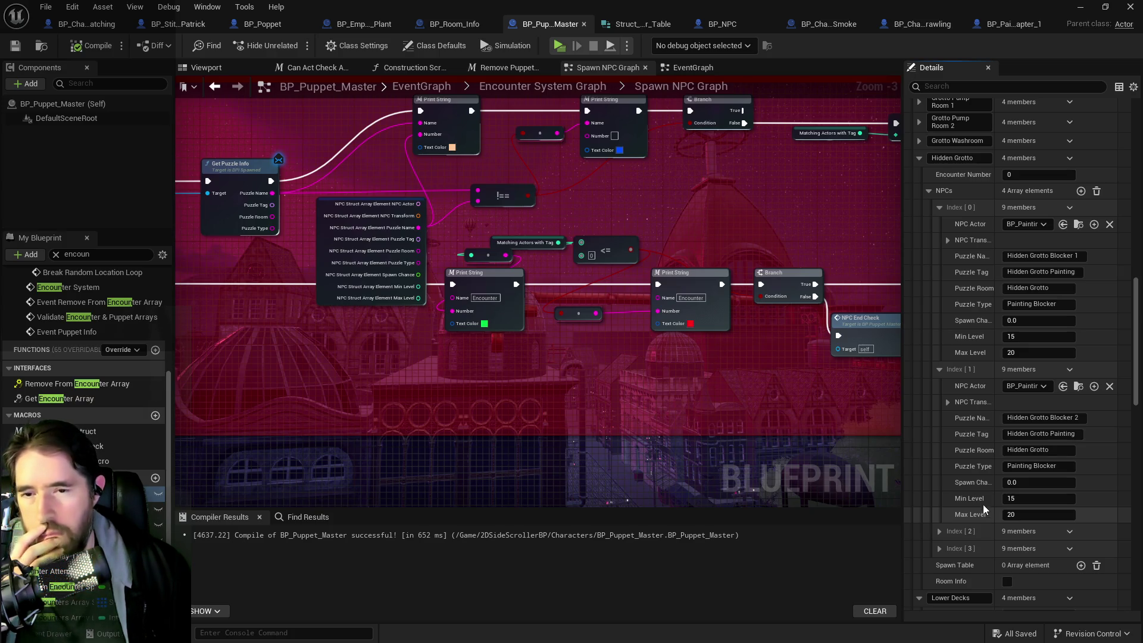
{"action": "left_click", "coordinate": [940, 531]}
{"action": "scroll", "coordinate": [941, 530], "scroll_direction": "down", "scroll_amount": 6}
{"action": "left_click", "coordinate": [939, 579]}
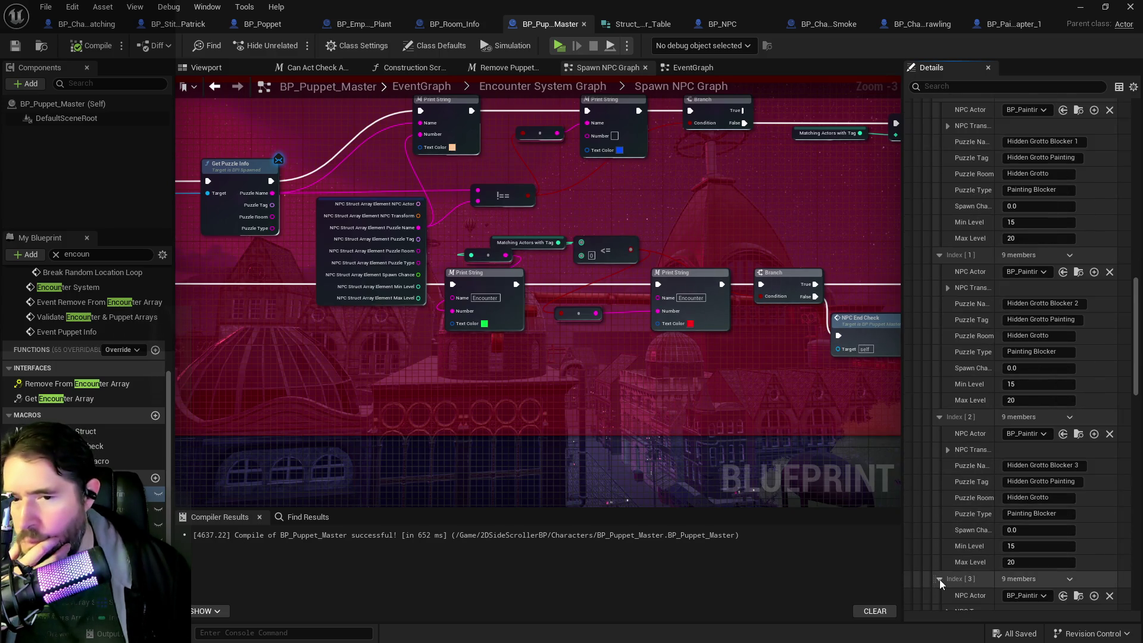
{"action": "scroll", "coordinate": [939, 579], "scroll_direction": "down", "scroll_amount": 8}
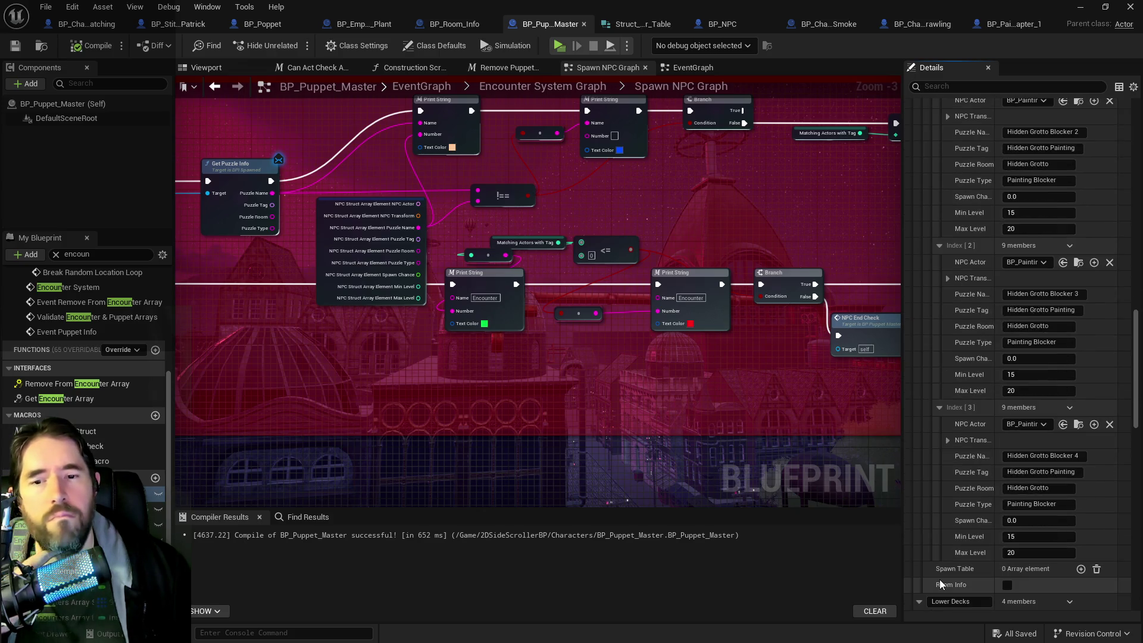
Step: Scroll to Lower Decks and select the first NPC's Min Level field
{"action": "scroll", "coordinate": [947, 550], "scroll_direction": "up", "scroll_amount": 20}
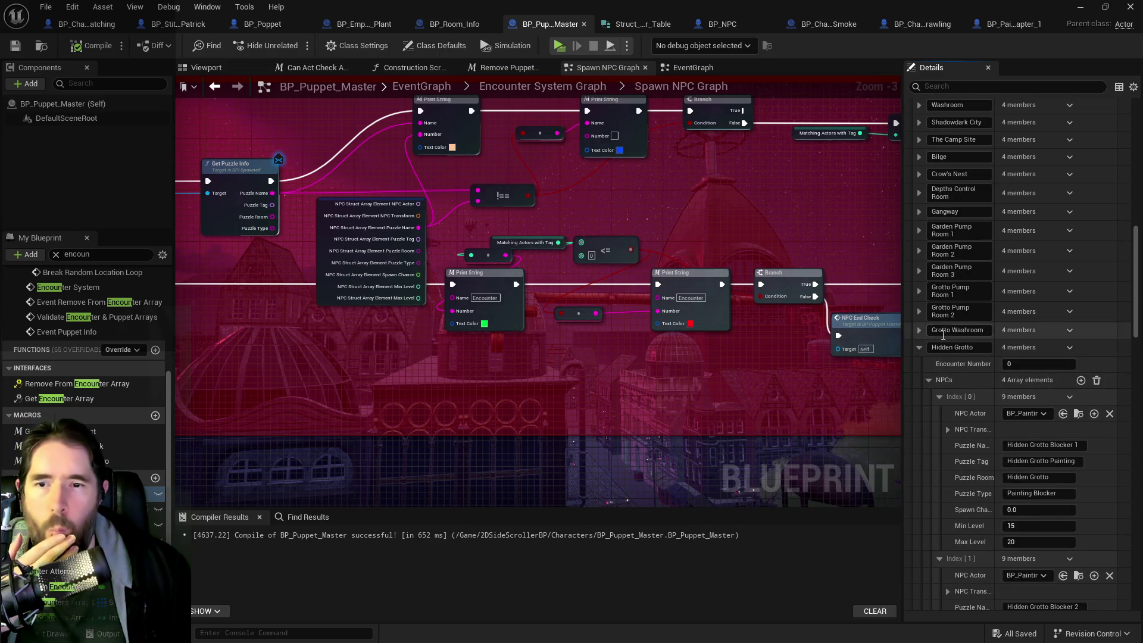
{"action": "scroll", "coordinate": [932, 416], "scroll_direction": "down", "scroll_amount": 3}
{"action": "scroll", "coordinate": [930, 420], "scroll_direction": "down", "scroll_amount": 20}
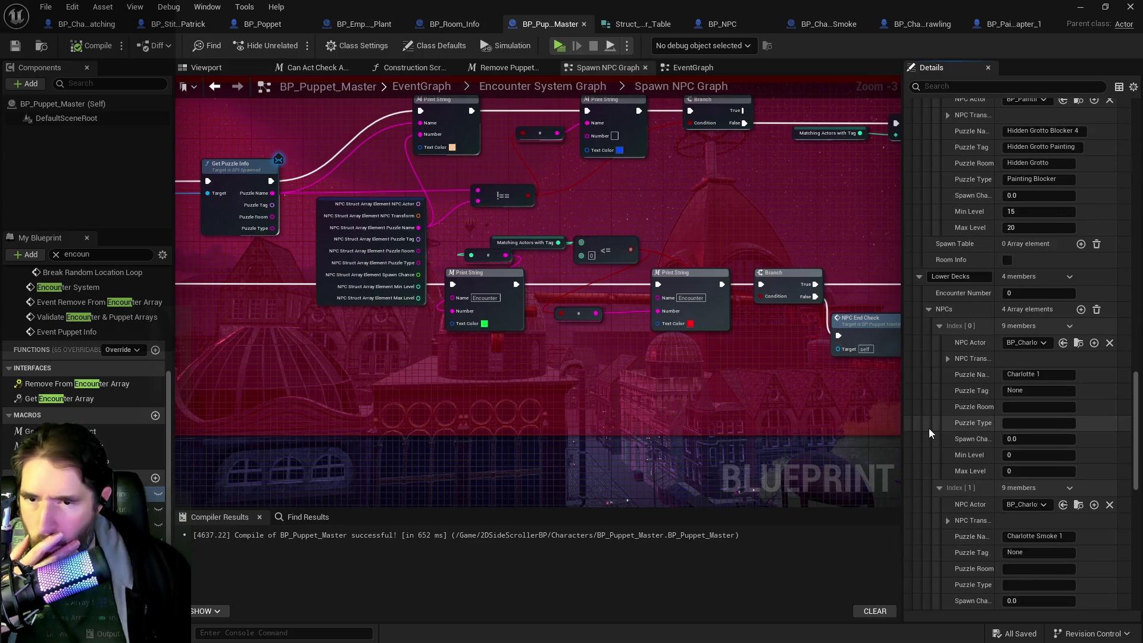
{"action": "scroll", "coordinate": [979, 449], "scroll_direction": "down", "scroll_amount": 4}
{"action": "left_click", "coordinate": [1025, 436]}
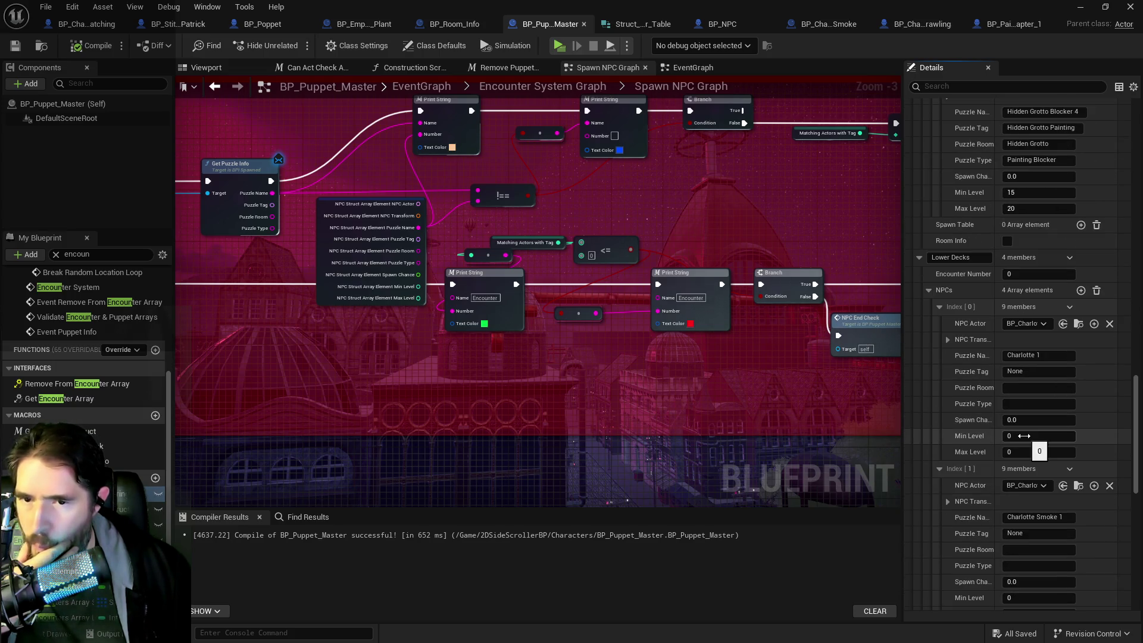
Step: Set the first Lower Decks NPC's Min and Max Level to 99
{"action": "type", "text": "1"}
{"action": "key", "text": "Tab"}
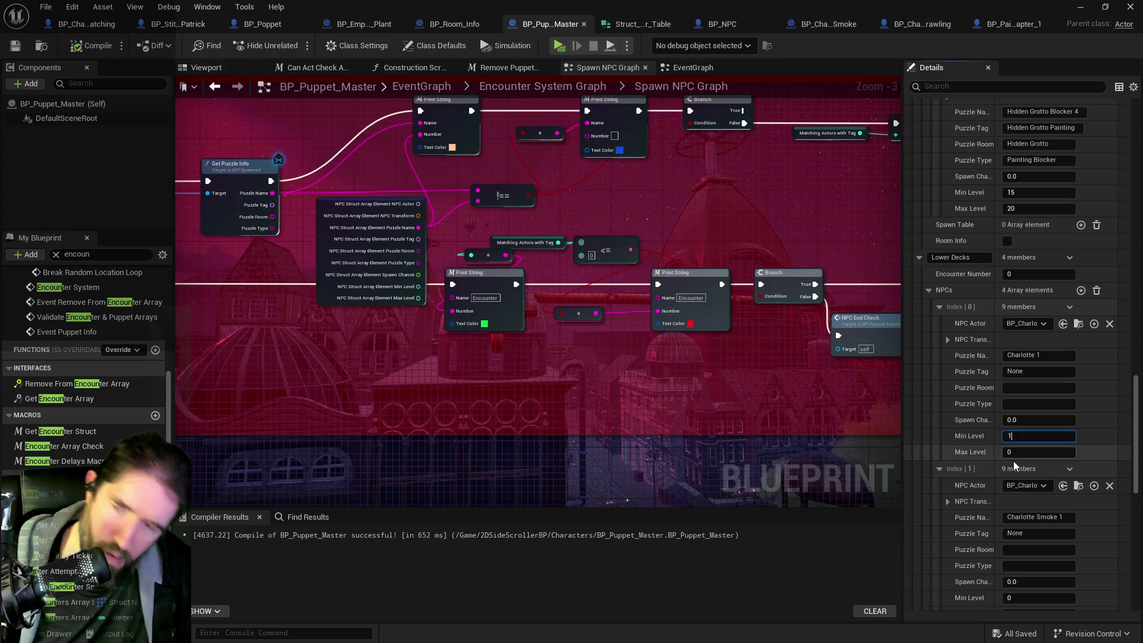
{"action": "type", "text": "1"}
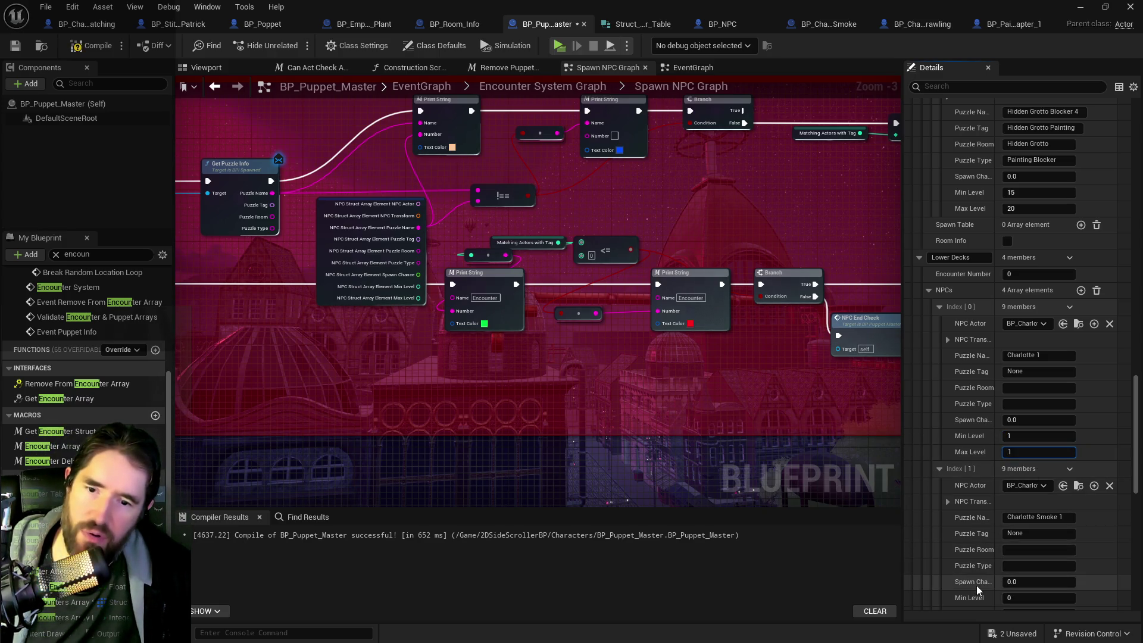
{"action": "key", "text": "Return"}
{"action": "scroll", "coordinate": [978, 590], "scroll_direction": "down", "scroll_amount": 2}
{"action": "left_click", "coordinate": [1036, 398]}
{"action": "type", "text": "99"}
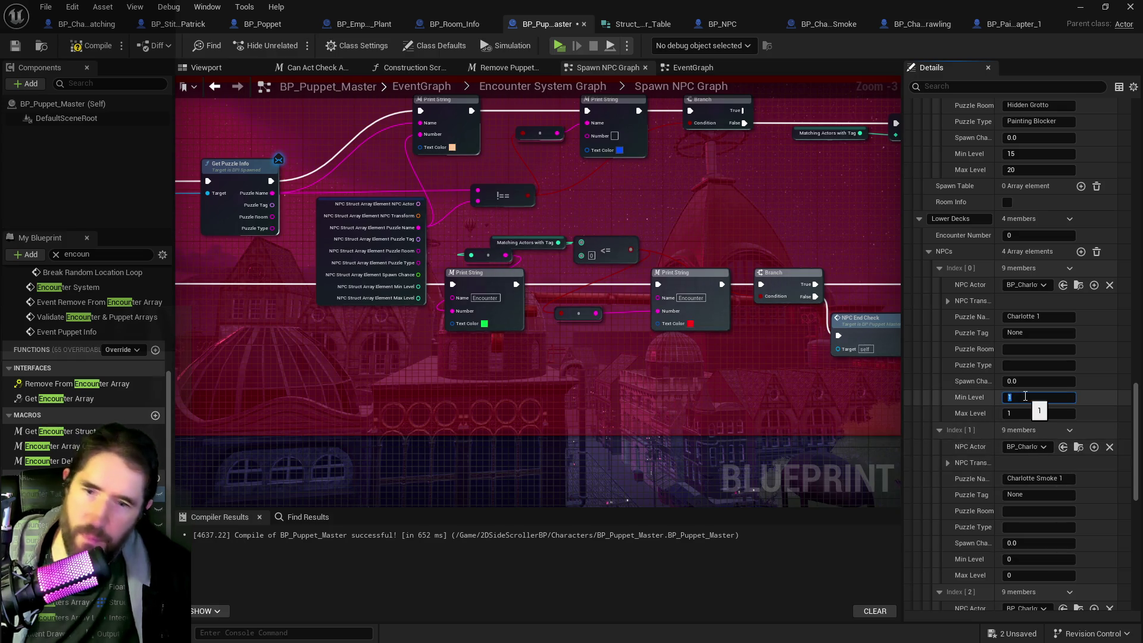
{"action": "key", "text": "Tab"}
{"action": "type", "text": "99"}
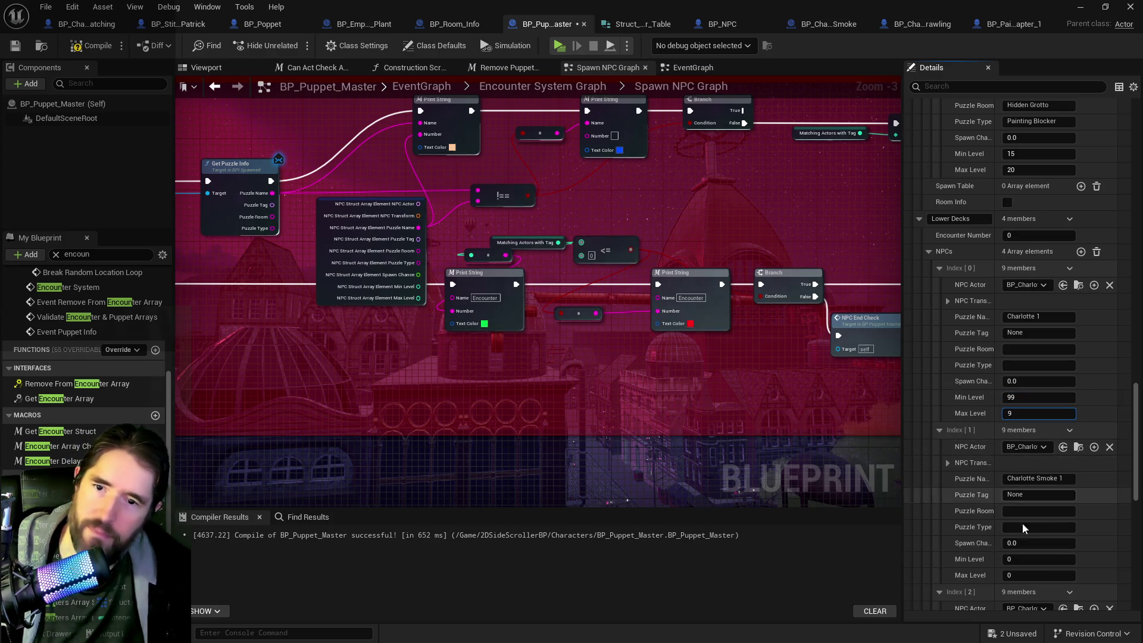
Step: Set Min and Max Level to 99 for the second, third and fourth Lower Decks NPCs
{"action": "left_click", "coordinate": [1010, 559]}
{"action": "type", "text": "99"}
{"action": "left_click", "coordinate": [1017, 576]}
{"action": "type", "text": "99"}
{"action": "scroll", "coordinate": [1015, 569], "scroll_direction": "down", "scroll_amount": 5}
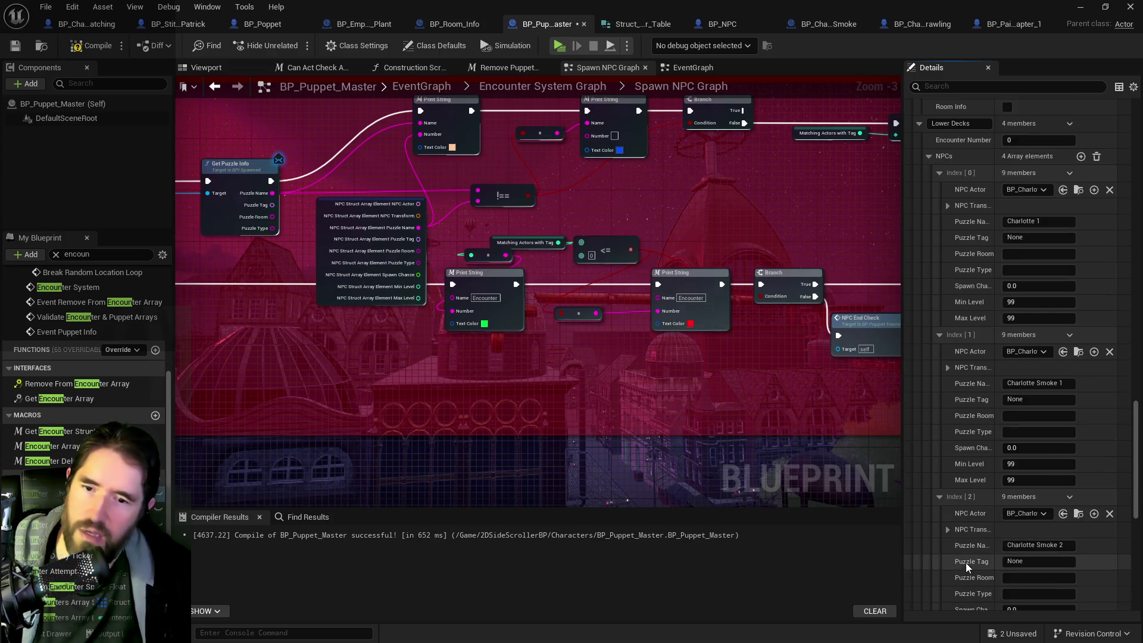
{"action": "left_click", "coordinate": [1011, 531]}
{"action": "type", "text": "99"}
{"action": "left_click", "coordinate": [1015, 547]}
{"action": "type", "text": "99"}
{"action": "scroll", "coordinate": [1021, 543], "scroll_direction": "down", "scroll_amount": 3}
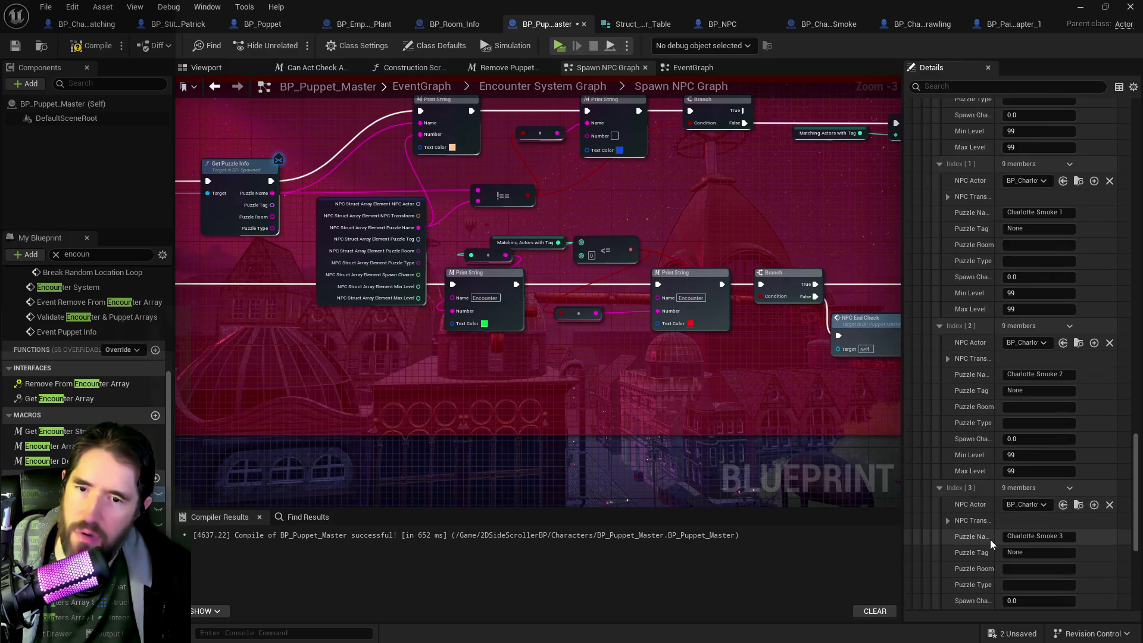
{"action": "left_click", "coordinate": [1015, 559]}
{"action": "type", "text": "99"}
{"action": "left_click", "coordinate": [1022, 574]}
{"action": "type", "text": "99"}
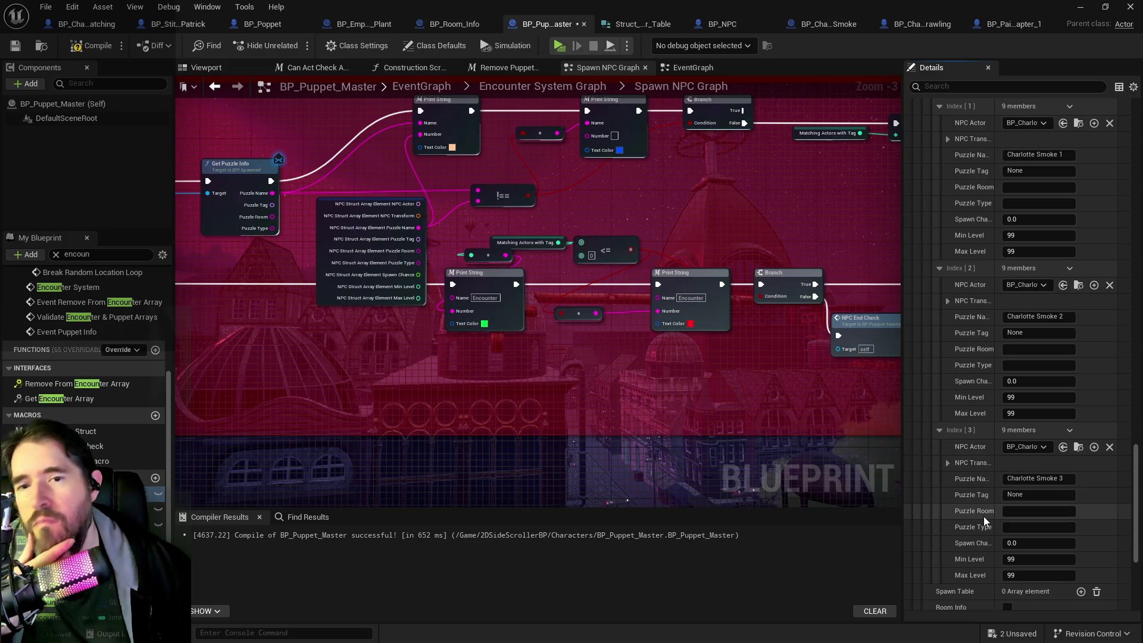
Step: Set Puzzle Room to Lower Decks for Charlotte Smoke 1, 2 and 3
{"action": "scroll", "coordinate": [1006, 417], "scroll_direction": "up", "scroll_amount": 5}
{"action": "type", "text": "Lower Decks"}
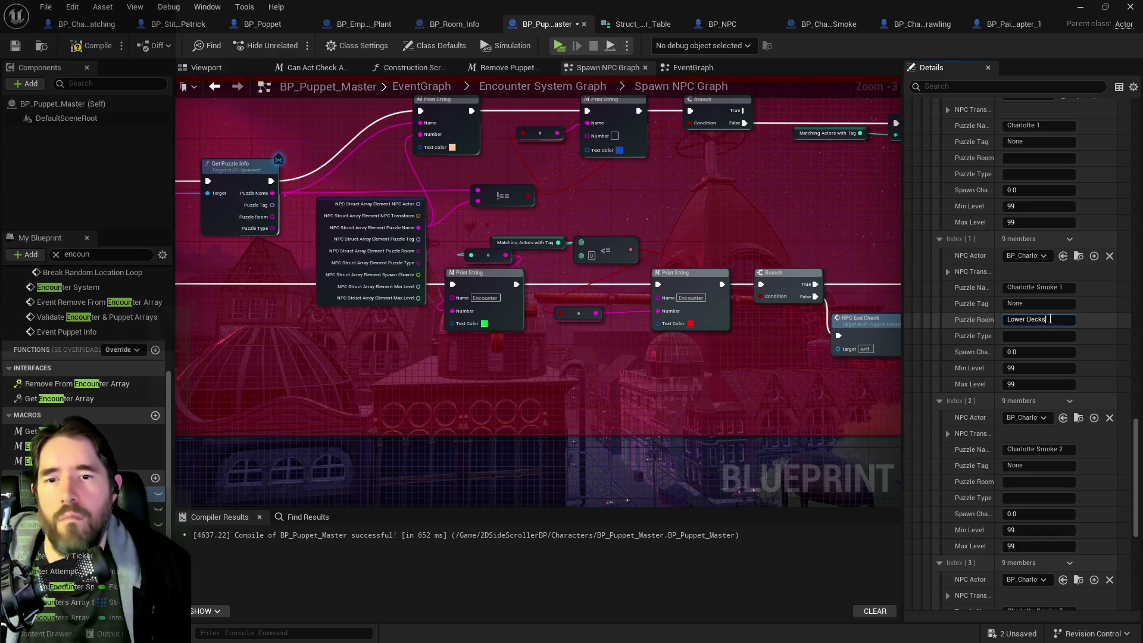
{"action": "key", "text": "Return"}
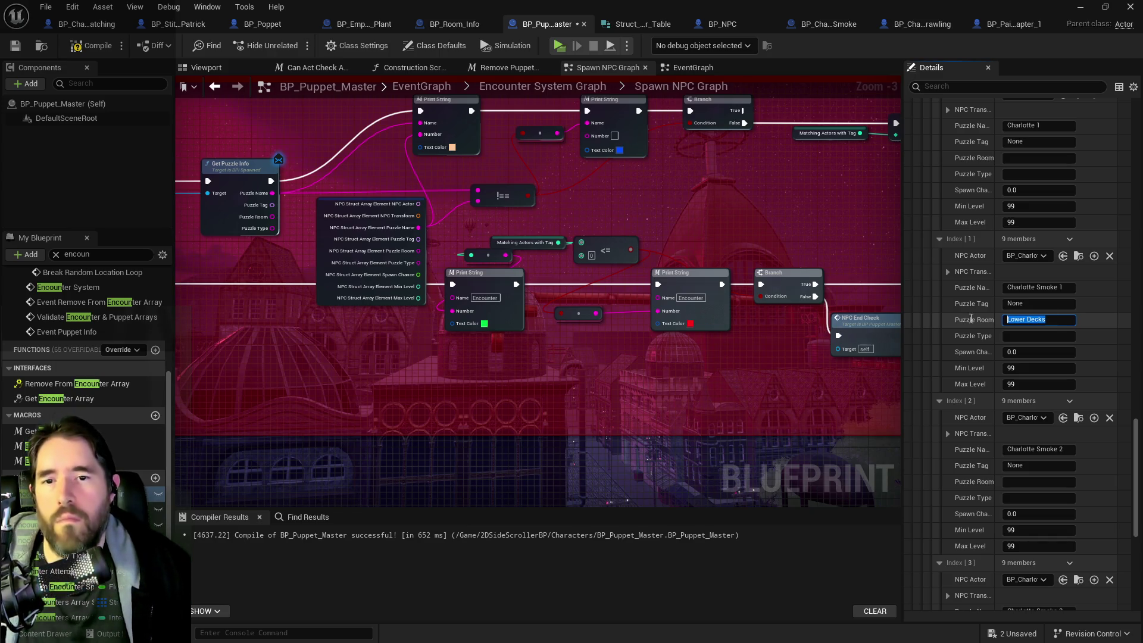
{"action": "left_click", "coordinate": [1032, 337]}
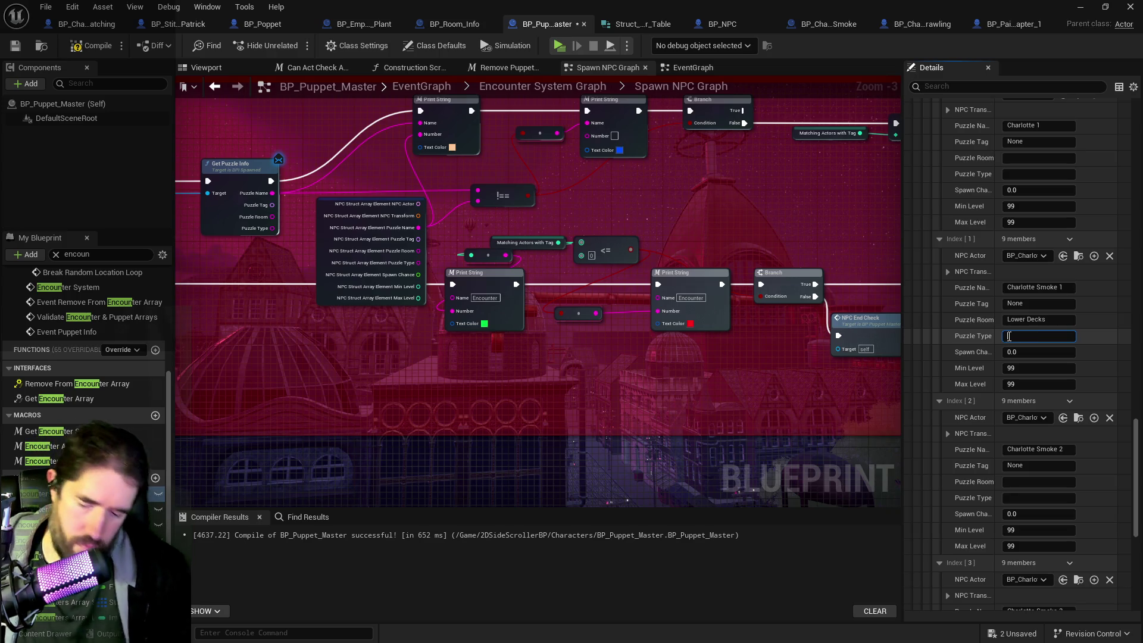
{"action": "left_click", "coordinate": [1012, 482]}
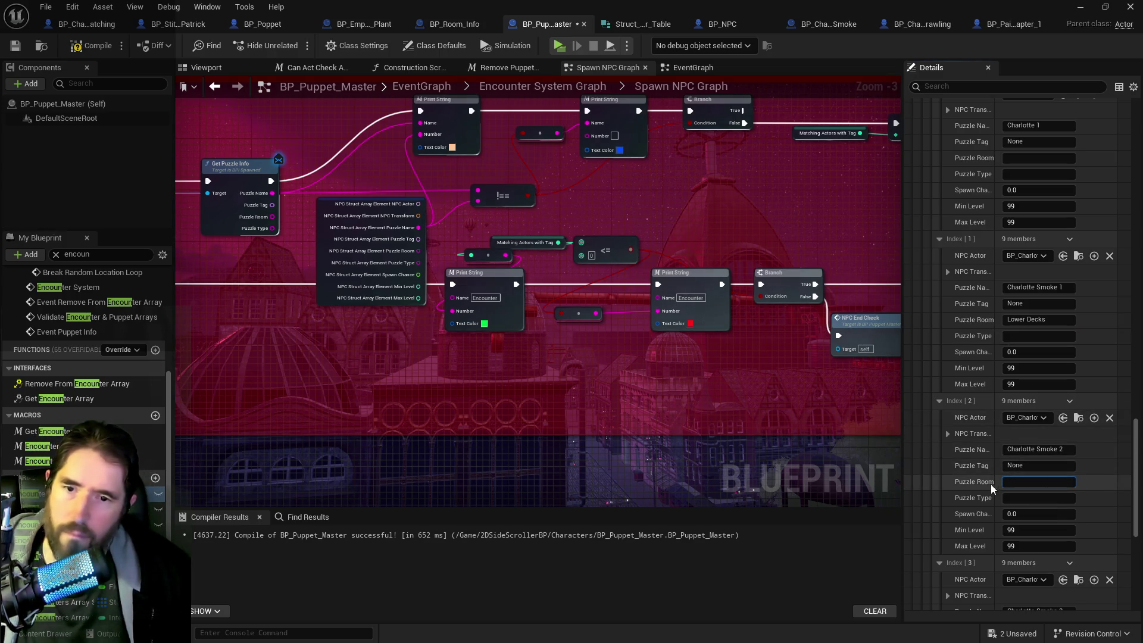
{"action": "type", "text": "Lower Decks"}
{"action": "scroll", "coordinate": [964, 501], "scroll_direction": "down", "scroll_amount": 1}
{"action": "scroll", "coordinate": [965, 500], "scroll_direction": "down", "scroll_amount": 4}
{"action": "left_click", "coordinate": [1011, 548]}
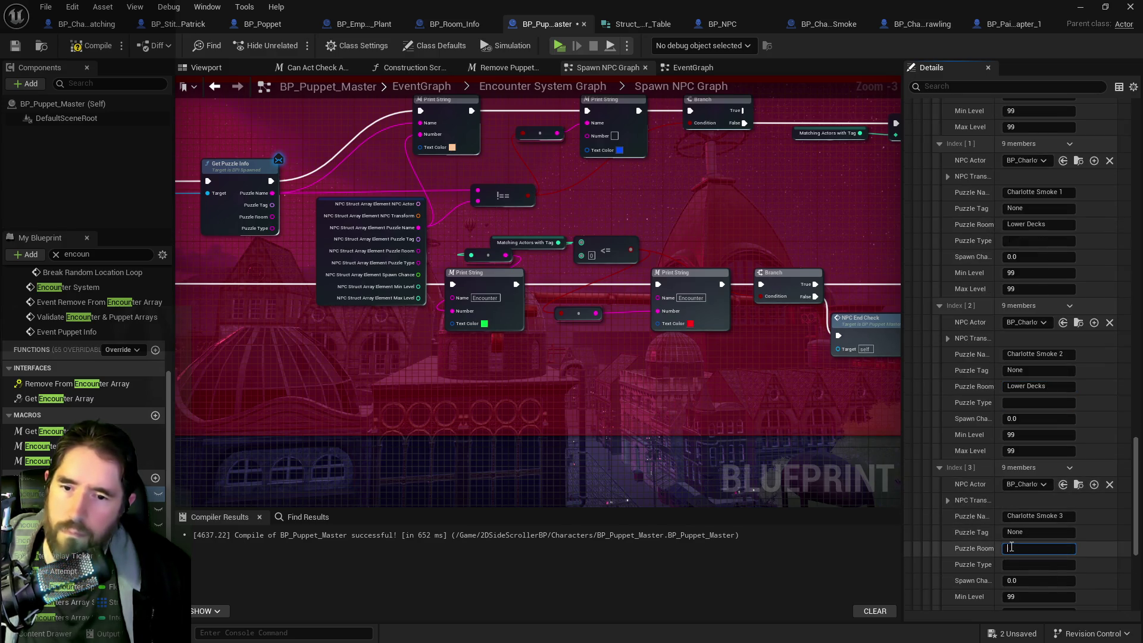
{"action": "scroll", "coordinate": [979, 530], "scroll_direction": "down", "scroll_amount": 4}
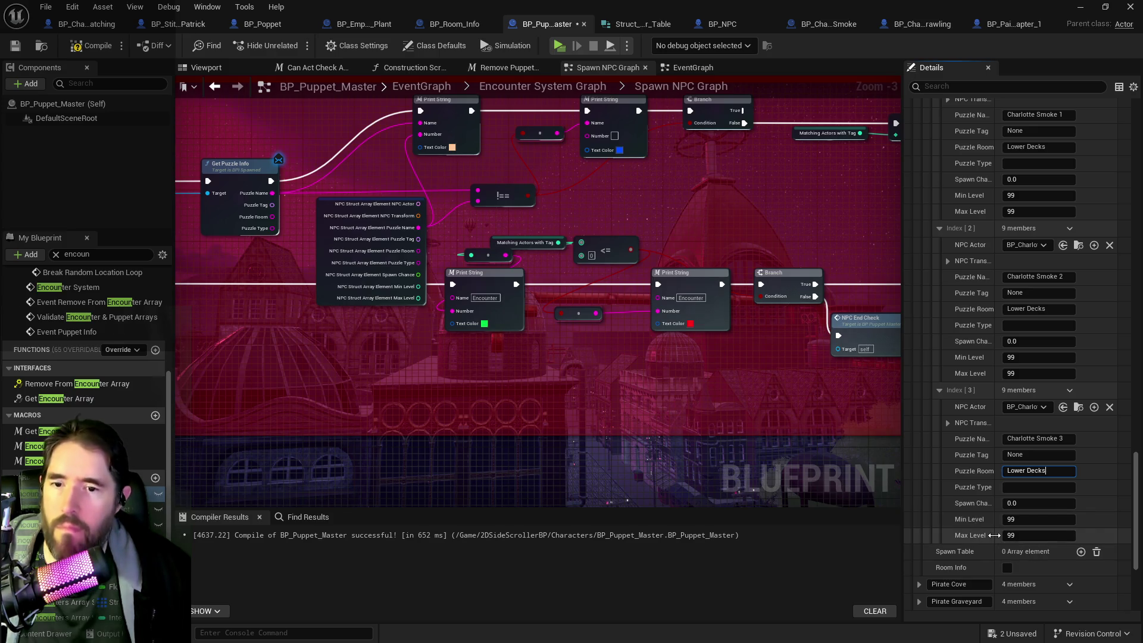
{"action": "scroll", "coordinate": [982, 538], "scroll_direction": "up", "scroll_amount": 3}
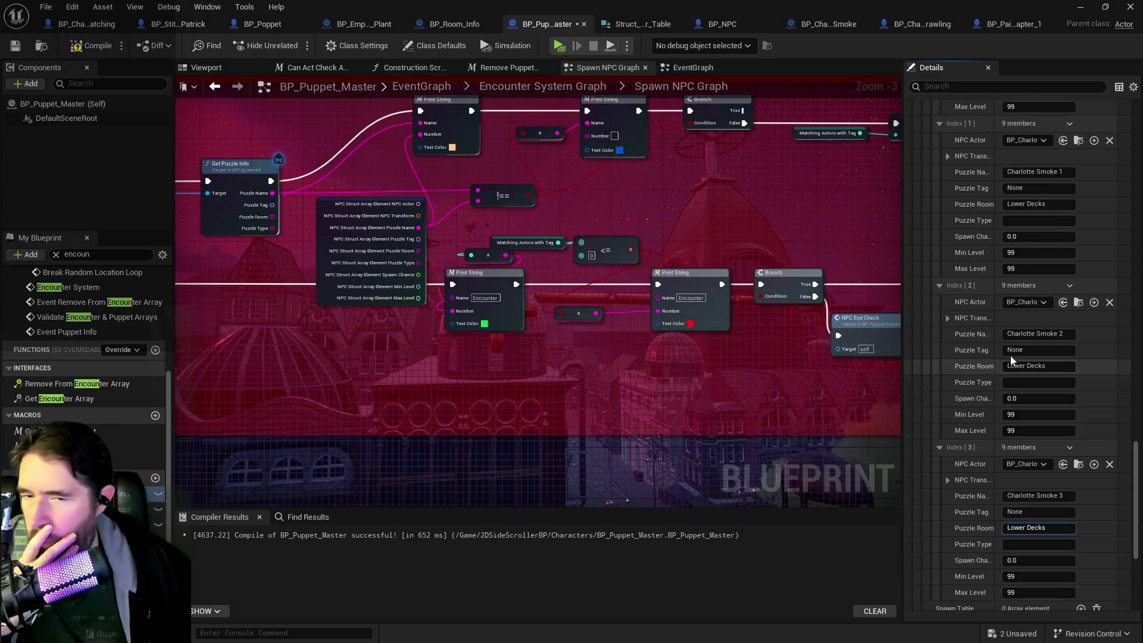
Step: Fill Puzzle Type with 'Charlotte Lower Decks' for Index 1, 2 and 3
{"action": "left_click", "coordinate": [1031, 220]}
{"action": "type", "text": "Charlotte"}
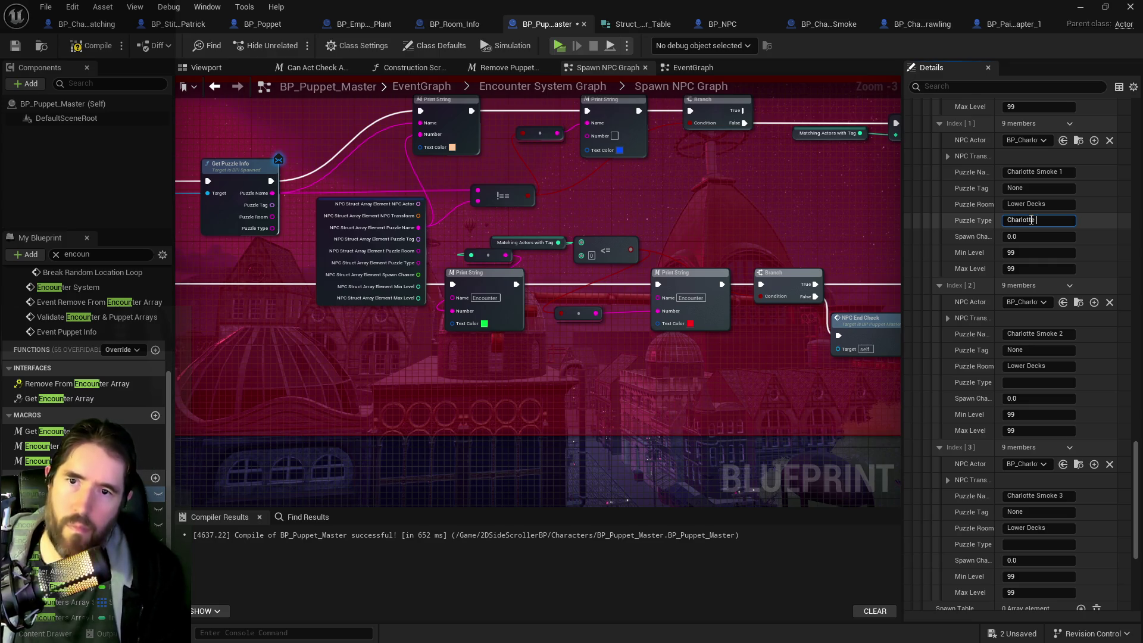
{"action": "type", "text": "Lower Decks"}
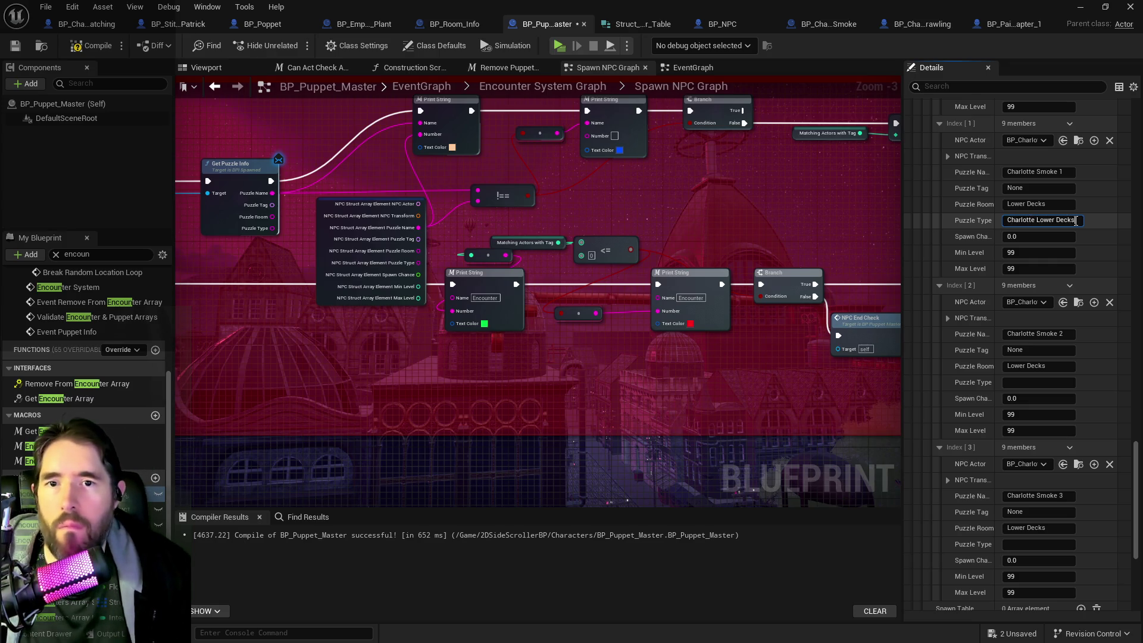
{"action": "key", "text": "ctrl+a"}
{"action": "key", "text": "ctrl+c"}
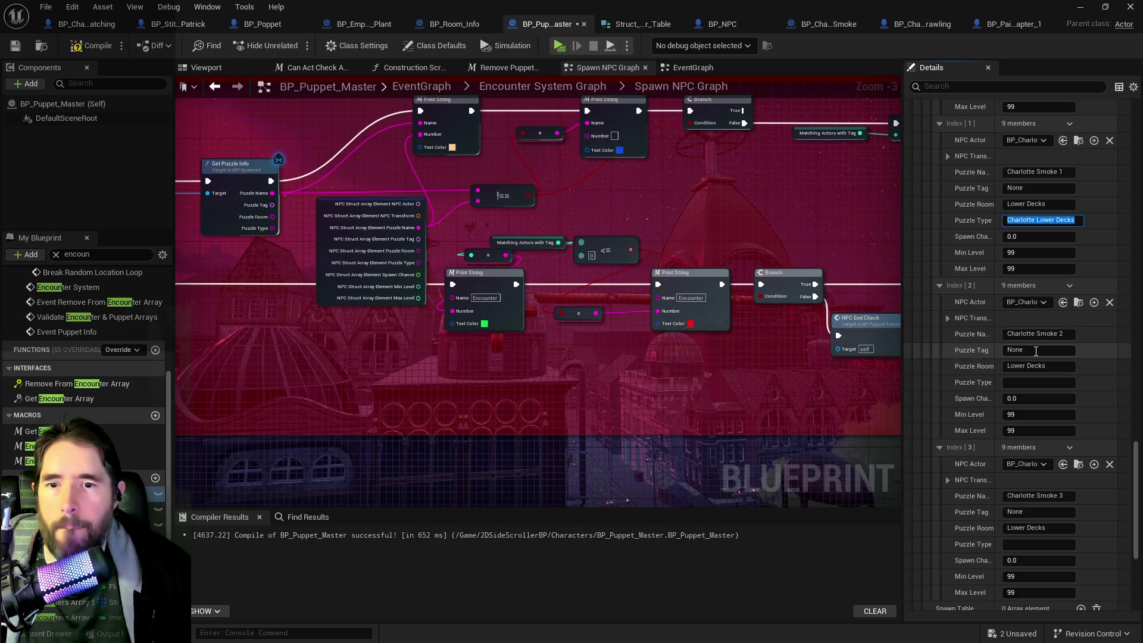
{"action": "left_click", "coordinate": [1036, 382]}
{"action": "key", "text": "ctrl+v"}
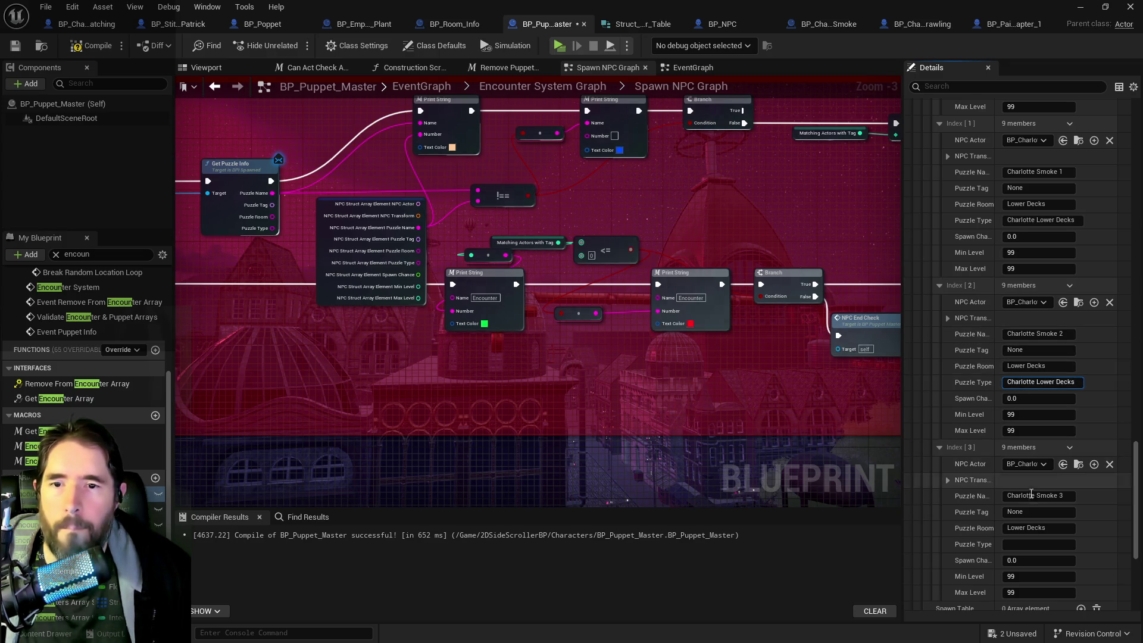
{"action": "left_click", "coordinate": [1017, 546]}
{"action": "key", "text": "ctrl+v"}
{"action": "key", "text": "Return"}
Step: Set Index 1's Puzzle Tag to 'Charlotte Lower Decks', removing the extra word Smoke
{"action": "scroll", "coordinate": [1000, 350], "scroll_direction": "up", "scroll_amount": 5}
{"action": "scroll", "coordinate": [1000, 351], "scroll_direction": "up", "scroll_amount": 3}
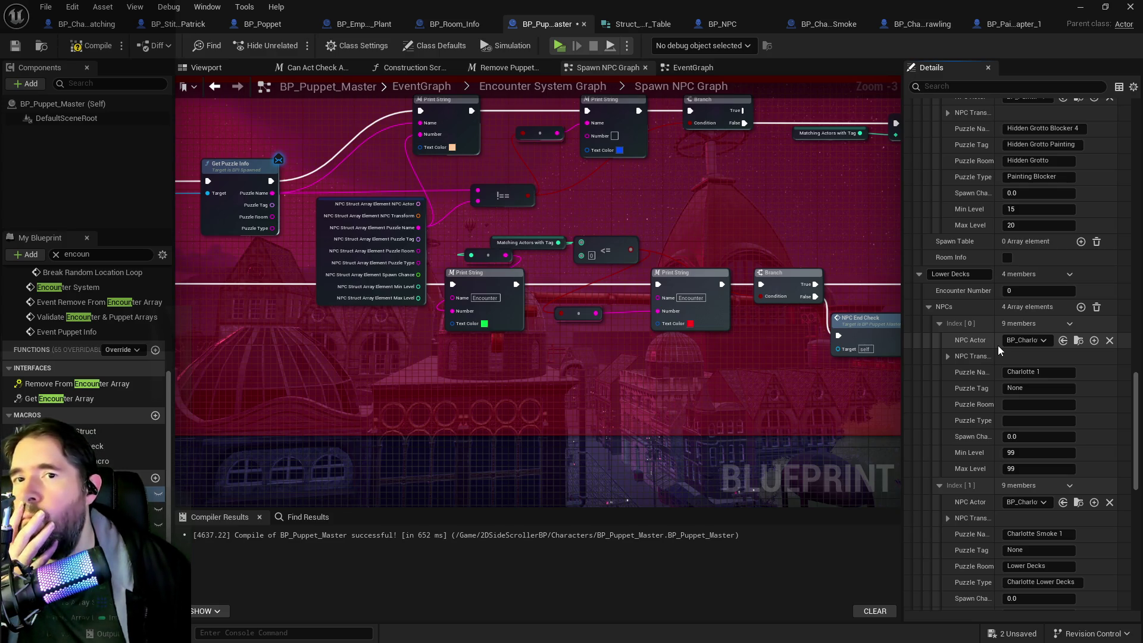
{"action": "scroll", "coordinate": [999, 351], "scroll_direction": "up", "scroll_amount": 4}
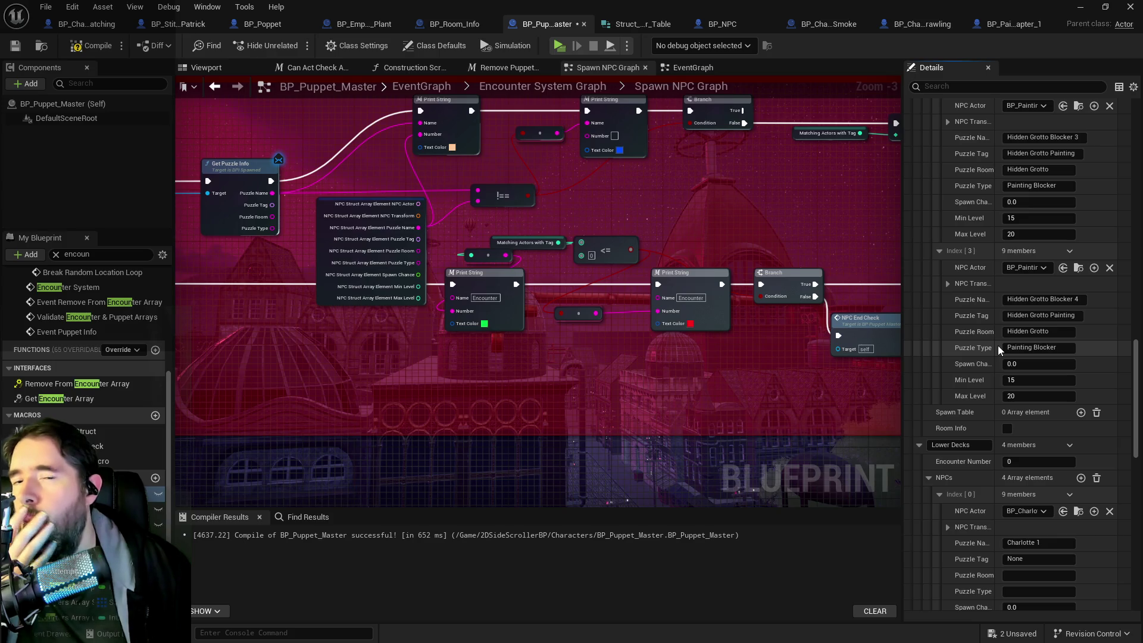
{"action": "scroll", "coordinate": [1000, 350], "scroll_direction": "down", "scroll_amount": 6}
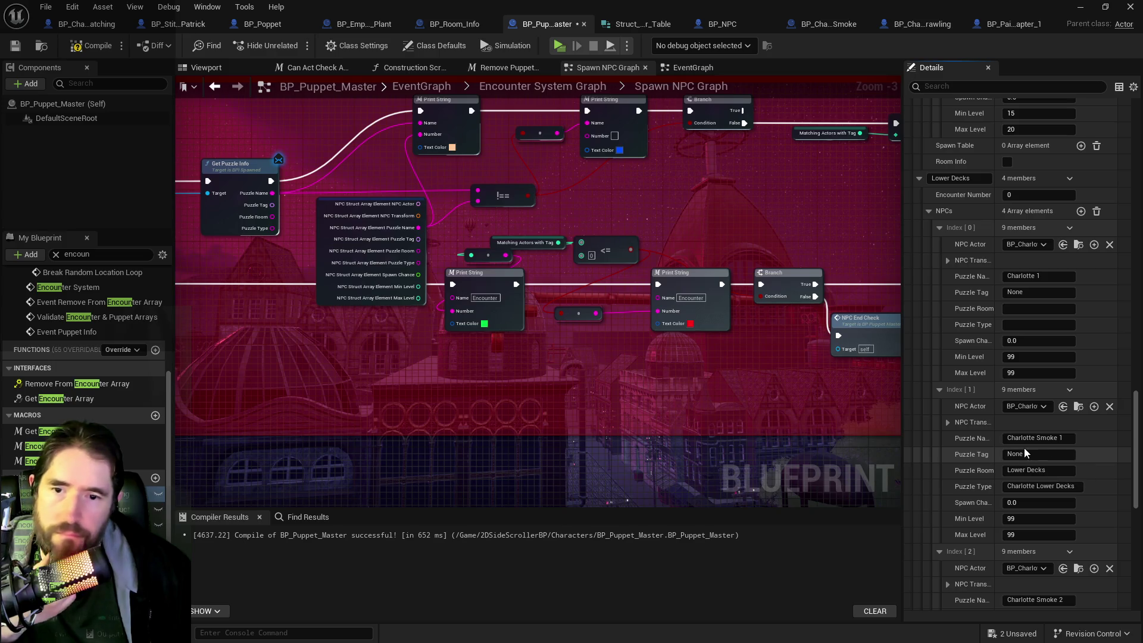
{"action": "scroll", "coordinate": [935, 427], "scroll_direction": "up", "scroll_amount": 6}
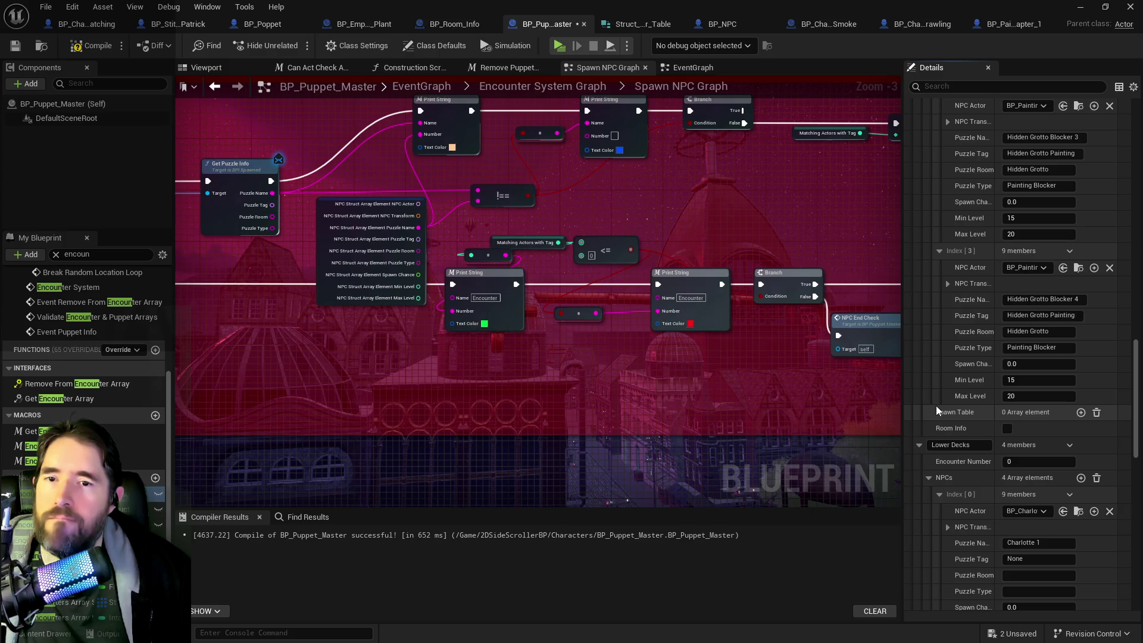
{"action": "scroll", "coordinate": [937, 411], "scroll_direction": "down", "scroll_amount": 6}
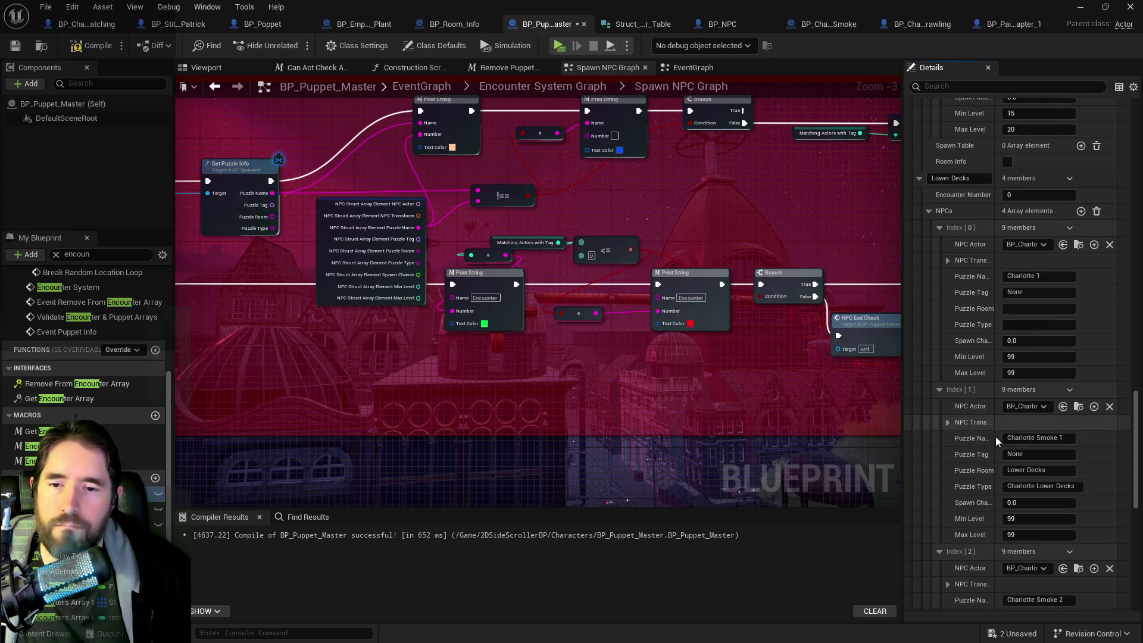
{"action": "left_click", "coordinate": [1028, 457]}
{"action": "key", "text": "ctrl+v"}
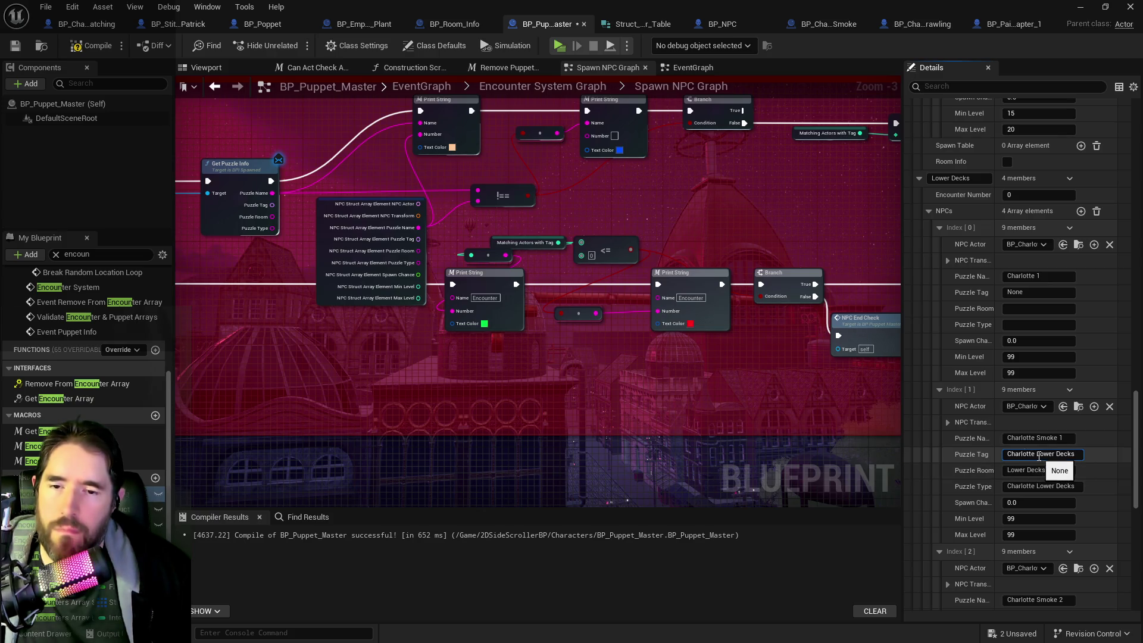
{"action": "scroll", "coordinate": [1035, 461], "scroll_direction": "up", "scroll_amount": 1}
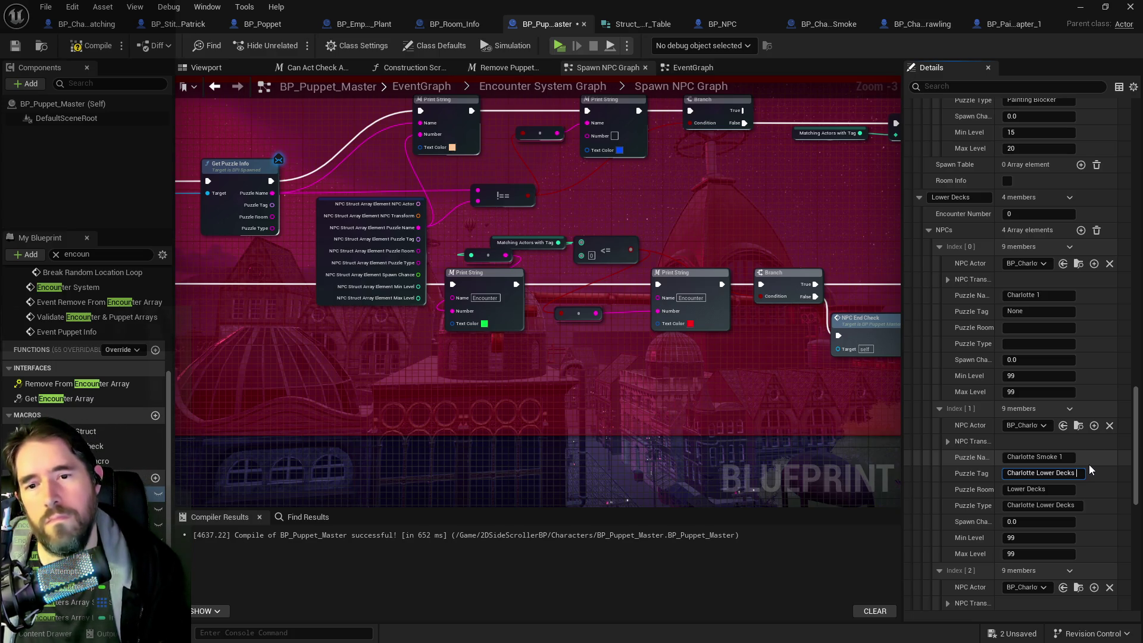
{"action": "type", "text": "Smoke"}
{"action": "double_click", "coordinate": [1090, 472]}
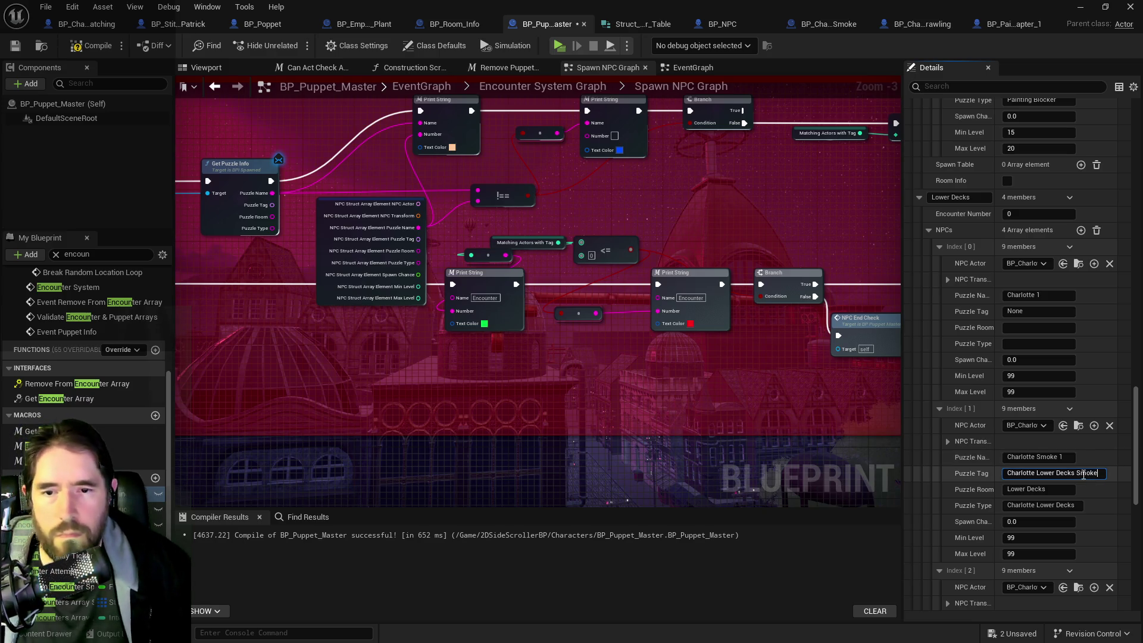
{"action": "key", "text": "BackSpace"}
{"action": "key", "text": "BackSpace"}
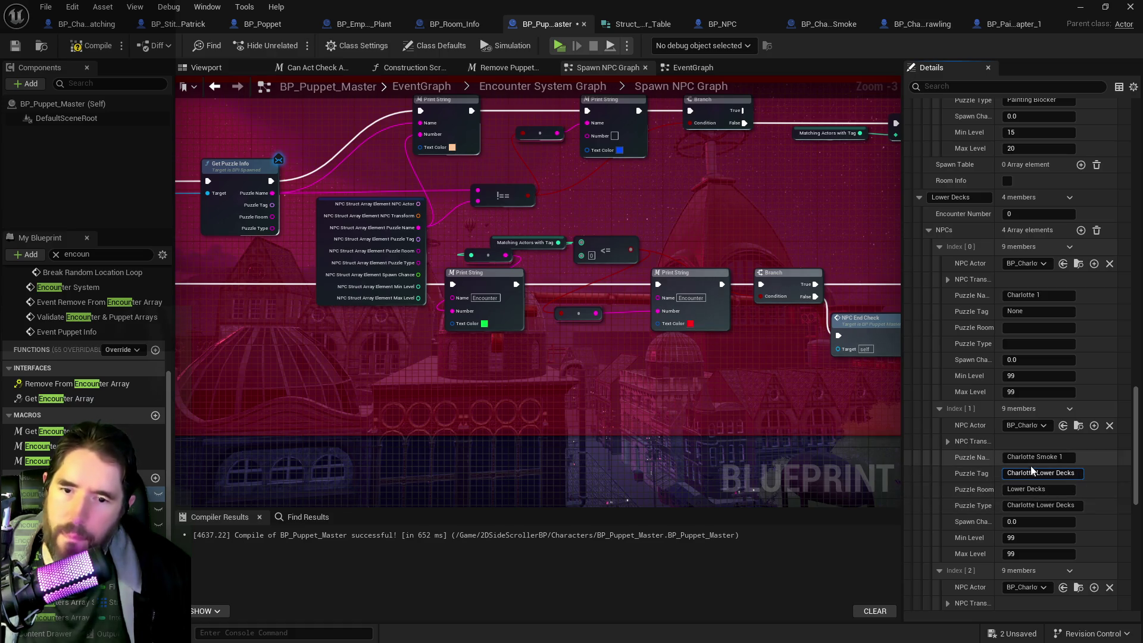
{"action": "key", "text": "ctrl+a"}
{"action": "key", "text": "ctrl+c"}
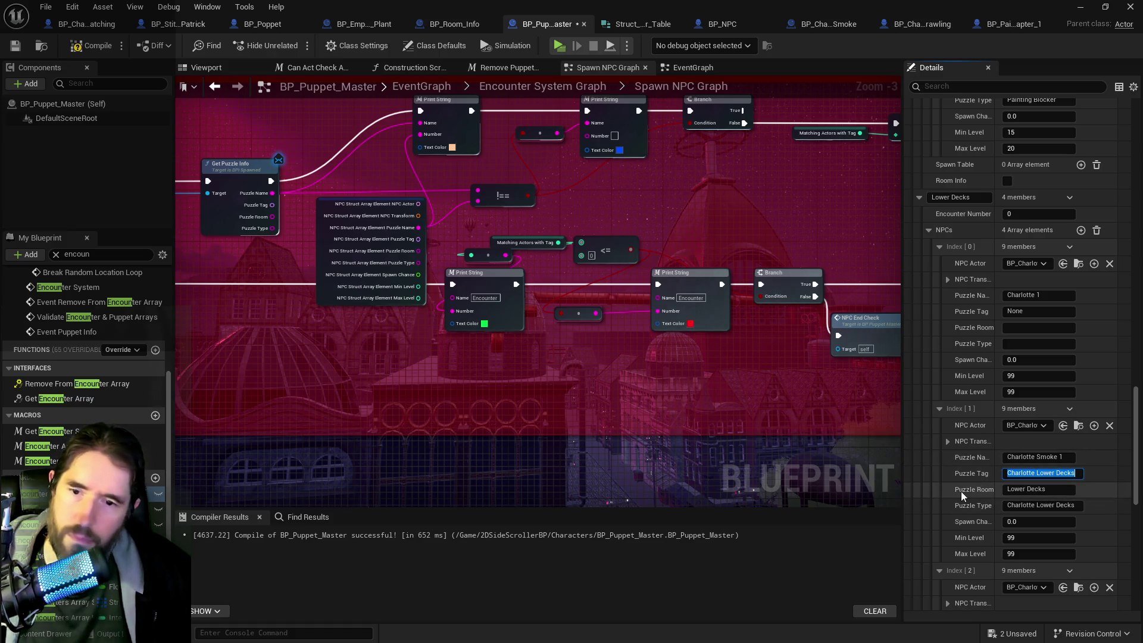
Step: Paste 'Charlotte Lower Decks' as the Puzzle Tag of Index 0, 2 and 3
{"action": "scroll", "coordinate": [1040, 366], "scroll_direction": "up", "scroll_amount": 2}
{"action": "left_click", "coordinate": [1004, 367]}
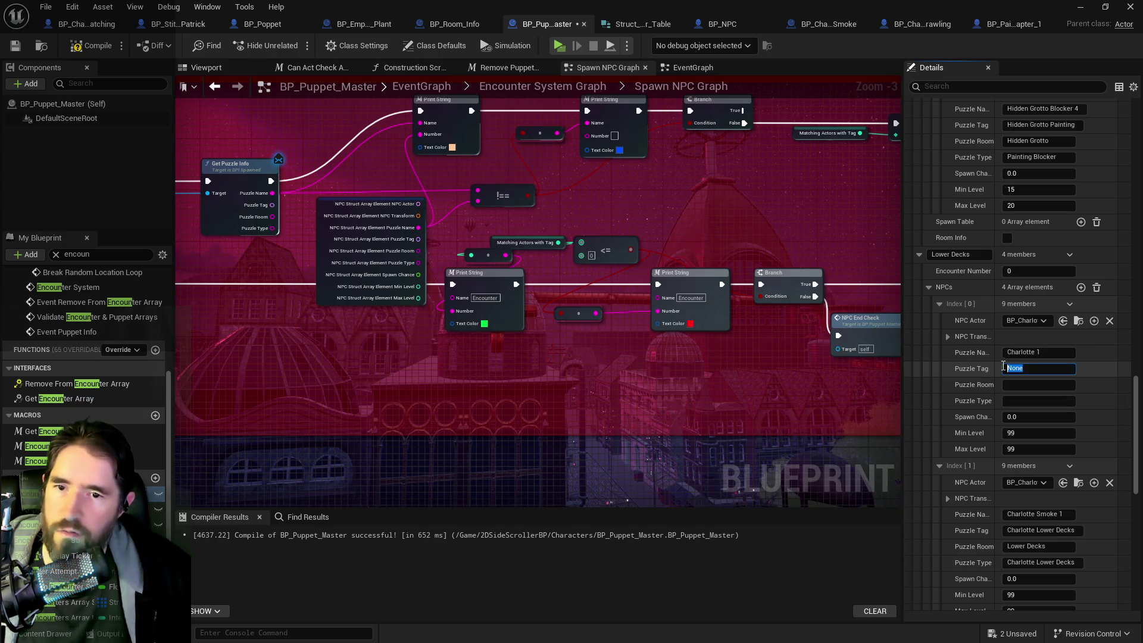
{"action": "key", "text": "ctrl+v"}
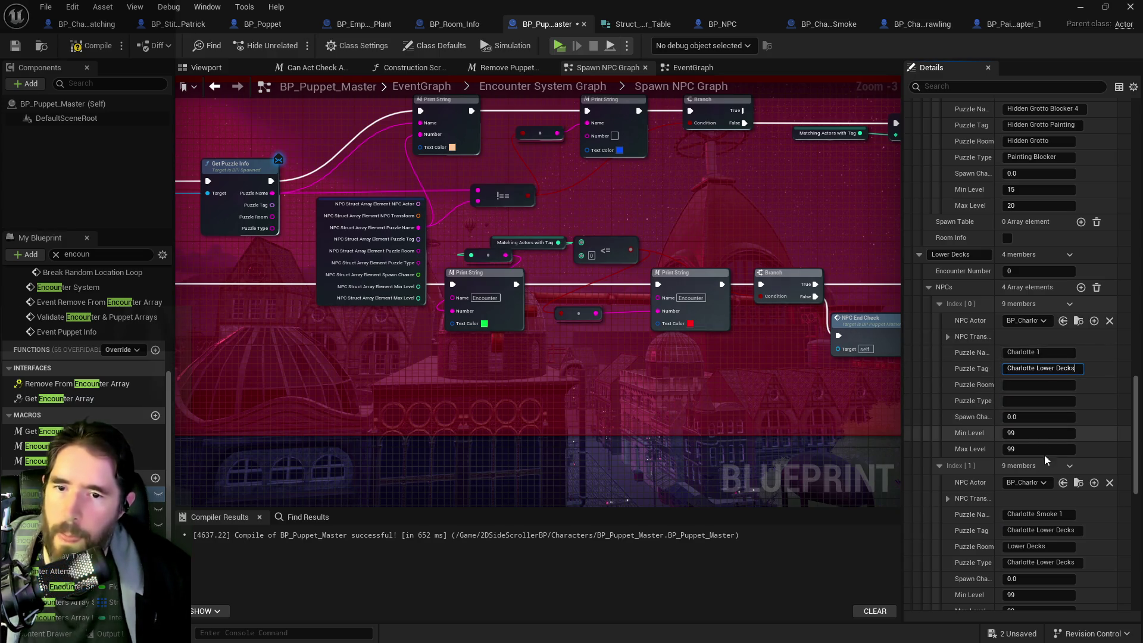
{"action": "scroll", "coordinate": [1034, 488], "scroll_direction": "down", "scroll_amount": 2}
{"action": "scroll", "coordinate": [1033, 487], "scroll_direction": "down", "scroll_amount": 2}
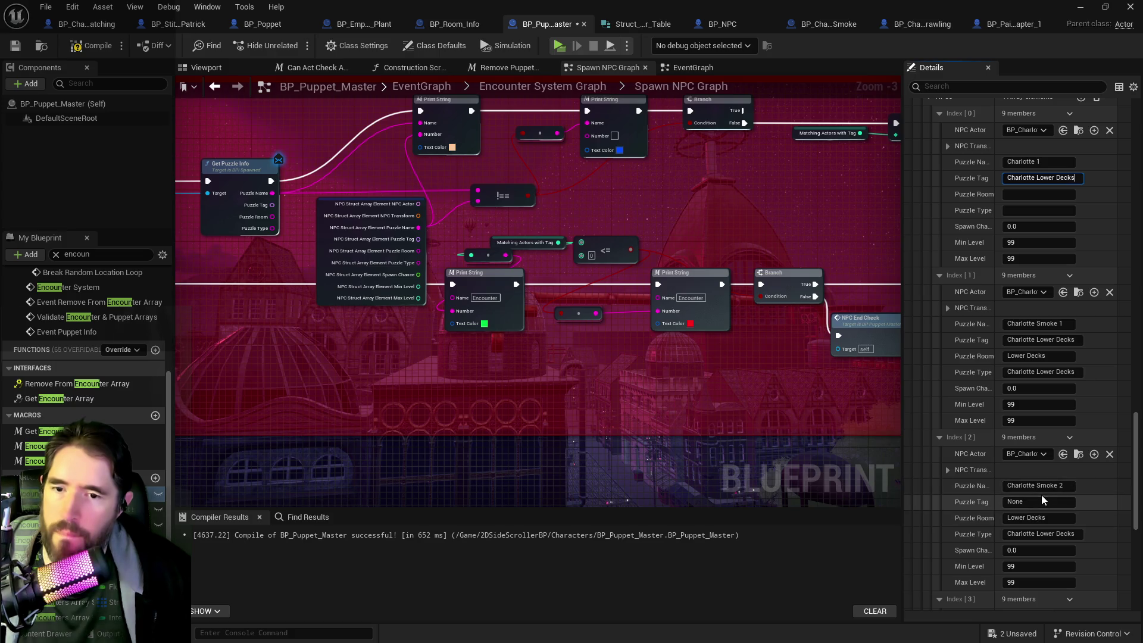
{"action": "left_click", "coordinate": [1037, 503]}
{"action": "key", "text": "ctrl+v"}
{"action": "scroll", "coordinate": [969, 529], "scroll_direction": "down", "scroll_amount": 2}
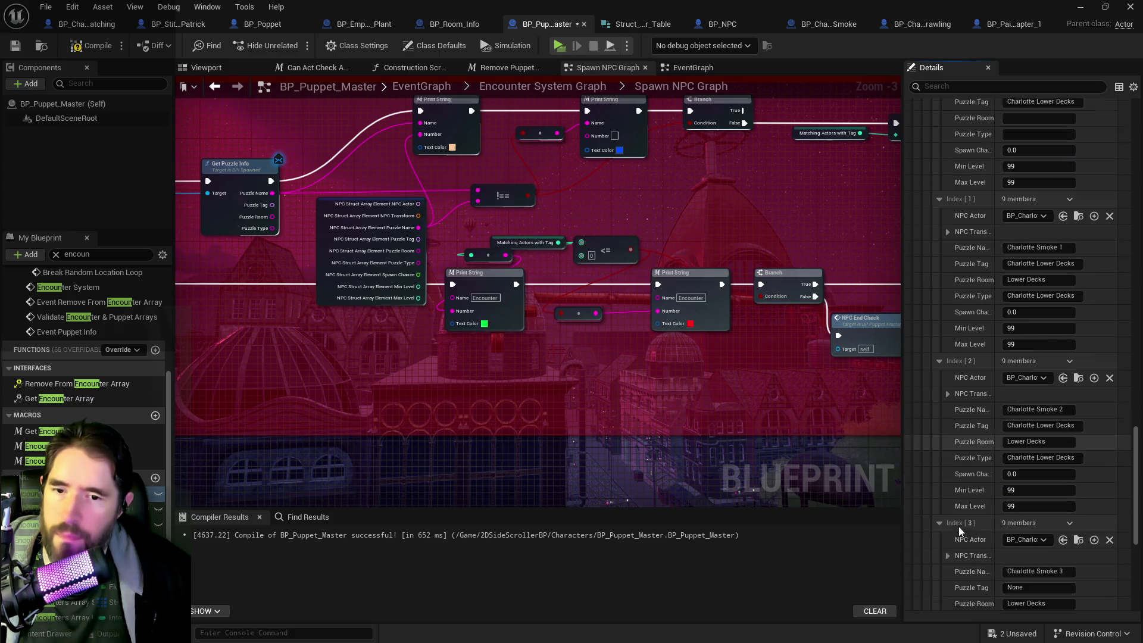
{"action": "scroll", "coordinate": [965, 532], "scroll_direction": "down", "scroll_amount": 2}
{"action": "left_click", "coordinate": [1039, 511]}
{"action": "key", "text": "ctrl+v"}
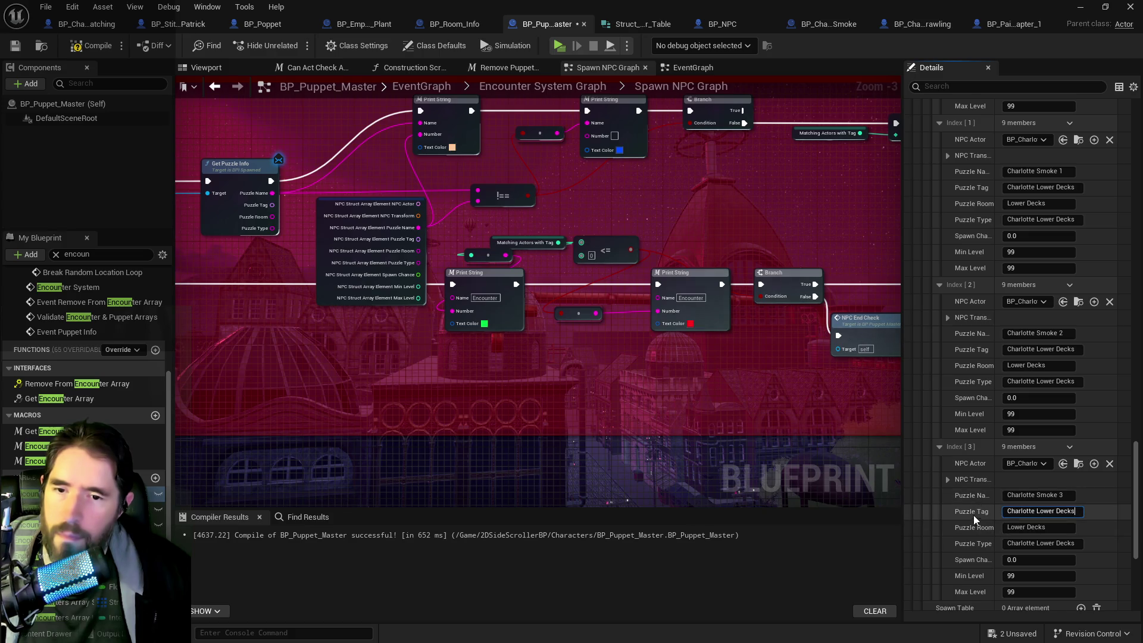
Step: Give Index 0 Puzzle Type 'Charlotte Lower Decks' and Puzzle Room Lower Decks
{"action": "scroll", "coordinate": [974, 523], "scroll_direction": "up", "scroll_amount": 5}
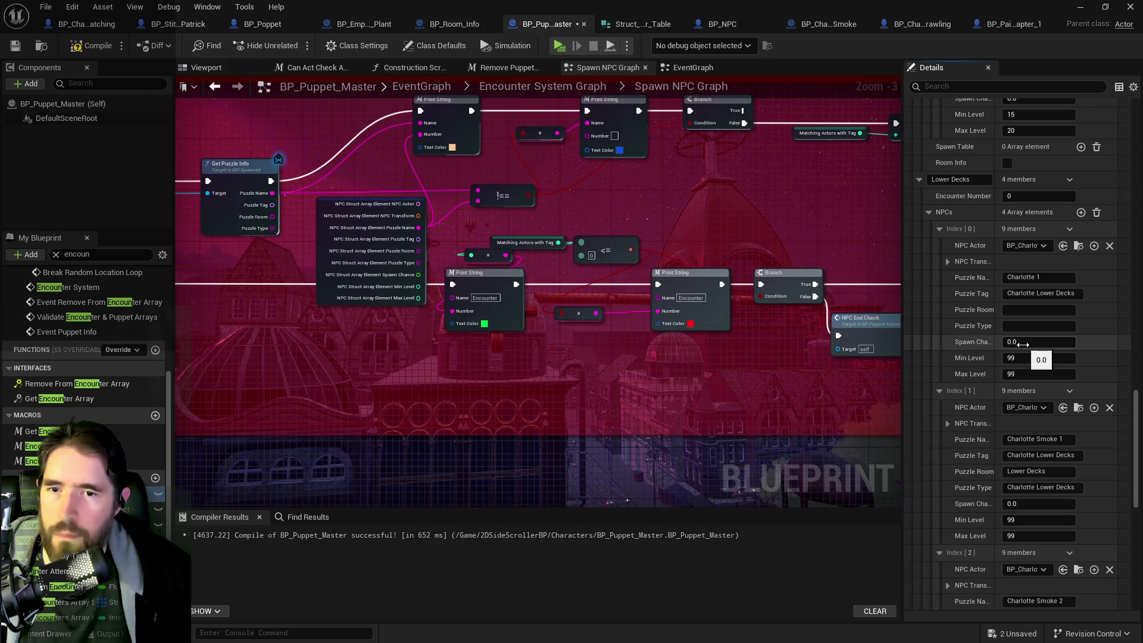
{"action": "left_click", "coordinate": [1038, 325]}
{"action": "key", "text": "ctrl+v"}
{"action": "left_click", "coordinate": [1007, 472]}
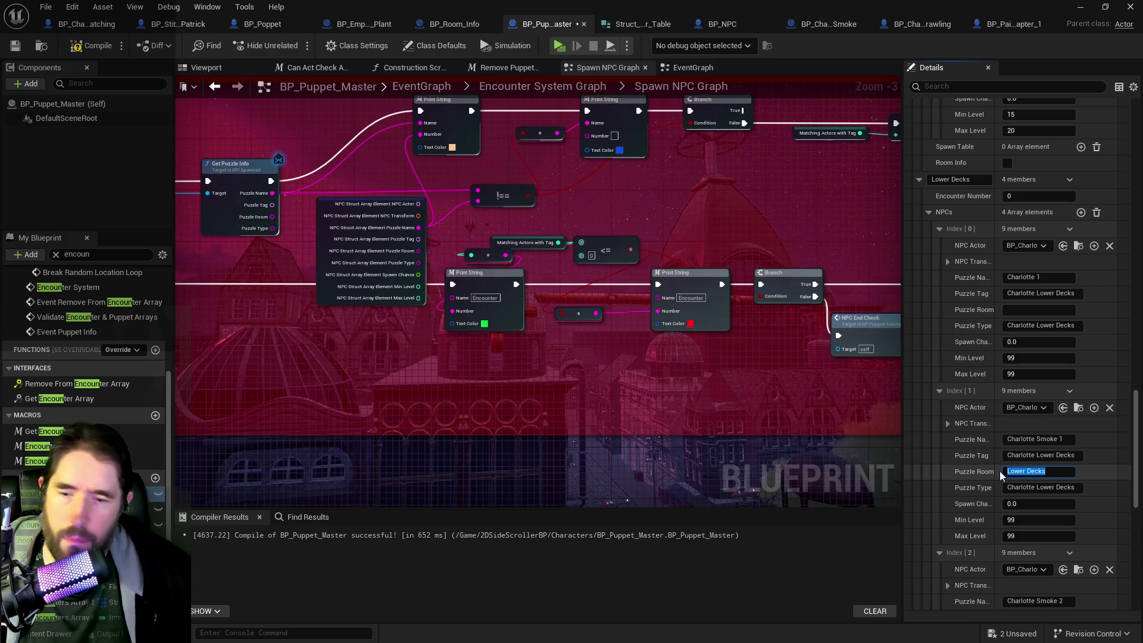
{"action": "key", "text": "ctrl+c"}
{"action": "left_click", "coordinate": [1039, 310]}
{"action": "key", "text": "ctrl+v"}
{"action": "key", "text": "Return"}
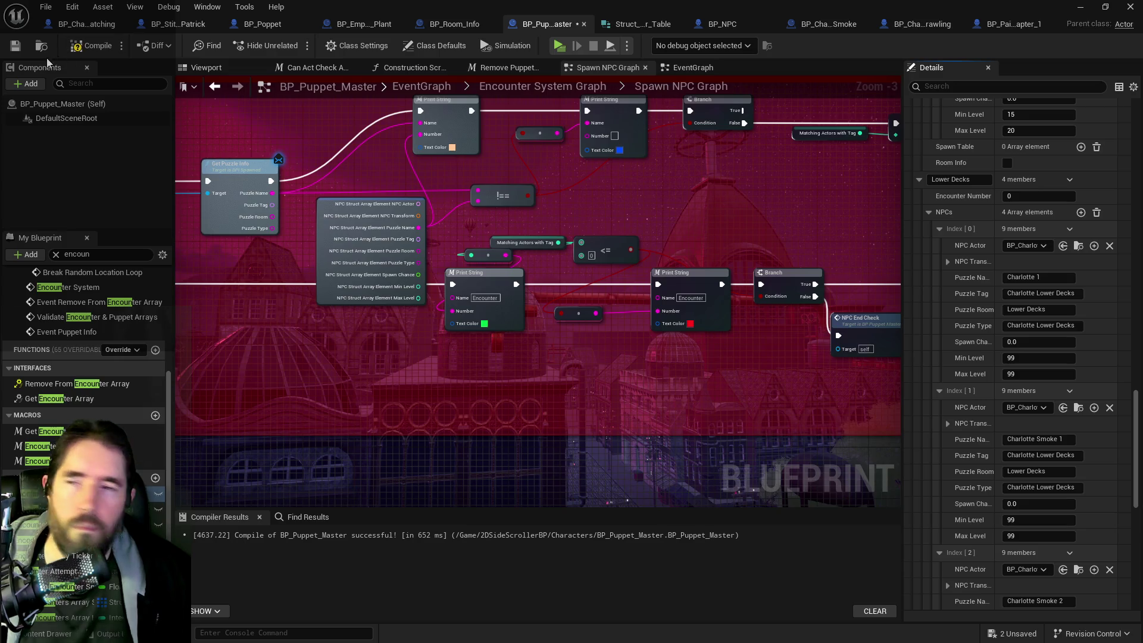
Step: Save BP_Puppet_Master, play the standalone preview briefly and pause it with Escape
{"action": "left_click", "coordinate": [15, 46]}
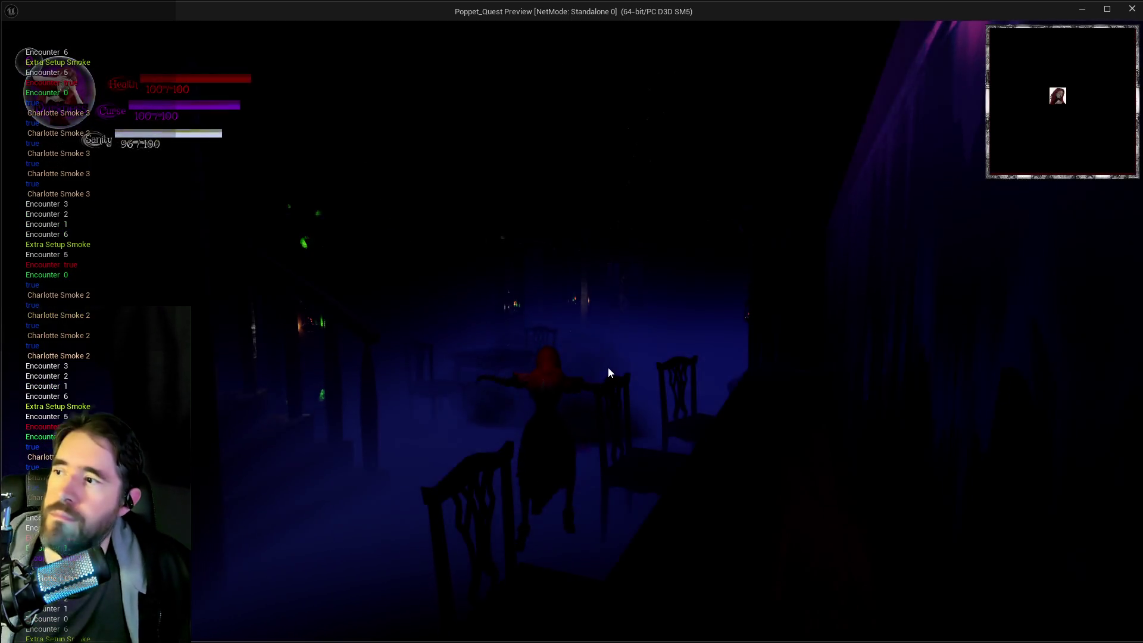
{"action": "left_click", "coordinate": [602, 363]}
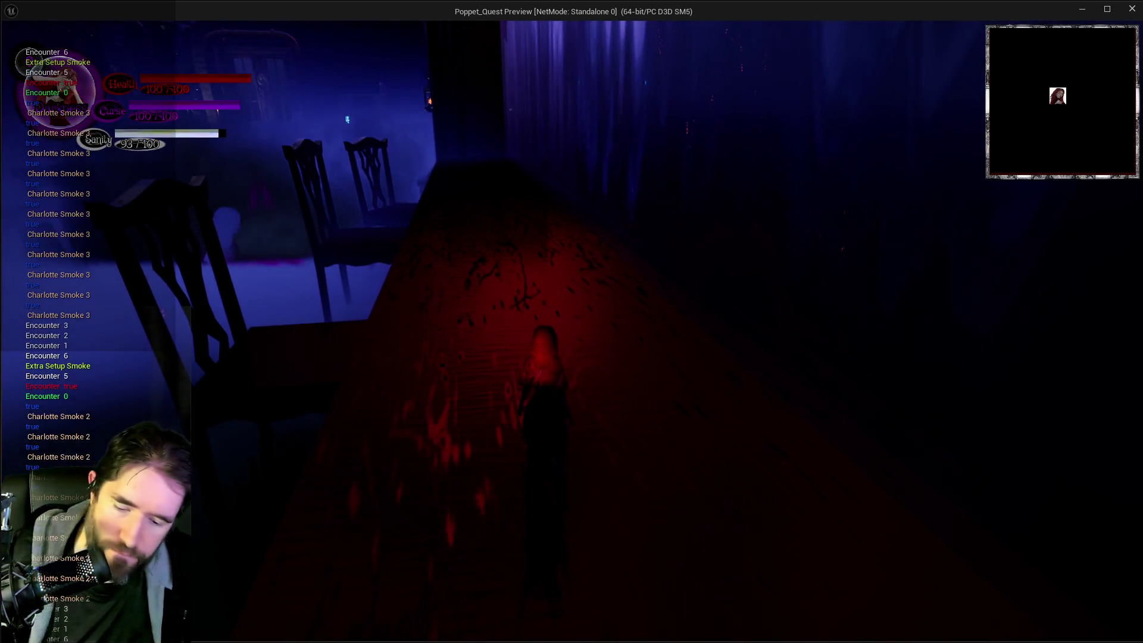
{"action": "key", "text": "Escape"}
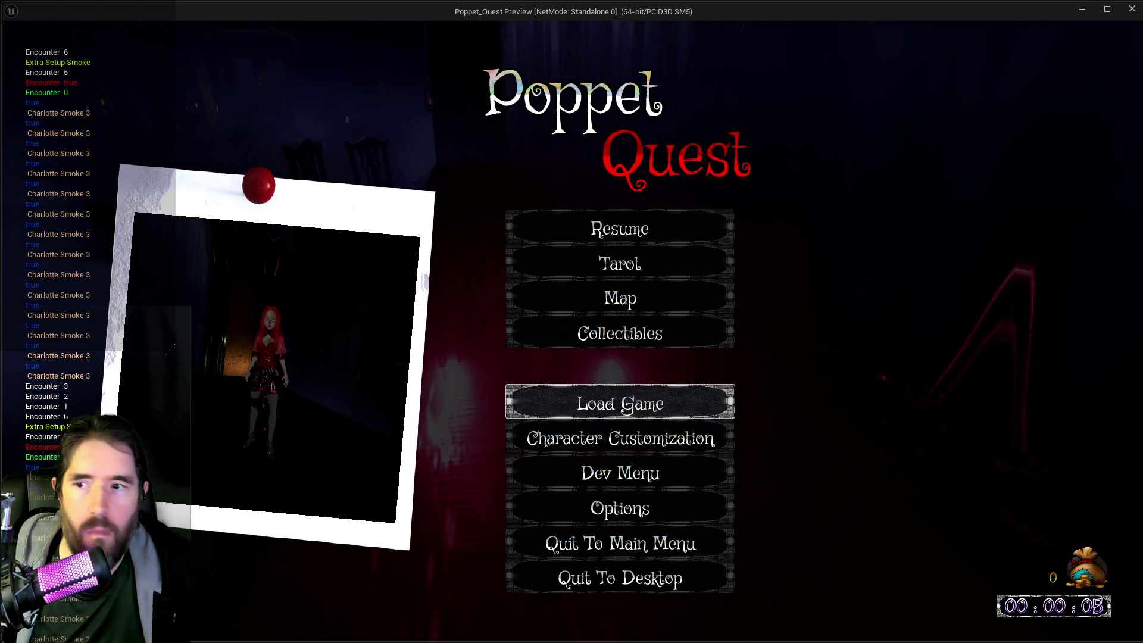
{"action": "key", "text": "alt+Tab"}
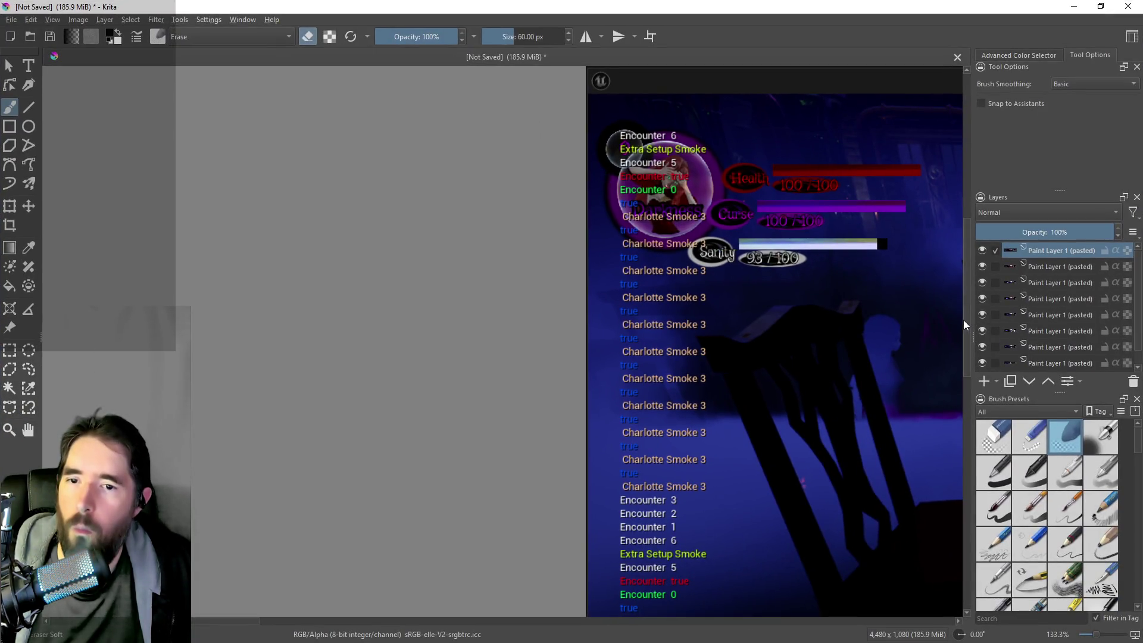
Step: Scroll through the Charlotte Smoke 2 and 3 debug-log screenshot in Krita, then resume the game
{"action": "mouse_move", "coordinate": [965, 325]}
{"action": "left_mouse_down"}
{"action": "mouse_move", "coordinate": [967, 442]}
{"action": "mouse_move", "coordinate": [966, 410]}
{"action": "mouse_move", "coordinate": [982, 444]}
{"action": "left_mouse_up"}
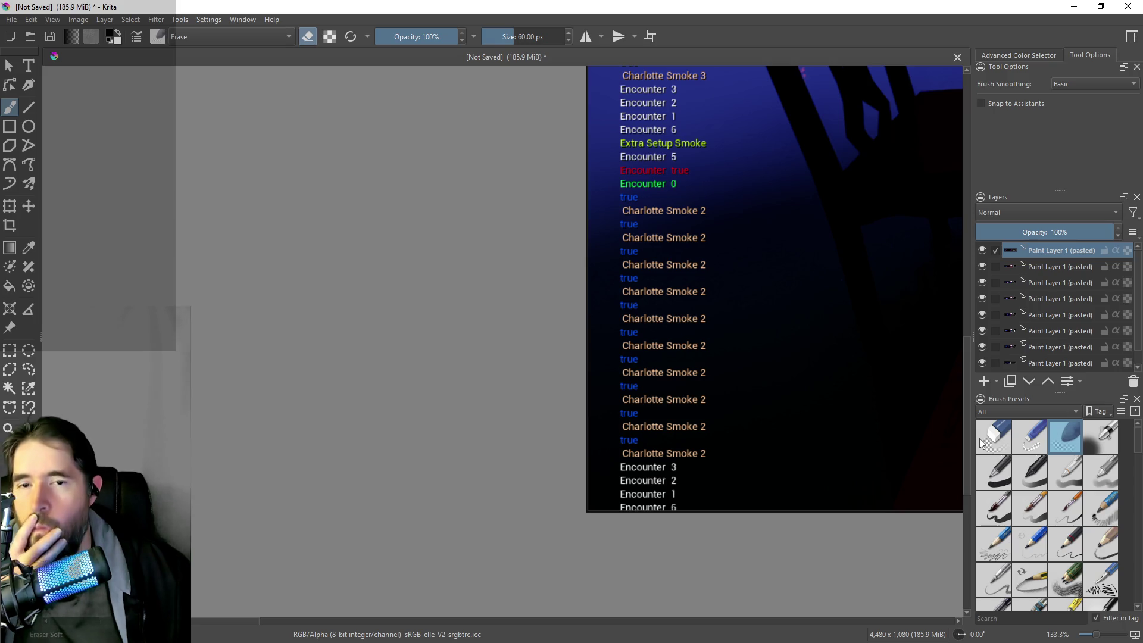
{"action": "mouse_move", "coordinate": [982, 444]}
{"action": "left_mouse_down"}
{"action": "mouse_move", "coordinate": [997, 319]}
{"action": "mouse_move", "coordinate": [992, 365]}
{"action": "left_mouse_up"}
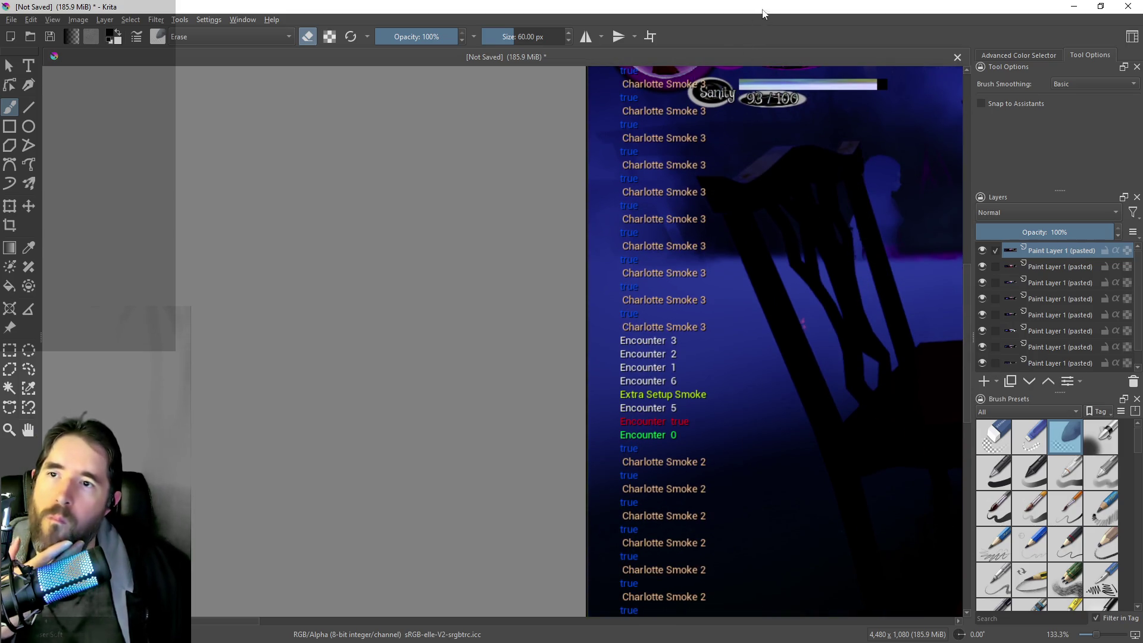
{"action": "key", "text": "alt+Tab"}
{"action": "left_click", "coordinate": [709, 216]}
Step: Walk the doll along the red table toward the chair, then return to the editor
{"action": "key", "text": "w"}
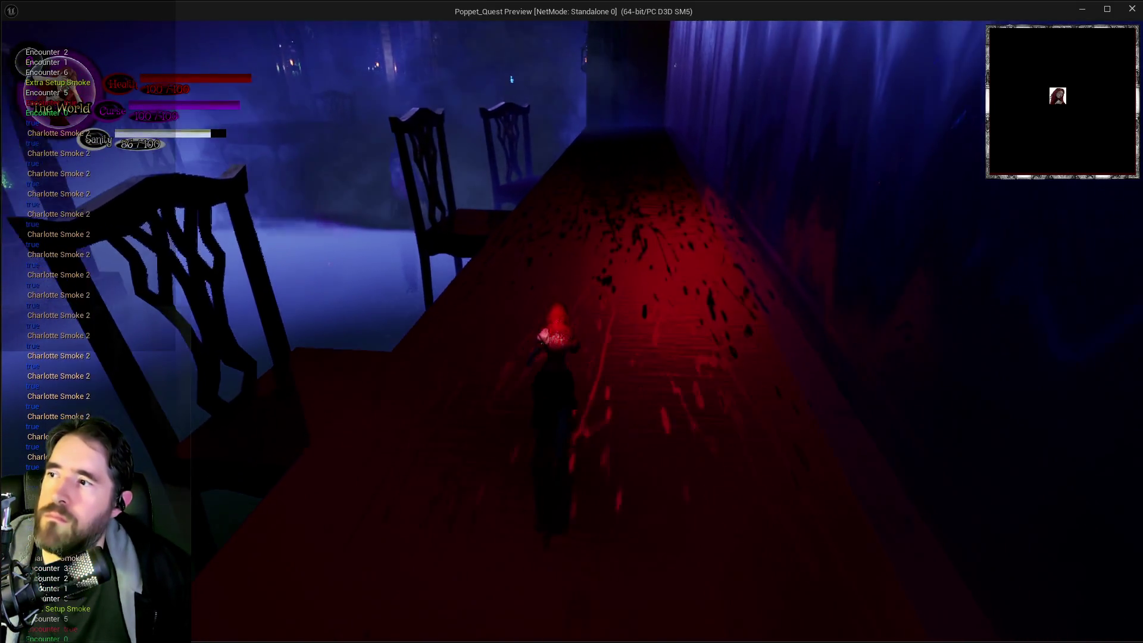
{"action": "key", "text": "w"}
{"action": "key", "text": "w"}
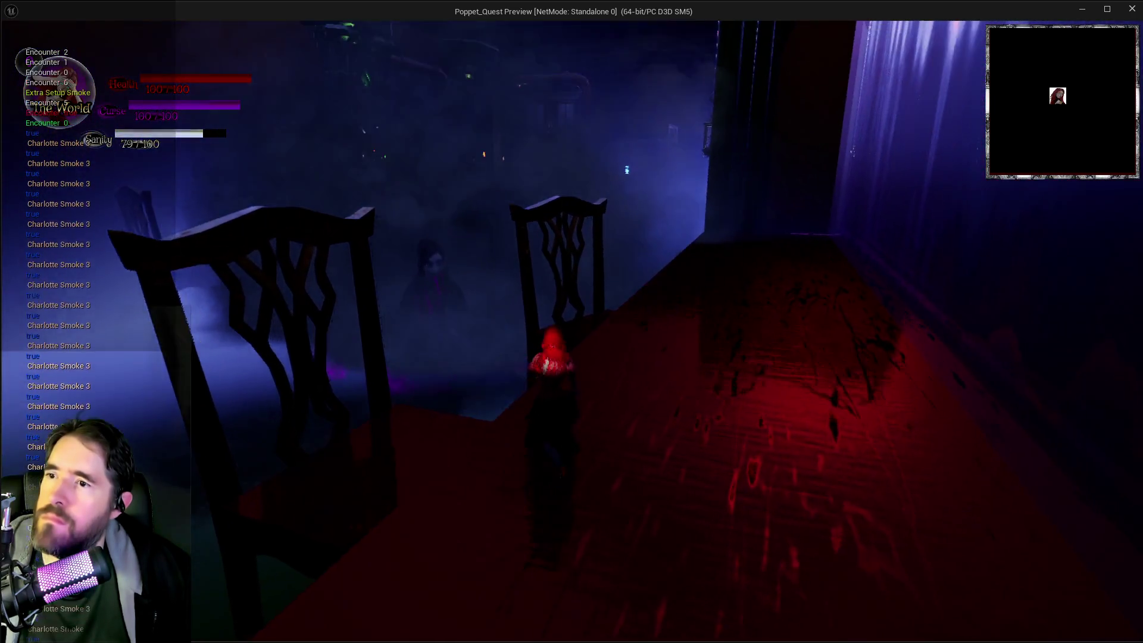
{"action": "key", "text": "w"}
{"action": "key", "text": "w"}
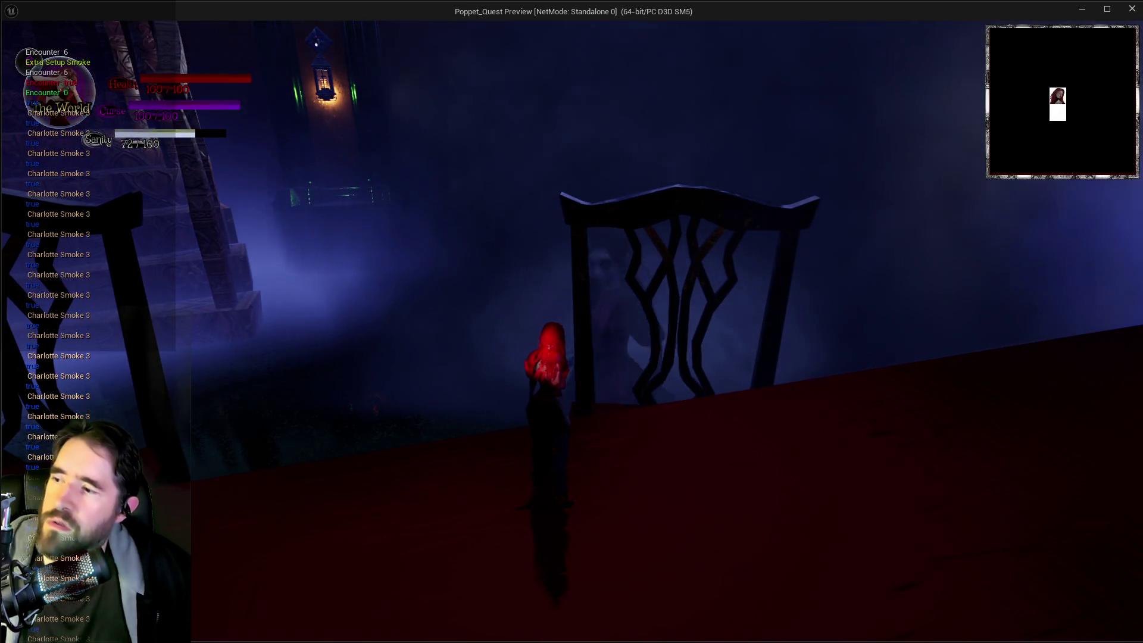
{"action": "key", "text": "w"}
{"action": "key", "text": "w"}
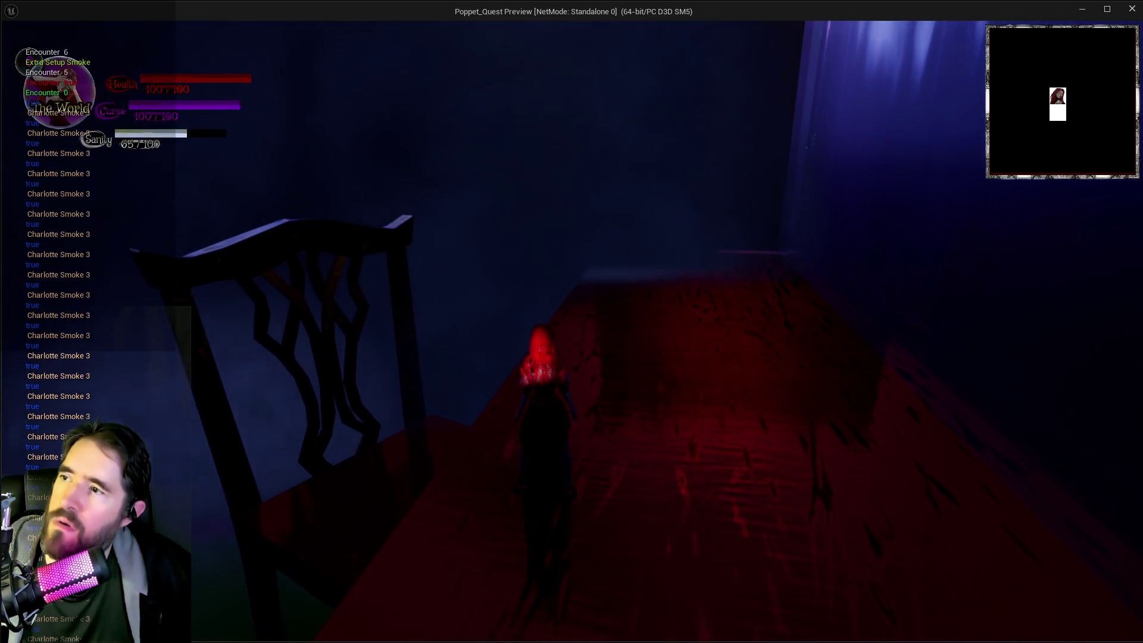
{"action": "key", "text": "w"}
{"action": "key", "text": "alt+Tab"}
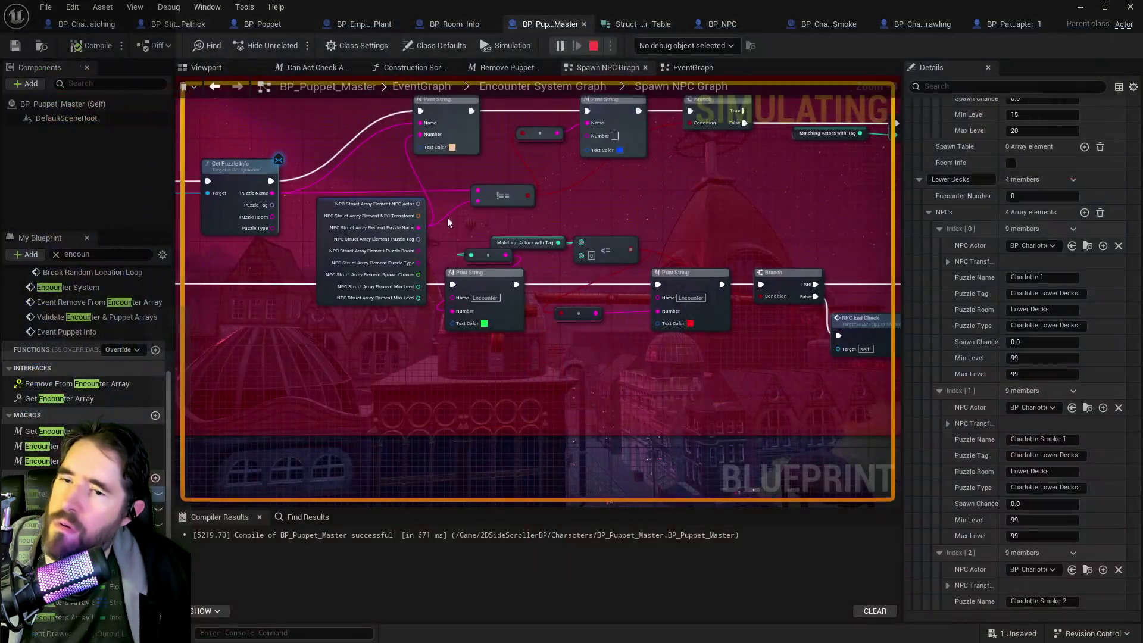
Step: Stop the running simulation with Escape
{"action": "key", "text": "Escape"}
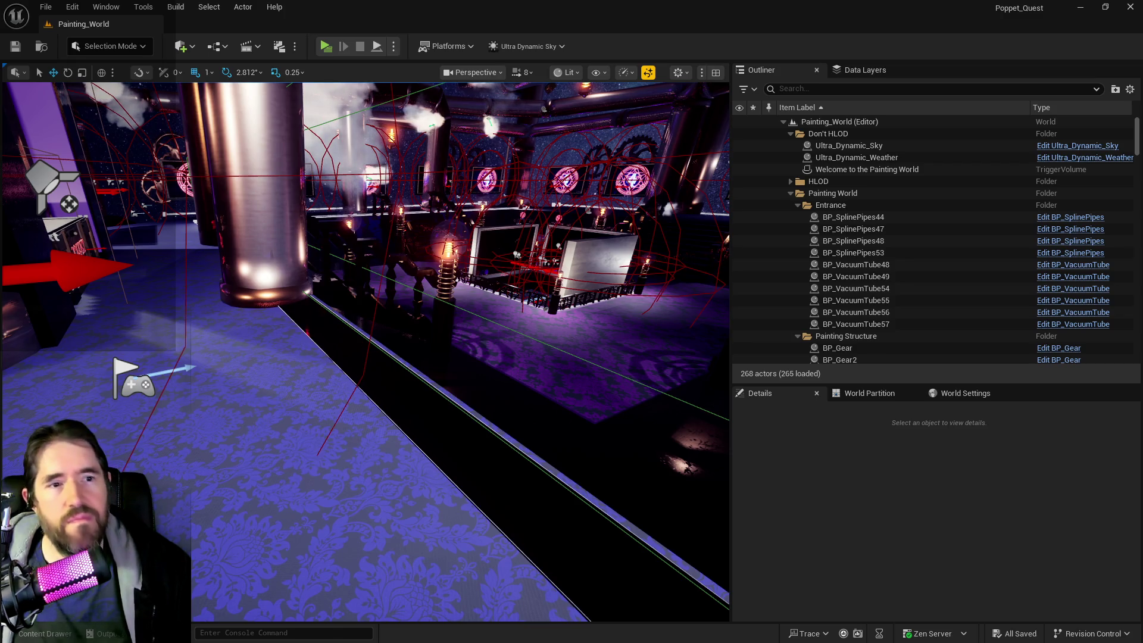
{"action": "mouse_move", "coordinate": [1142, 169]}
{"action": "left_mouse_down"}
{"action": "mouse_move", "coordinate": [662, 169]}
{"action": "mouse_move", "coordinate": [591, 137]}
{"action": "left_mouse_up"}
{"action": "scroll", "coordinate": [834, 327], "scroll_direction": "down", "scroll_amount": 2}
{"action": "scroll", "coordinate": [651, 427], "scroll_direction": "down", "scroll_amount": 3}
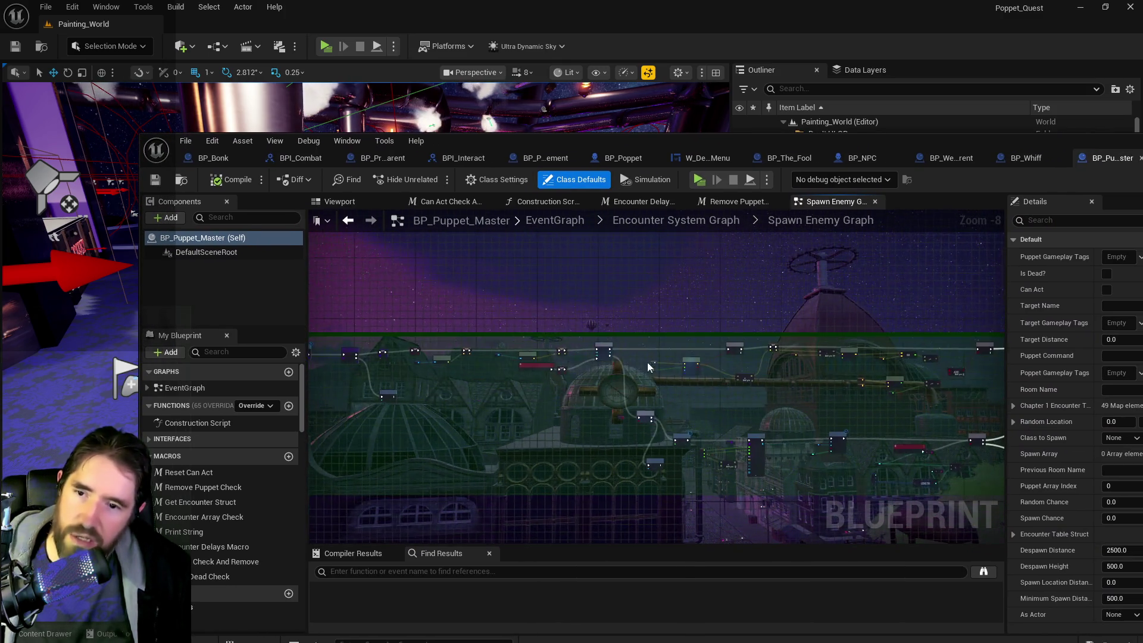
{"action": "left_click_drag", "start_coordinate": [812, 371], "coordinate": [721, 371]}
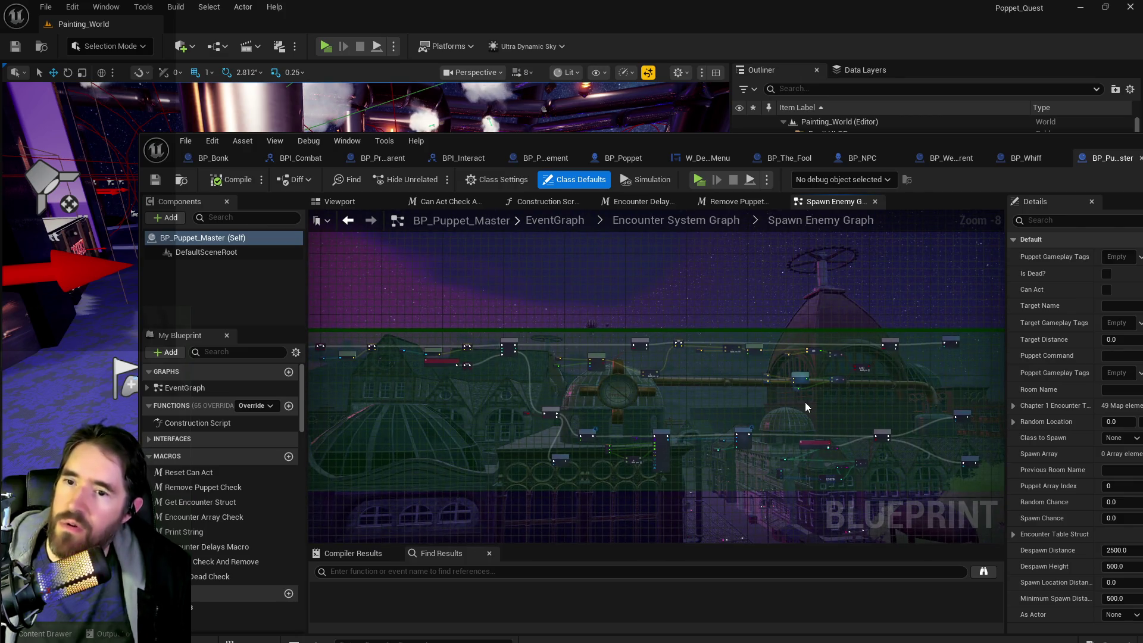
{"action": "left_click_drag", "start_coordinate": [807, 407], "coordinate": [823, 361]}
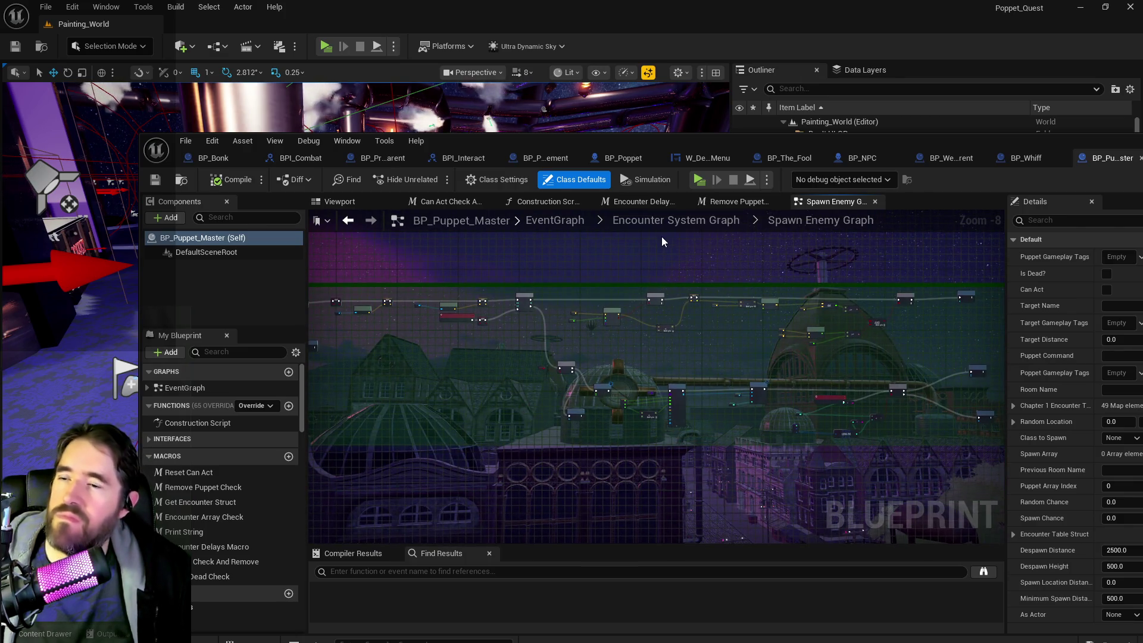
{"action": "scroll", "coordinate": [663, 270], "scroll_direction": "up", "scroll_amount": 2}
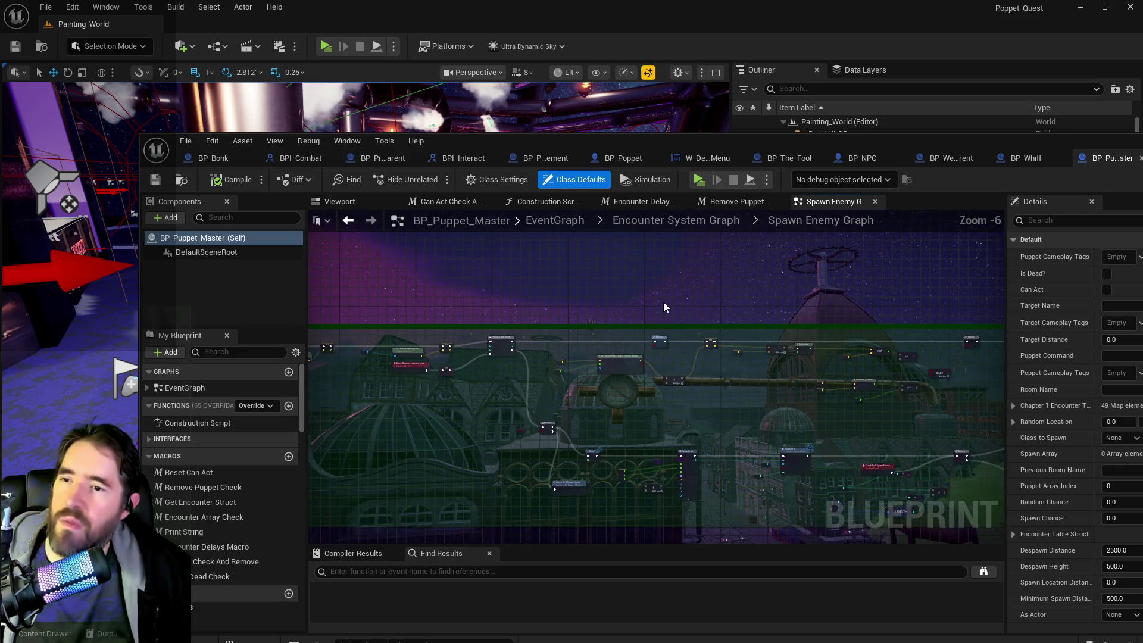
{"action": "scroll", "coordinate": [664, 302], "scroll_direction": "up", "scroll_amount": 1}
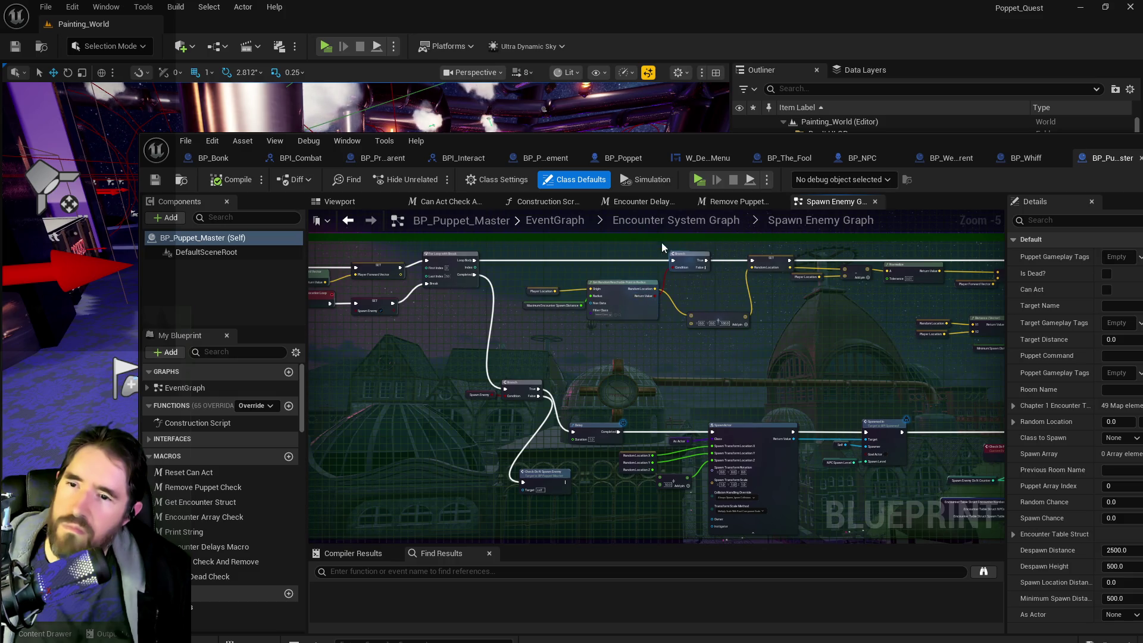
{"action": "left_click", "coordinate": [676, 220]}
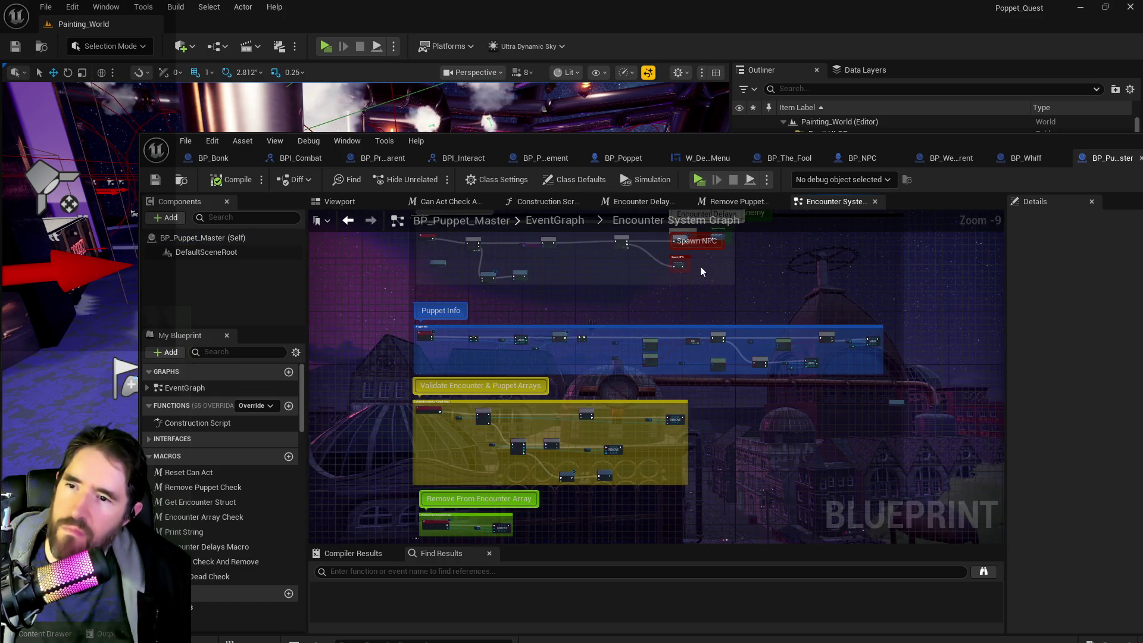
{"action": "double_click", "coordinate": [678, 277]}
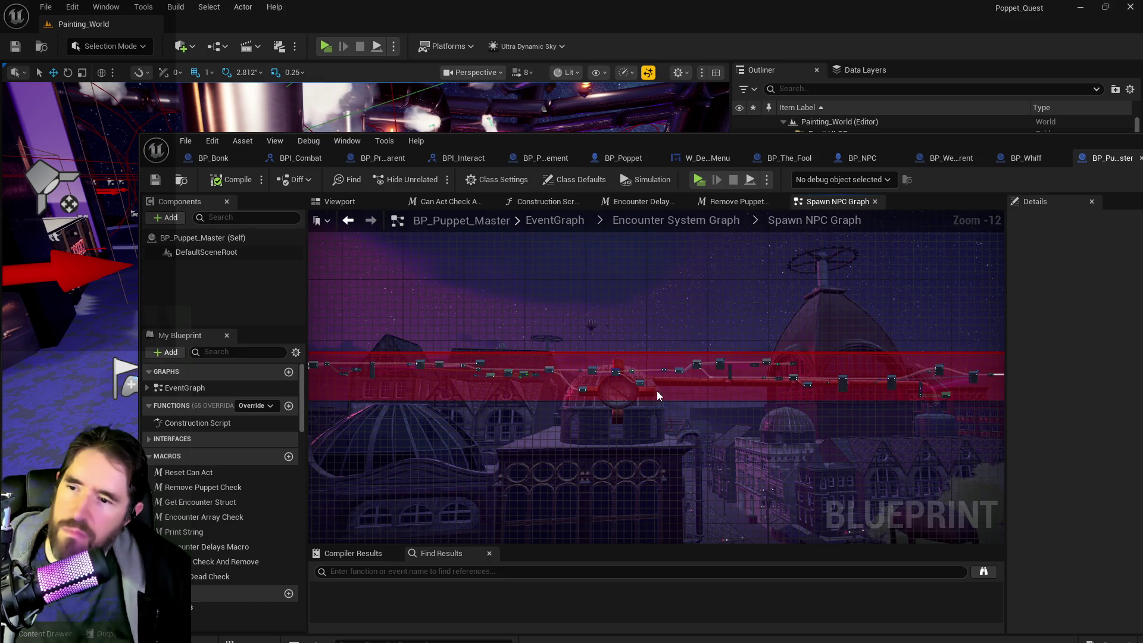
{"action": "scroll", "coordinate": [595, 399], "scroll_direction": "up", "scroll_amount": 4}
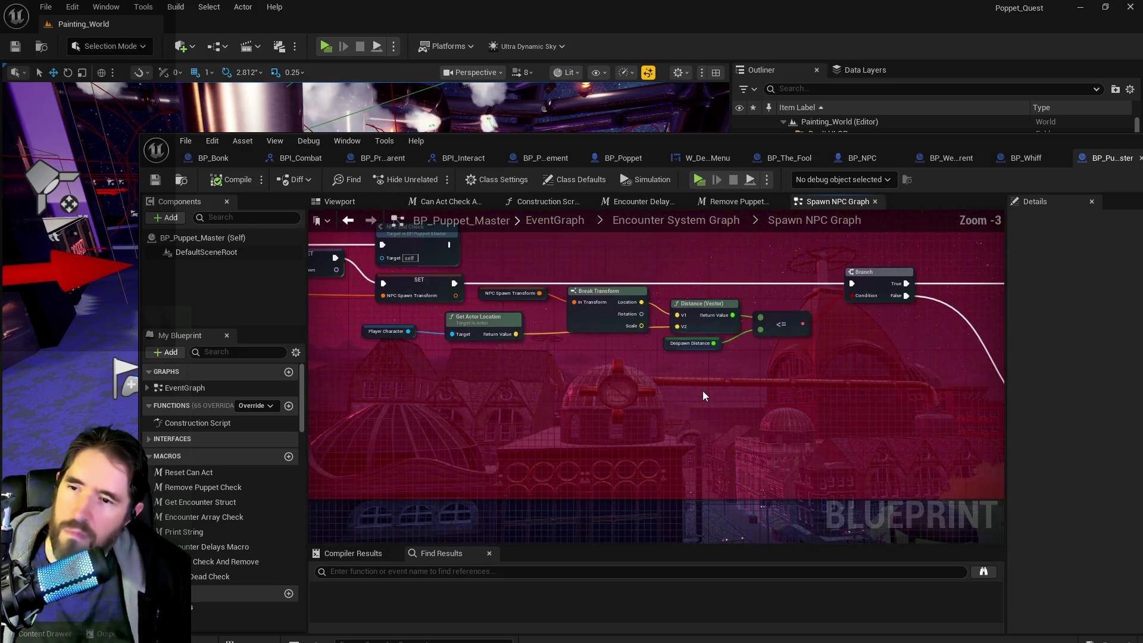
{"action": "mouse_move", "coordinate": [765, 398]}
{"action": "left_mouse_down"}
{"action": "mouse_move", "coordinate": [834, 395]}
{"action": "mouse_move", "coordinate": [967, 449]}
{"action": "mouse_move", "coordinate": [878, 449]}
{"action": "left_mouse_up"}
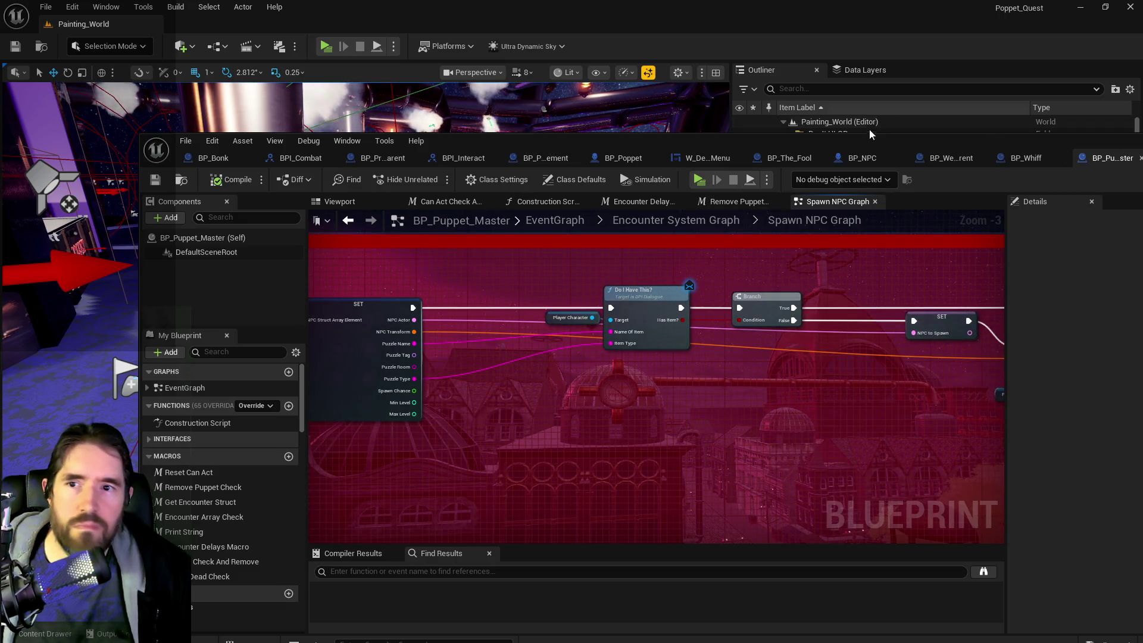
{"action": "left_click", "coordinate": [516, 125]}
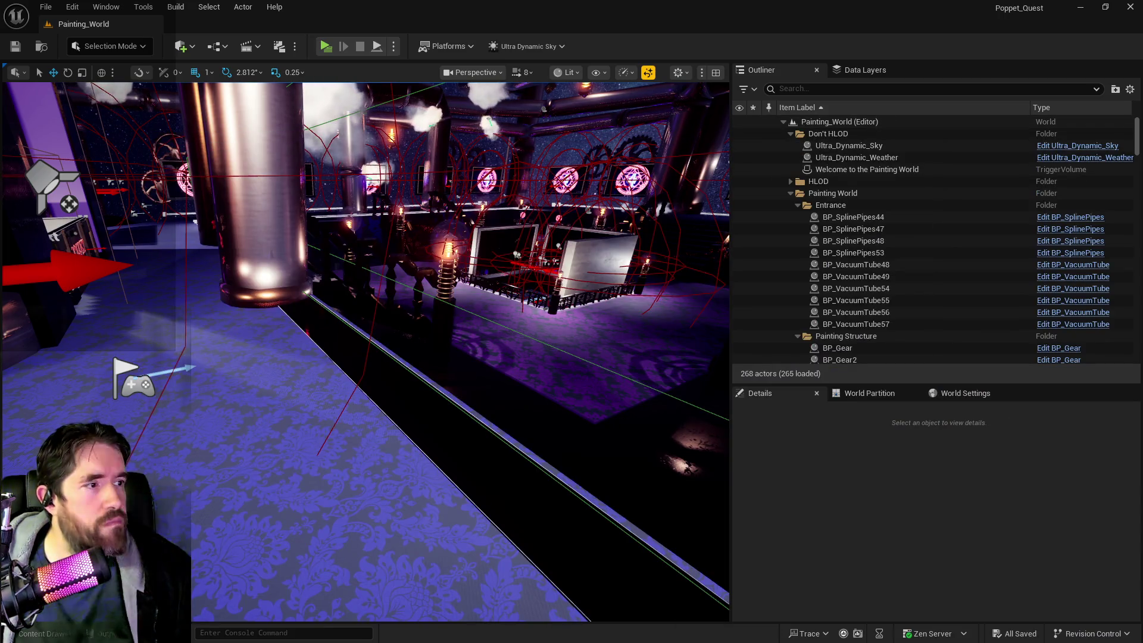
Step: Switch back to the BP_Puppet_Master window showing its Spawn NPC Graph
{"action": "key", "text": "alt+Tab"}
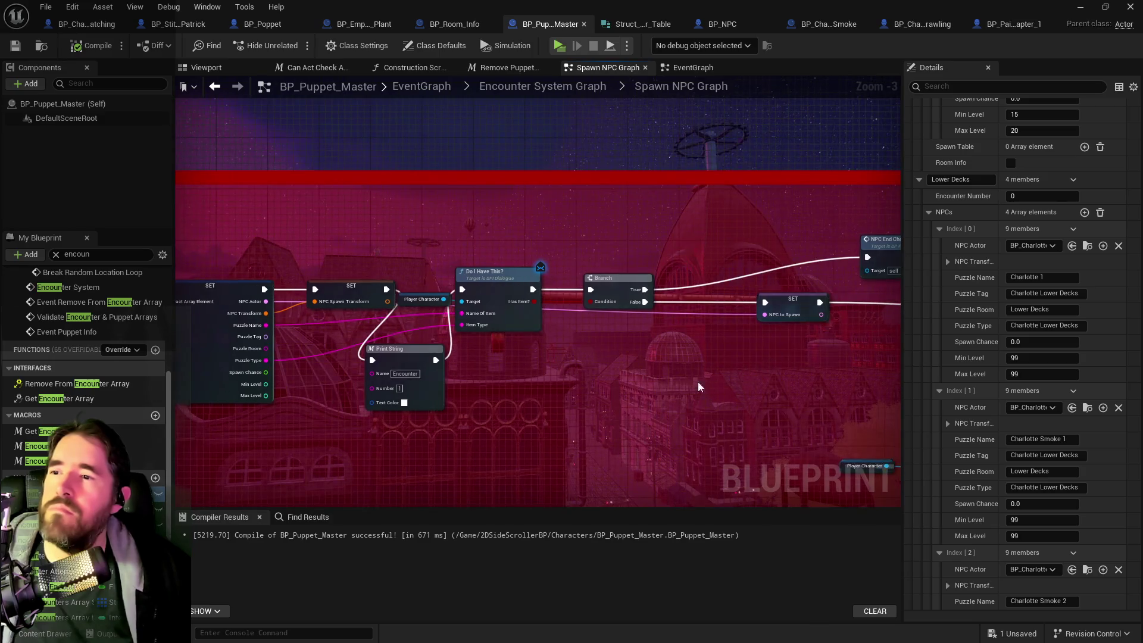
Step: Wire the Spawn NPC Graph Inputs straight to the first SET and delete the first Print String
{"action": "scroll", "coordinate": [714, 383], "scroll_direction": "down", "scroll_amount": 2}
{"action": "left_click_drag", "start_coordinate": [581, 336], "coordinate": [788, 329]}
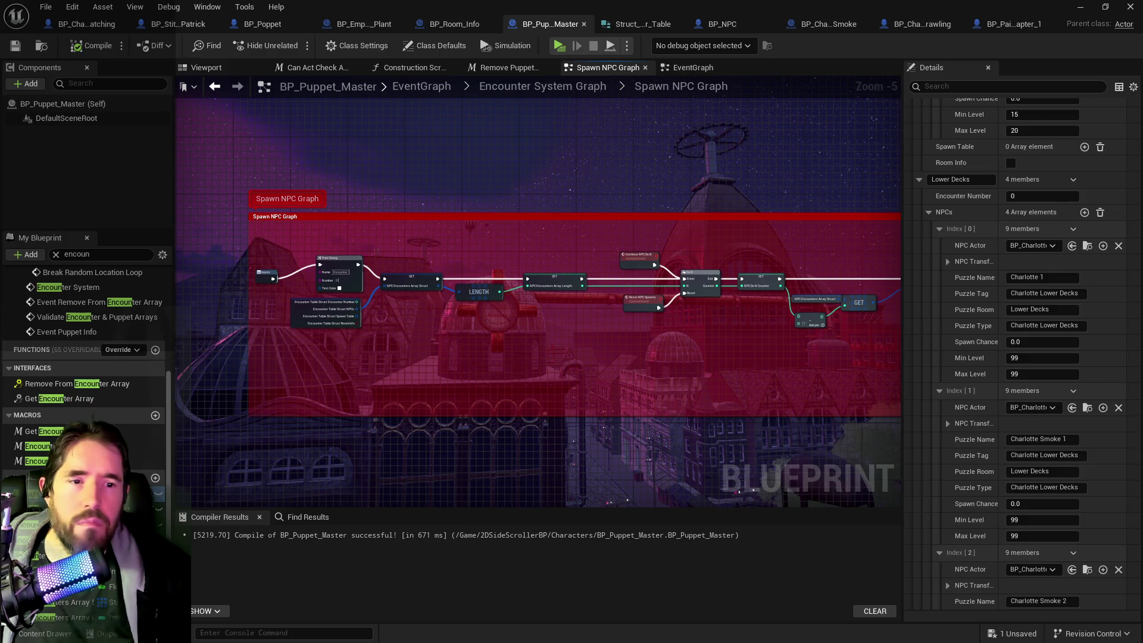
{"action": "scroll", "coordinate": [405, 243], "scroll_direction": "up", "scroll_amount": 2}
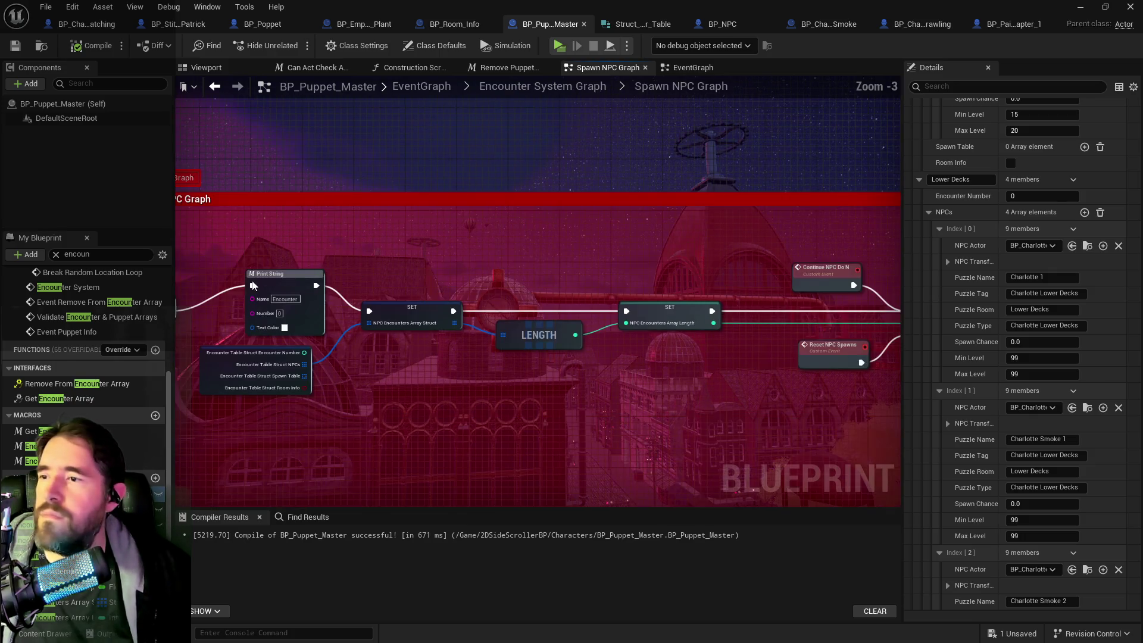
{"action": "left_click_drag", "start_coordinate": [287, 280], "coordinate": [394, 259]}
{"action": "left_click_drag", "start_coordinate": [275, 294], "coordinate": [477, 291]}
{"action": "left_click", "coordinate": [375, 265]}
{"action": "key", "text": "Delete"}
{"action": "double_click", "coordinate": [68, 286]}
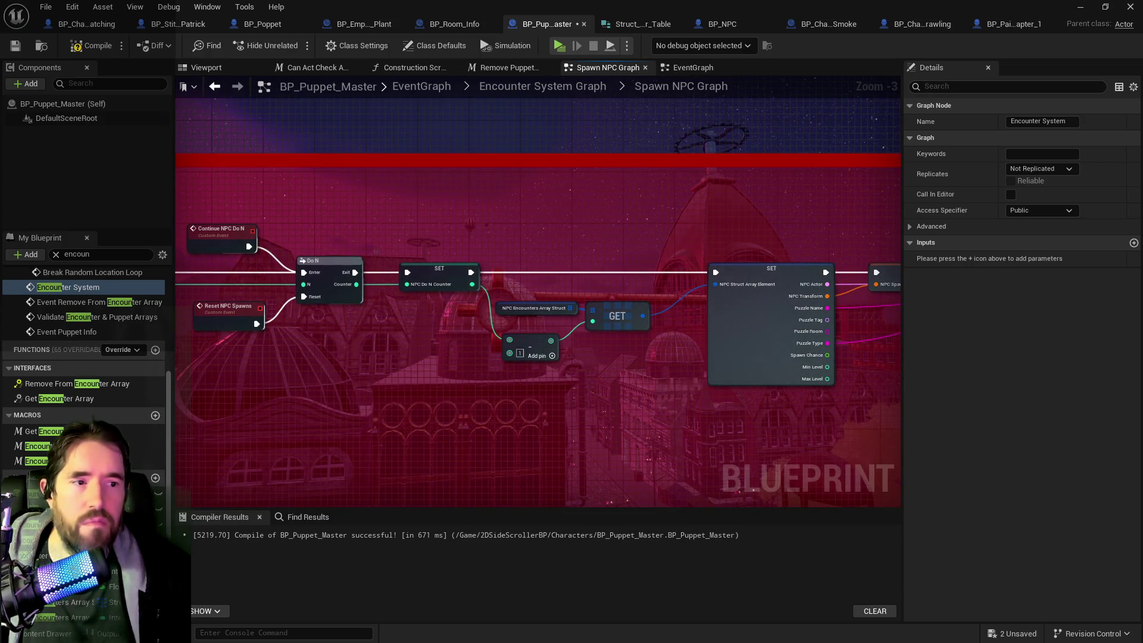
Step: Move the NPC Spawn Transform SET node toward SET NPC to Spawn and Print String 2
{"action": "left_click_drag", "start_coordinate": [755, 357], "coordinate": [275, 333]}
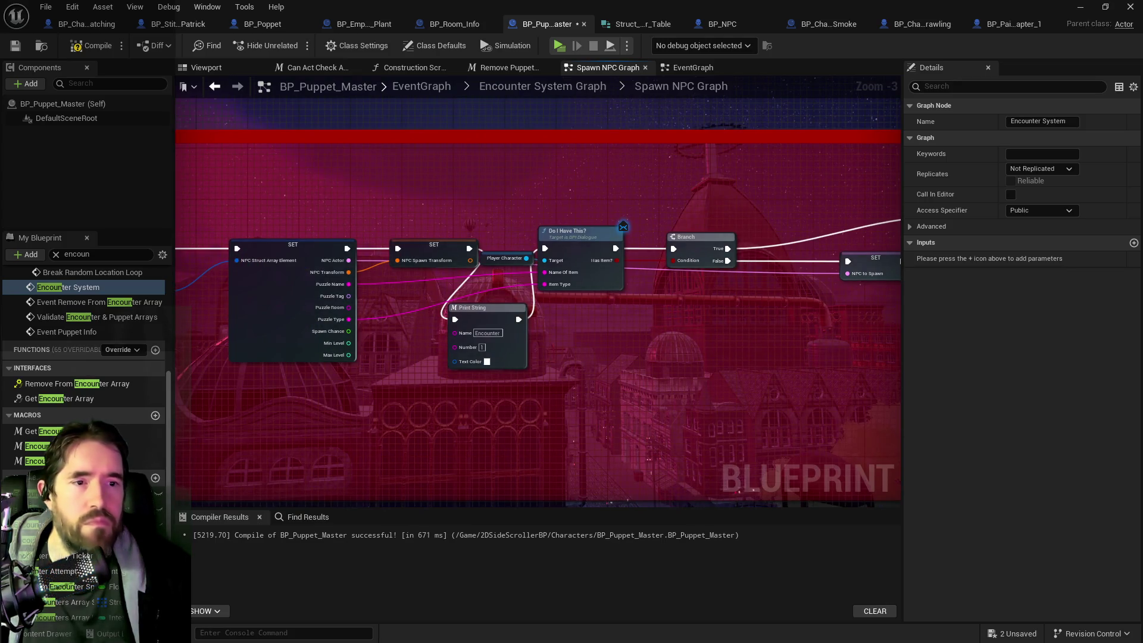
{"action": "left_click_drag", "start_coordinate": [691, 302], "coordinate": [372, 324]}
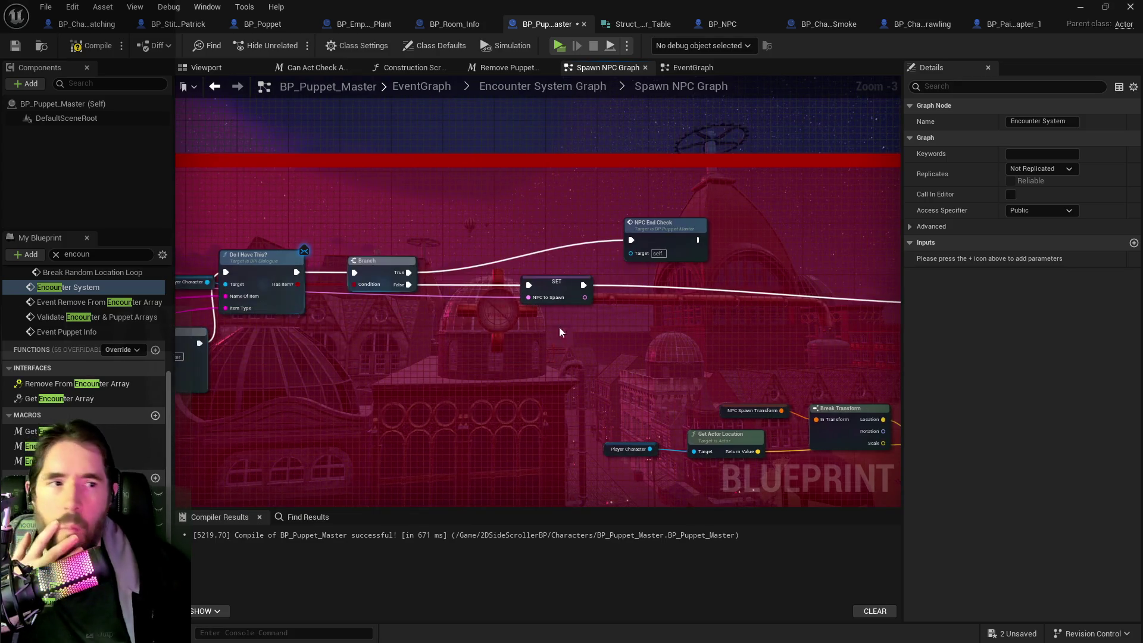
{"action": "left_click_drag", "start_coordinate": [783, 349], "coordinate": [825, 325]}
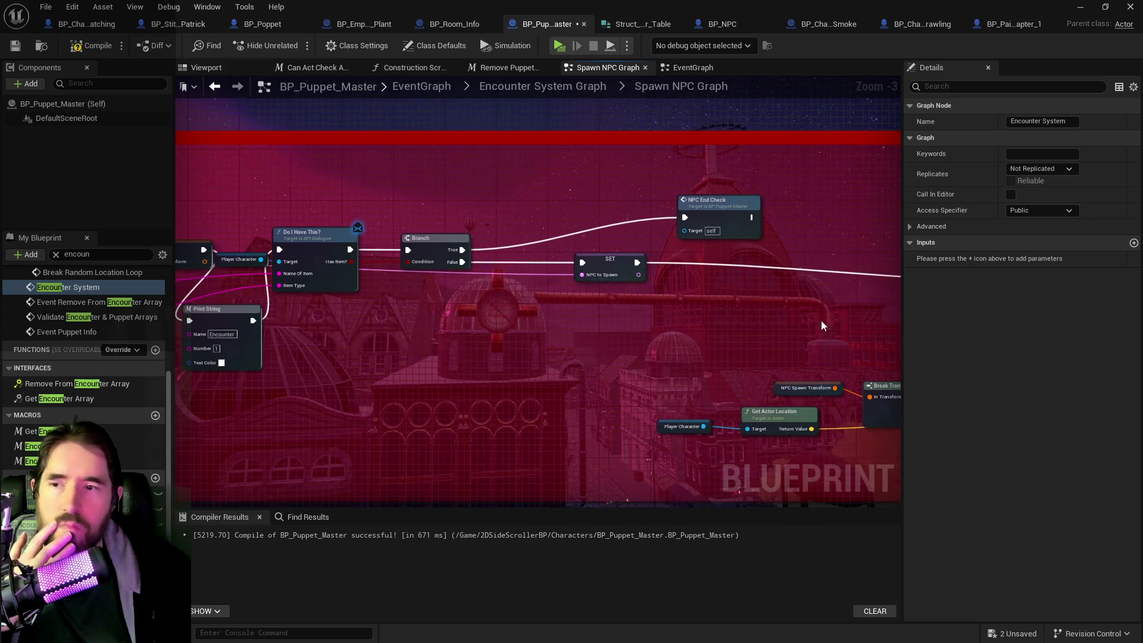
{"action": "left_click_drag", "start_coordinate": [697, 344], "coordinate": [805, 342]}
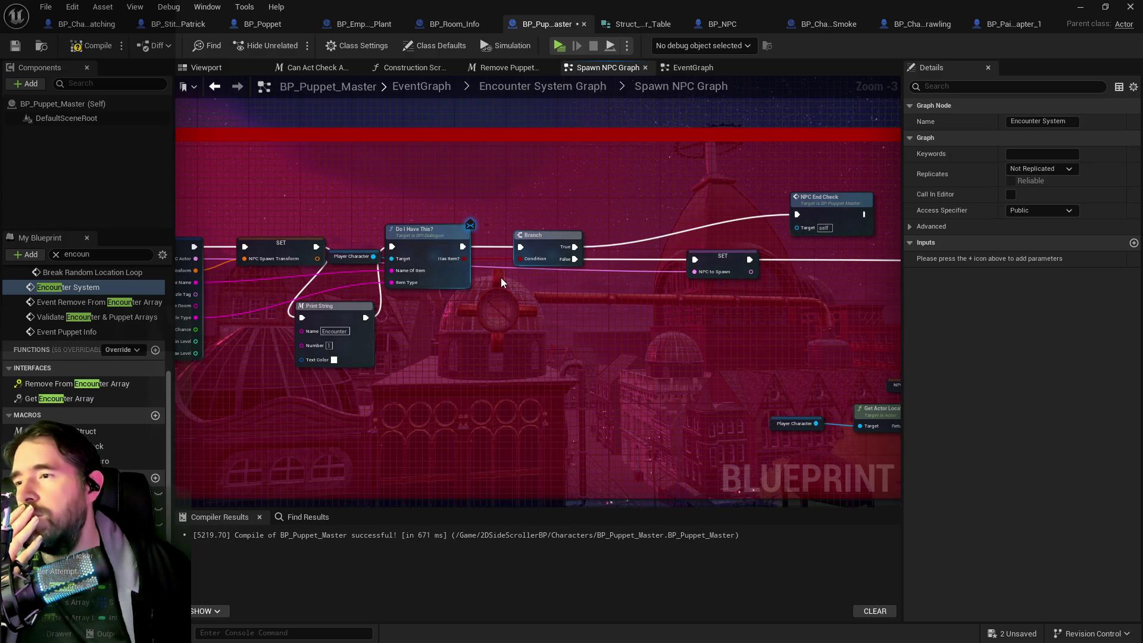
{"action": "mouse_move", "coordinate": [585, 320]}
{"action": "left_mouse_down"}
{"action": "mouse_move", "coordinate": [397, 322]}
{"action": "mouse_move", "coordinate": [553, 339]}
{"action": "mouse_move", "coordinate": [248, 311]}
{"action": "left_mouse_up"}
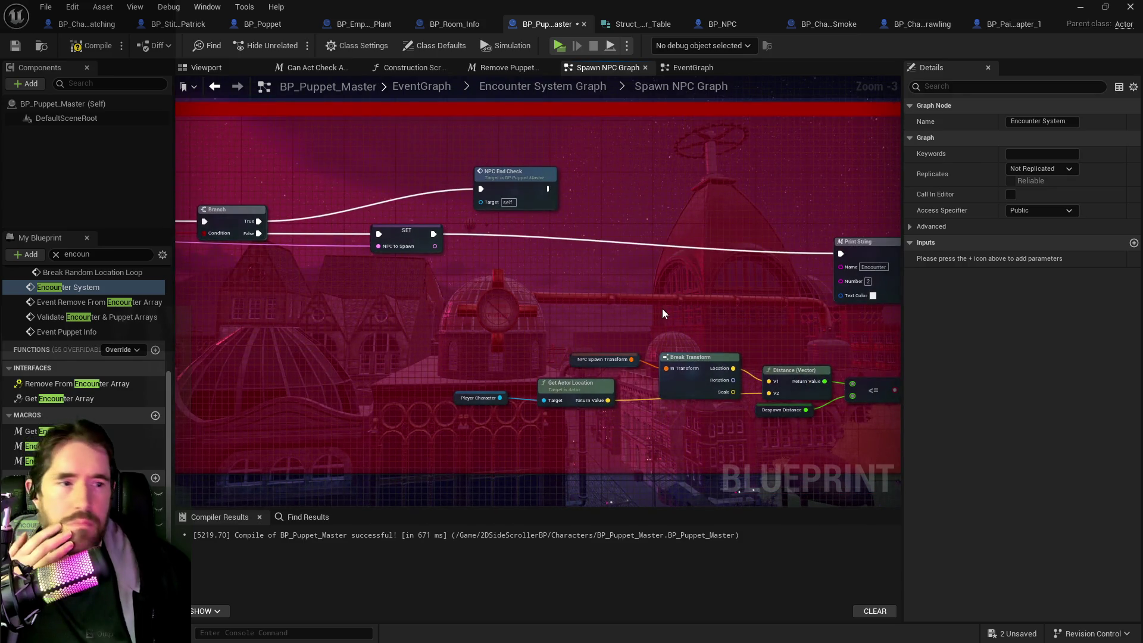
{"action": "left_click_drag", "start_coordinate": [662, 308], "coordinate": [475, 293]}
{"action": "left_click_drag", "start_coordinate": [571, 288], "coordinate": [893, 285]}
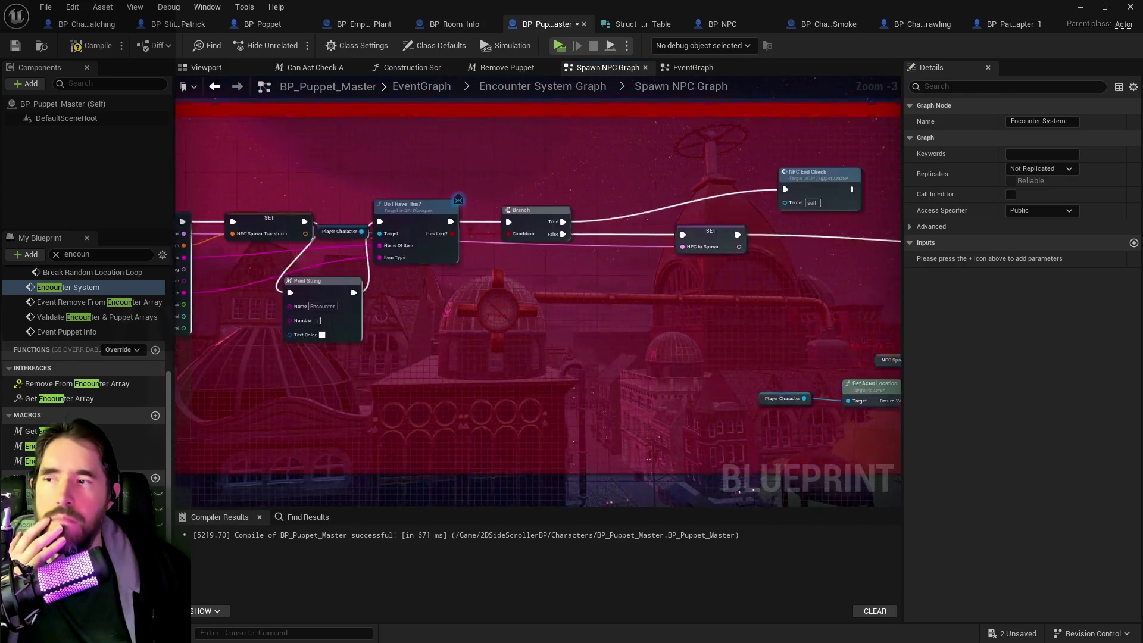
{"action": "left_click_drag", "start_coordinate": [196, 250], "coordinate": [377, 239]}
{"action": "left_click_drag", "start_coordinate": [863, 256], "coordinate": [283, 263]}
{"action": "left_click_drag", "start_coordinate": [191, 250], "coordinate": [548, 265]}
{"action": "left_click_drag", "start_coordinate": [246, 268], "coordinate": [436, 265]}
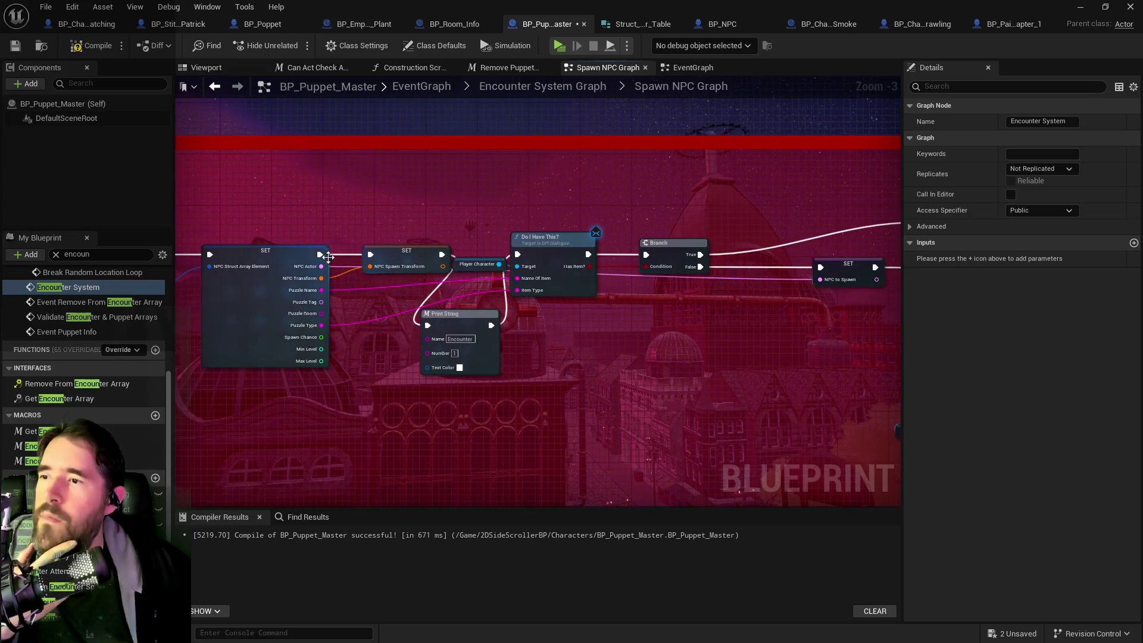
{"action": "mouse_move", "coordinate": [320, 254]}
{"action": "left_mouse_down"}
{"action": "mouse_move", "coordinate": [505, 261]}
{"action": "mouse_move", "coordinate": [437, 315]}
{"action": "mouse_move", "coordinate": [536, 241]}
{"action": "mouse_move", "coordinate": [517, 254]}
{"action": "left_mouse_up"}
{"action": "mouse_move", "coordinate": [406, 251]}
{"action": "left_mouse_down"}
{"action": "mouse_move", "coordinate": [625, 363]}
{"action": "mouse_move", "coordinate": [831, 354]}
{"action": "left_mouse_up"}
Step: Position the NPC Spawn Transform SET after SET NPC to Spawn and wire it into Print String
{"action": "left_click", "coordinate": [465, 324]}
{"action": "mouse_move", "coordinate": [523, 319]}
{"action": "left_mouse_down"}
{"action": "mouse_move", "coordinate": [403, 362]}
{"action": "mouse_move", "coordinate": [499, 406]}
{"action": "mouse_move", "coordinate": [658, 370]}
{"action": "mouse_move", "coordinate": [686, 349]}
{"action": "left_mouse_up"}
{"action": "mouse_move", "coordinate": [561, 312]}
{"action": "left_mouse_down"}
{"action": "mouse_move", "coordinate": [631, 345]}
{"action": "mouse_move", "coordinate": [666, 344]}
{"action": "left_mouse_up"}
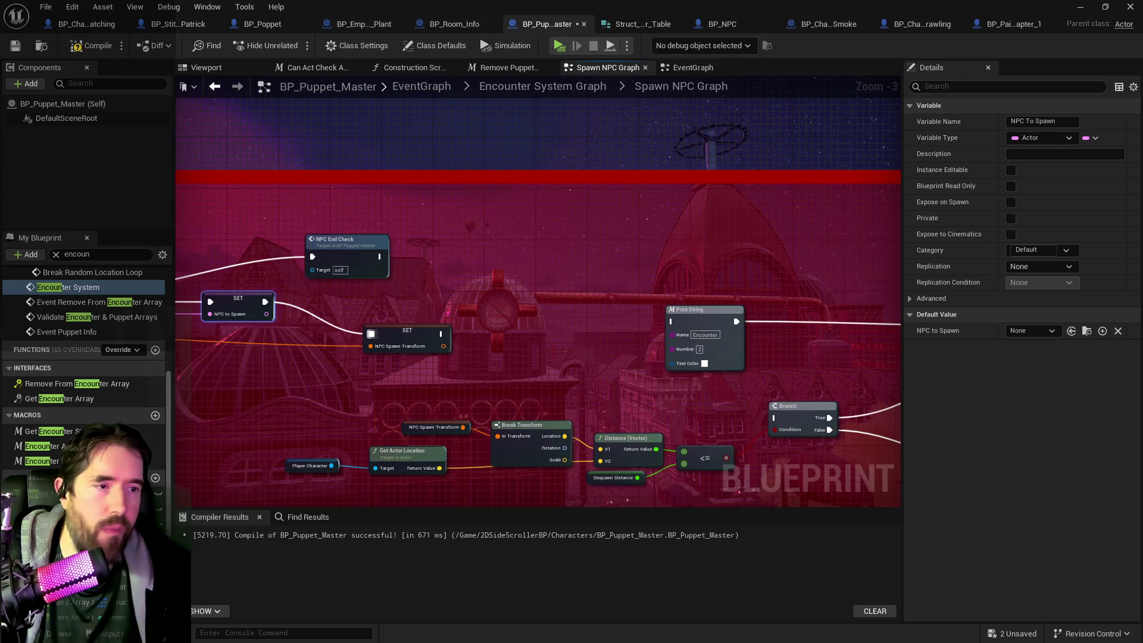
{"action": "mouse_move", "coordinate": [472, 356]}
{"action": "left_mouse_down"}
{"action": "mouse_move", "coordinate": [412, 354]}
{"action": "mouse_move", "coordinate": [391, 365]}
{"action": "left_mouse_up"}
{"action": "left_click_drag", "start_coordinate": [486, 388], "coordinate": [572, 354]}
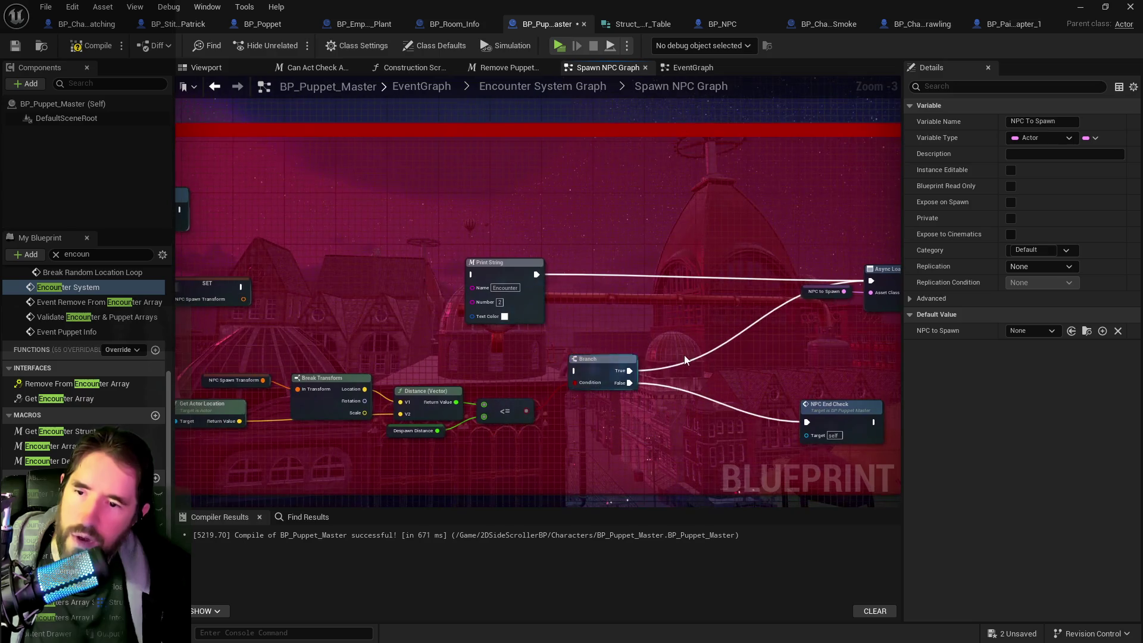
{"action": "left_click", "coordinate": [656, 367]}
{"action": "left_click_drag", "start_coordinate": [443, 376], "coordinate": [599, 377]}
{"action": "mouse_move", "coordinate": [404, 284]}
{"action": "left_mouse_down"}
{"action": "mouse_move", "coordinate": [509, 300]}
{"action": "mouse_move", "coordinate": [633, 272]}
{"action": "left_mouse_up"}
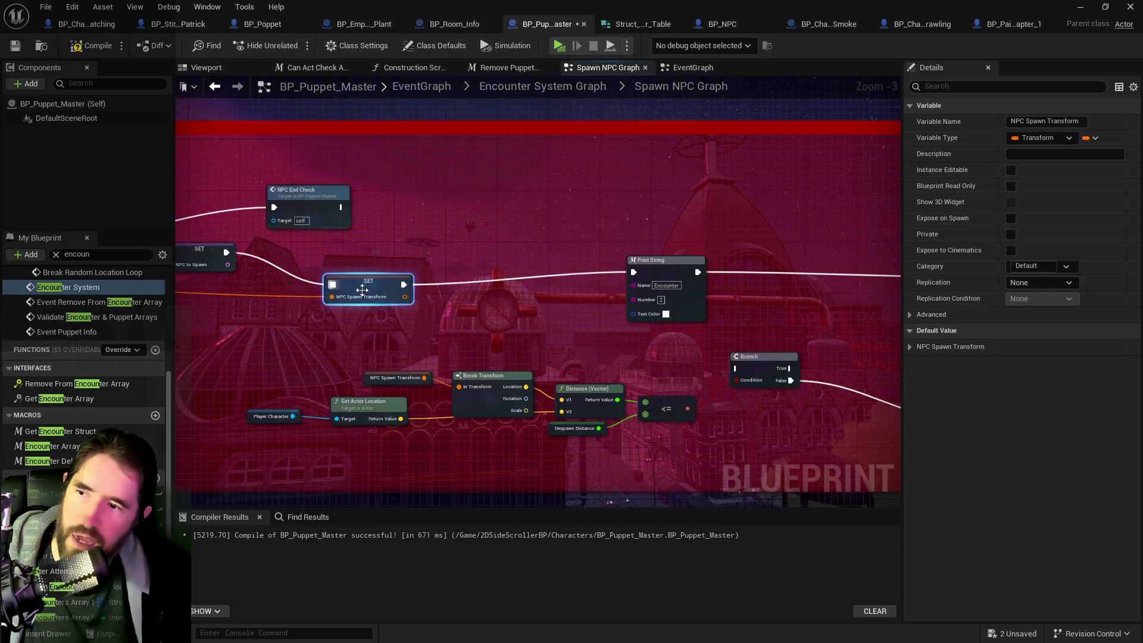
{"action": "left_click_drag", "start_coordinate": [553, 322], "coordinate": [228, 326]}
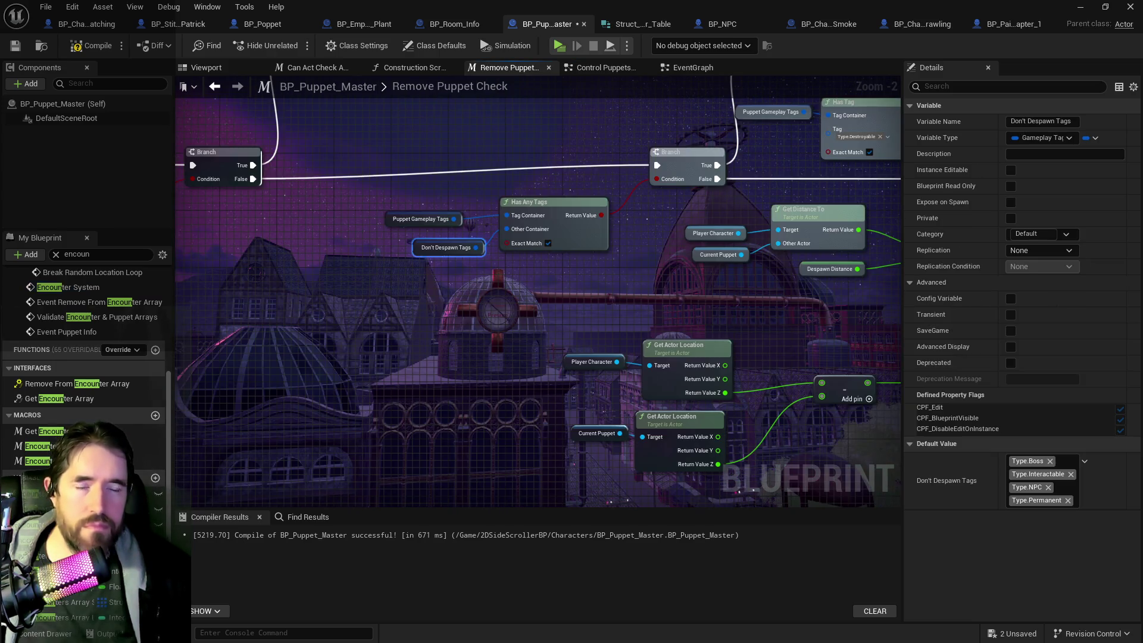
Step: Pan across the Remove Puppet Check graph to inspect its Don't Despawn Tags checks
{"action": "left_click_drag", "start_coordinate": [856, 303], "coordinate": [801, 295]}
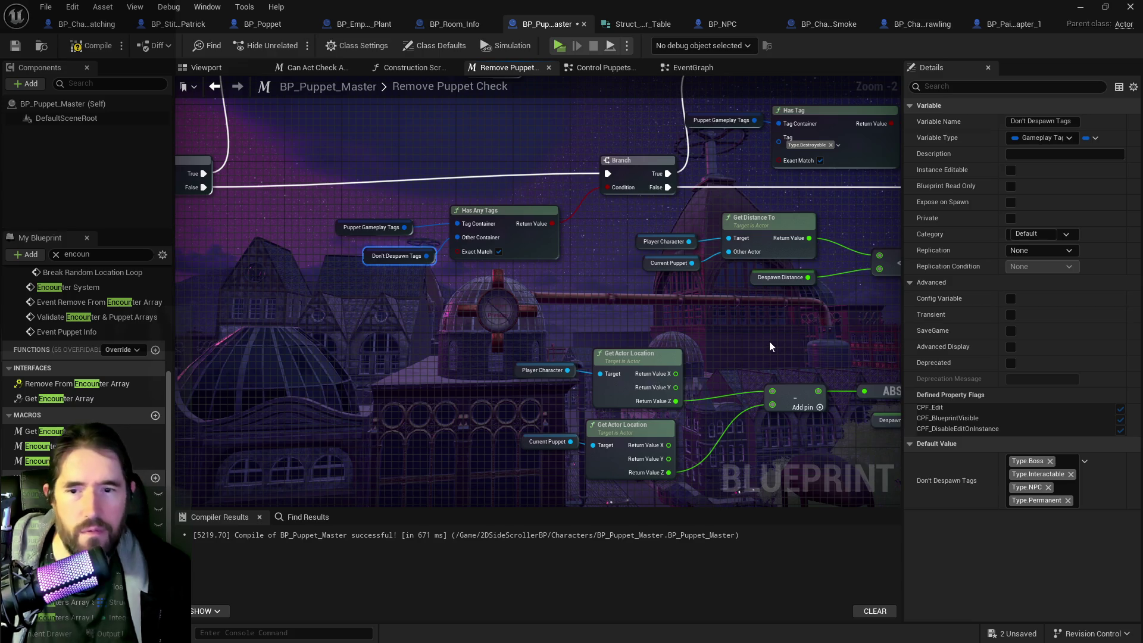
{"action": "mouse_move", "coordinate": [766, 341]}
{"action": "left_mouse_down"}
{"action": "mouse_move", "coordinate": [625, 350]}
{"action": "mouse_move", "coordinate": [765, 437]}
{"action": "mouse_move", "coordinate": [791, 423]}
{"action": "left_mouse_up"}
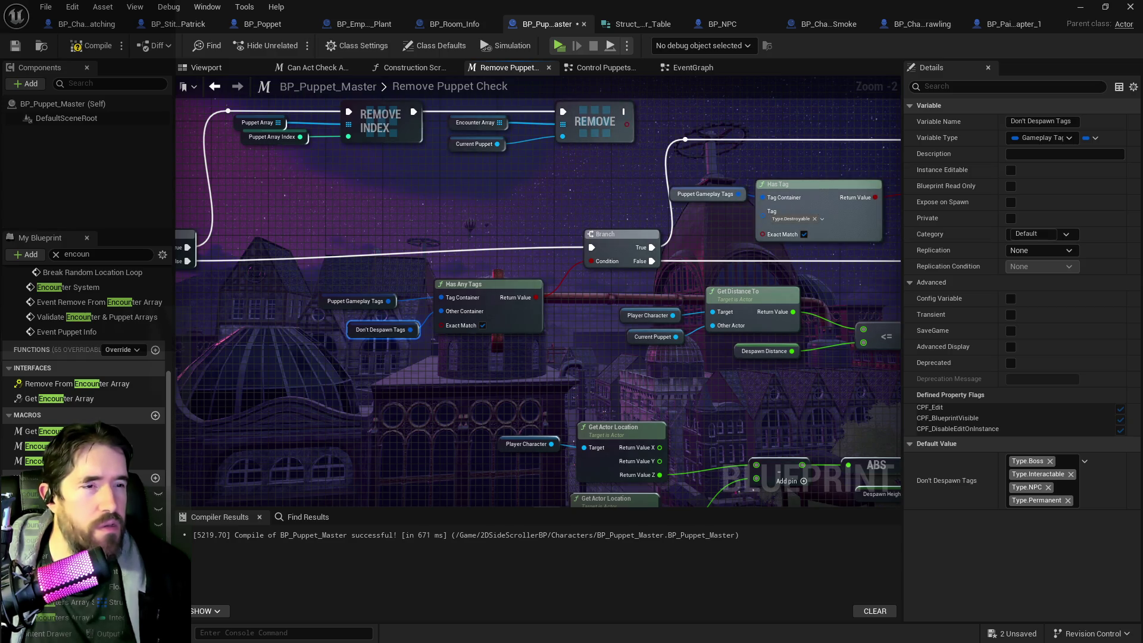
Step: Check BP_Charlotte_Crawling's Gameplay Tags defaults via a 'gameplay' search, then return to BP_Puppet_Master
{"action": "left_click", "coordinate": [925, 24]}
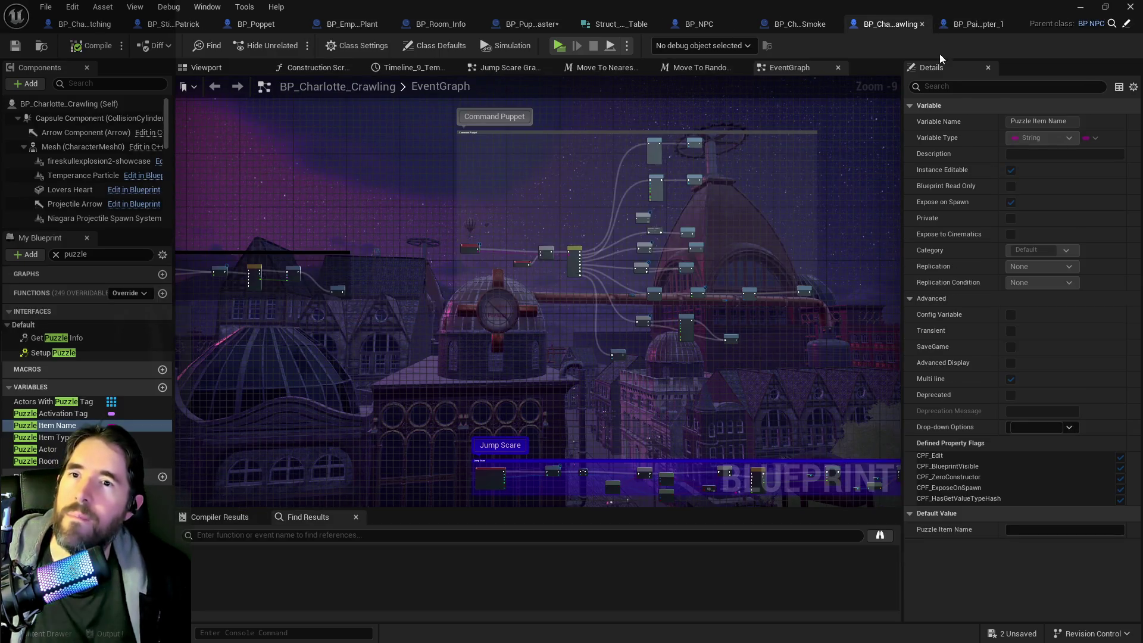
{"action": "left_click", "coordinate": [74, 254]}
{"action": "type", "text": "gameplay"}
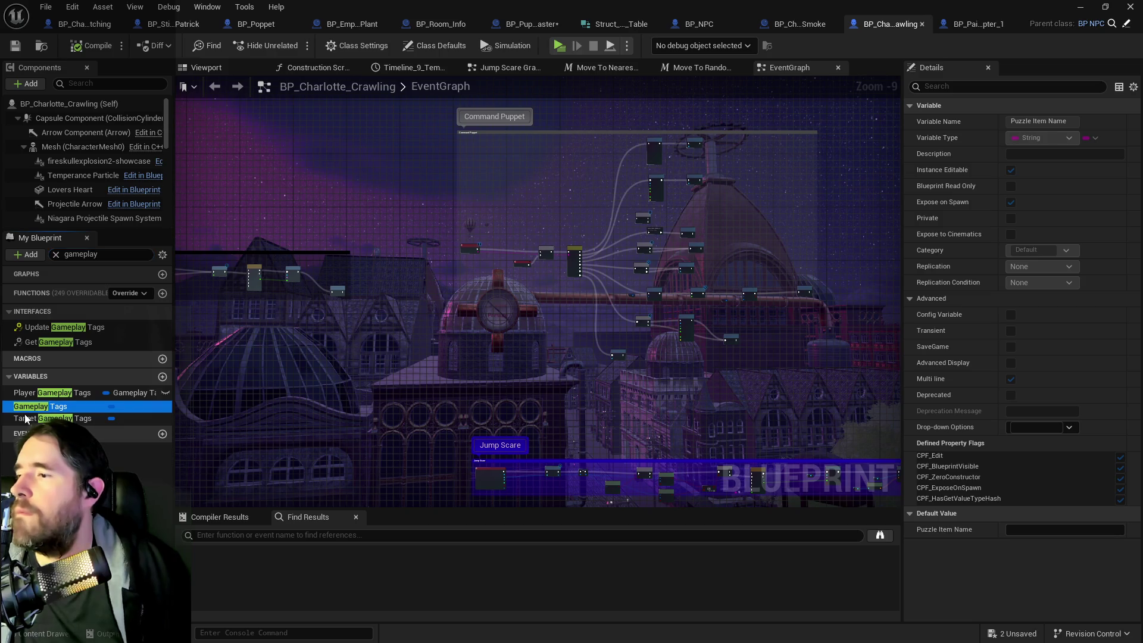
{"action": "left_click", "coordinate": [26, 420]}
{"action": "left_click", "coordinate": [26, 407]}
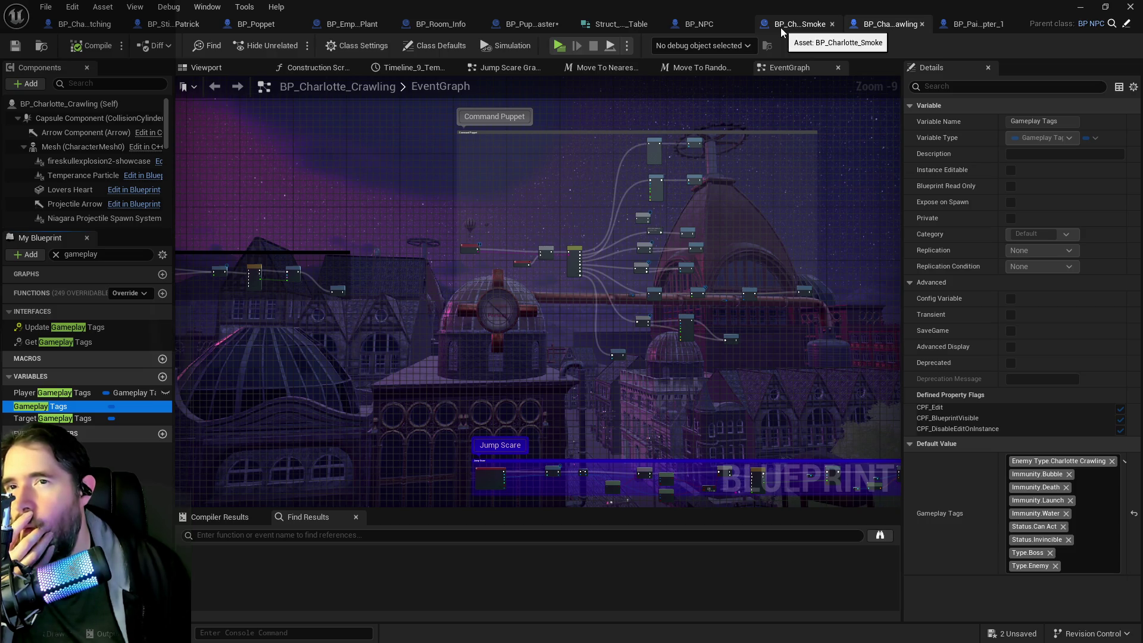
{"action": "left_click", "coordinate": [532, 24]}
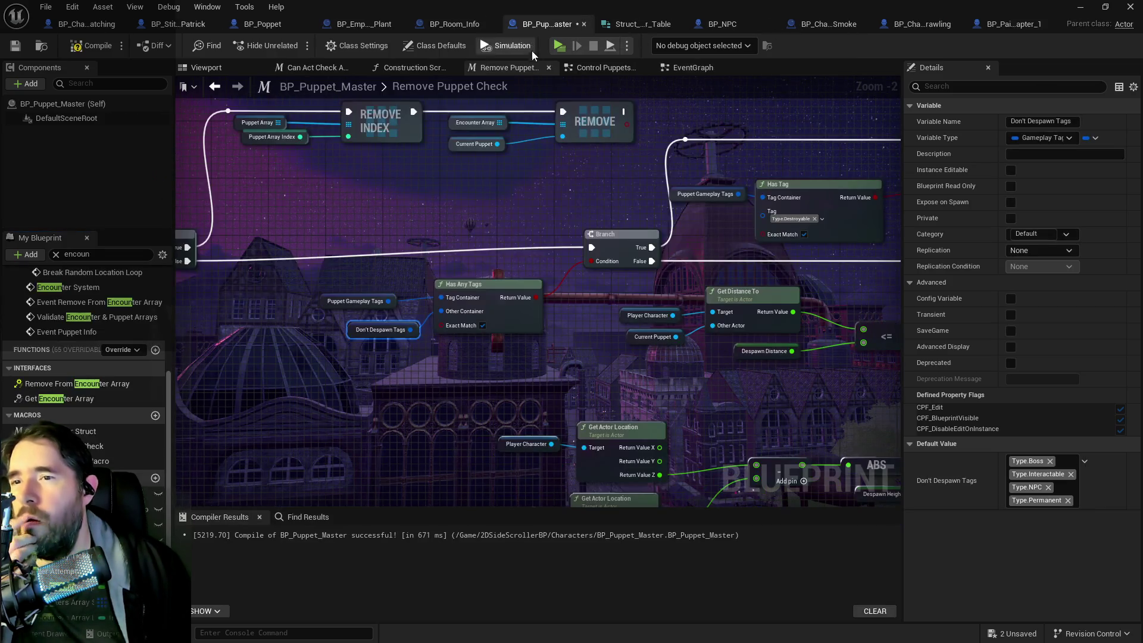
Step: Move the Remove Puppet Check Outputs node up-right, then go back to the Puppet Master EventGraph
{"action": "left_click_drag", "start_coordinate": [502, 351], "coordinate": [249, 314]}
{"action": "mouse_move", "coordinate": [591, 348]}
{"action": "left_mouse_down"}
{"action": "mouse_move", "coordinate": [487, 342]}
{"action": "mouse_move", "coordinate": [787, 245]}
{"action": "mouse_move", "coordinate": [576, 336]}
{"action": "mouse_move", "coordinate": [765, 327]}
{"action": "left_mouse_up"}
{"action": "left_click_drag", "start_coordinate": [738, 331], "coordinate": [538, 330]}
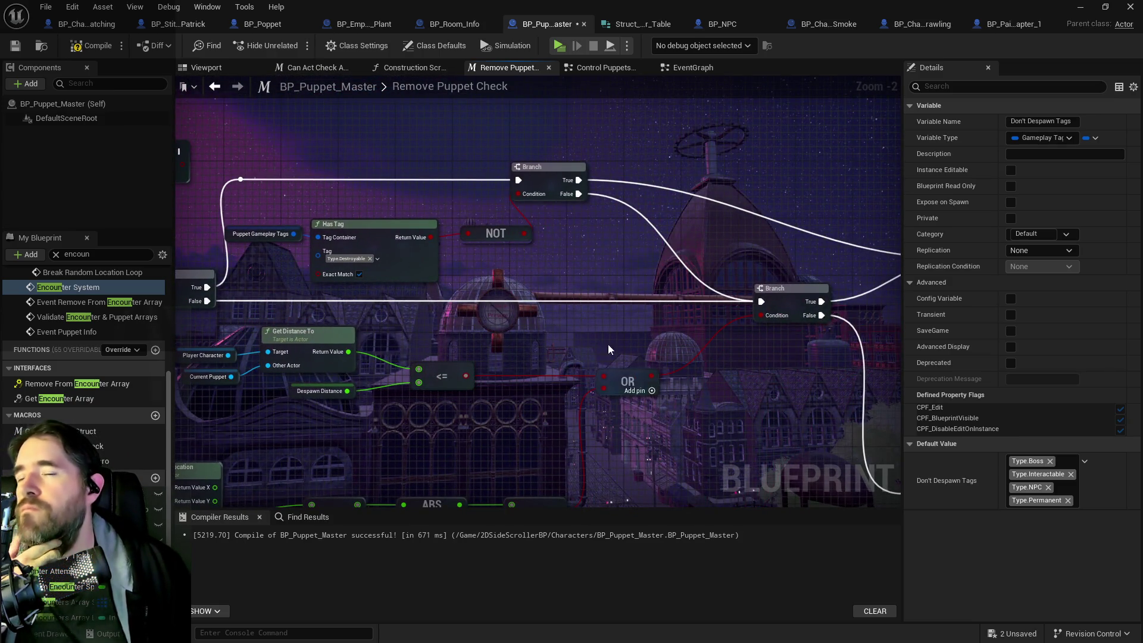
{"action": "left_click_drag", "start_coordinate": [608, 345], "coordinate": [414, 331]}
{"action": "left_click_drag", "start_coordinate": [805, 235], "coordinate": [830, 203]}
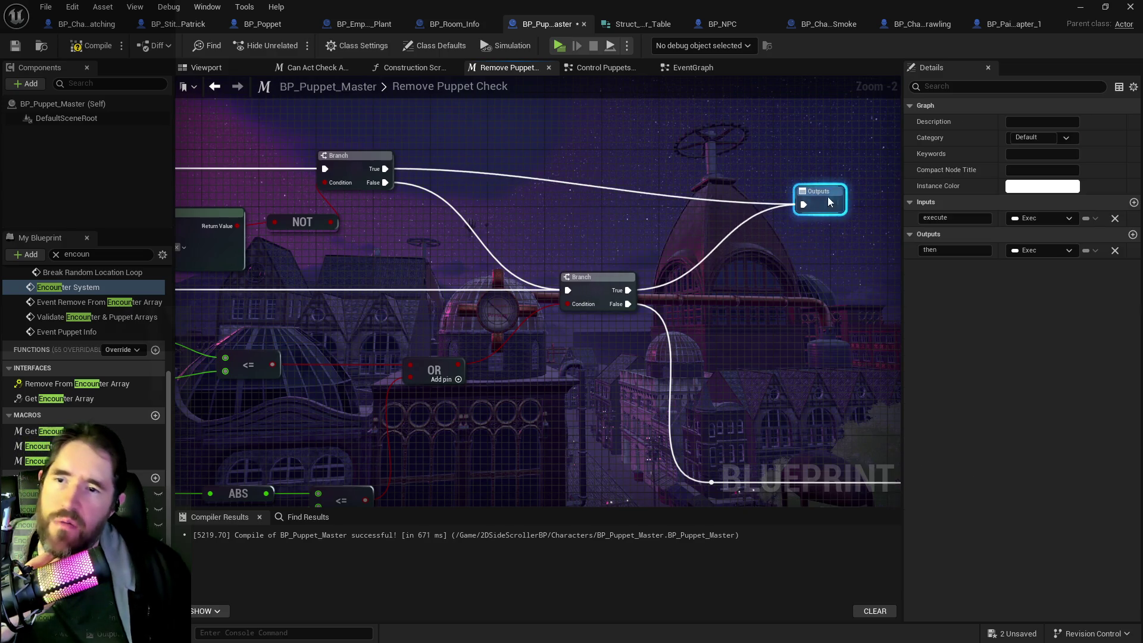
{"action": "left_click_drag", "start_coordinate": [734, 208], "coordinate": [457, 354]}
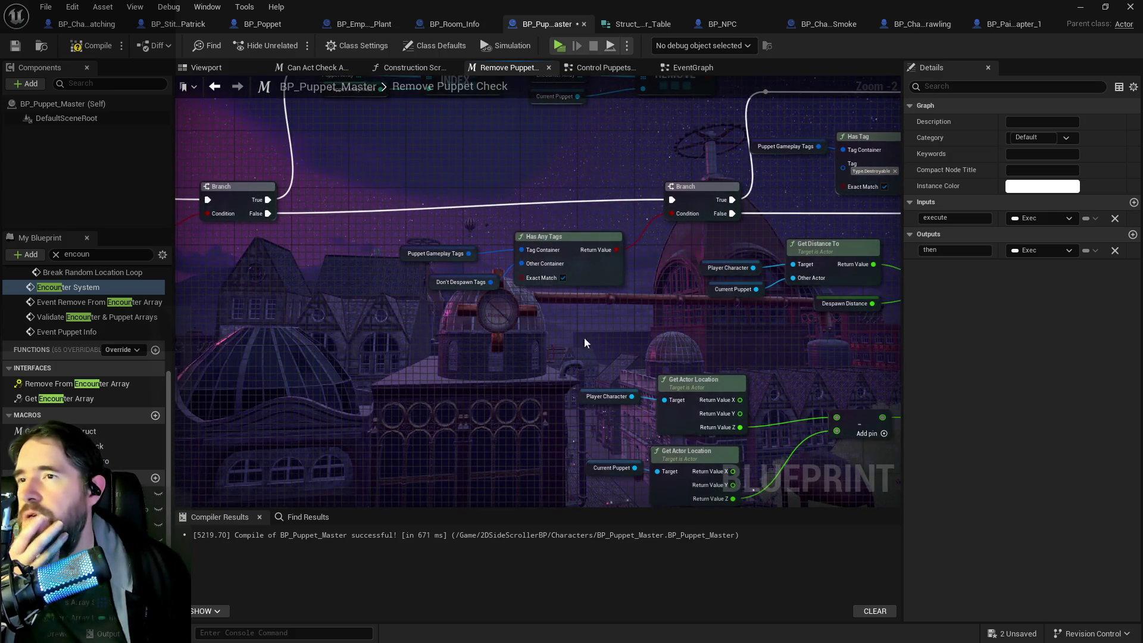
{"action": "mouse_move", "coordinate": [634, 273]}
{"action": "left_mouse_down"}
{"action": "mouse_move", "coordinate": [572, 339]}
{"action": "mouse_move", "coordinate": [743, 310]}
{"action": "left_mouse_up"}
{"action": "scroll", "coordinate": [565, 357], "scroll_direction": "down", "scroll_amount": 1}
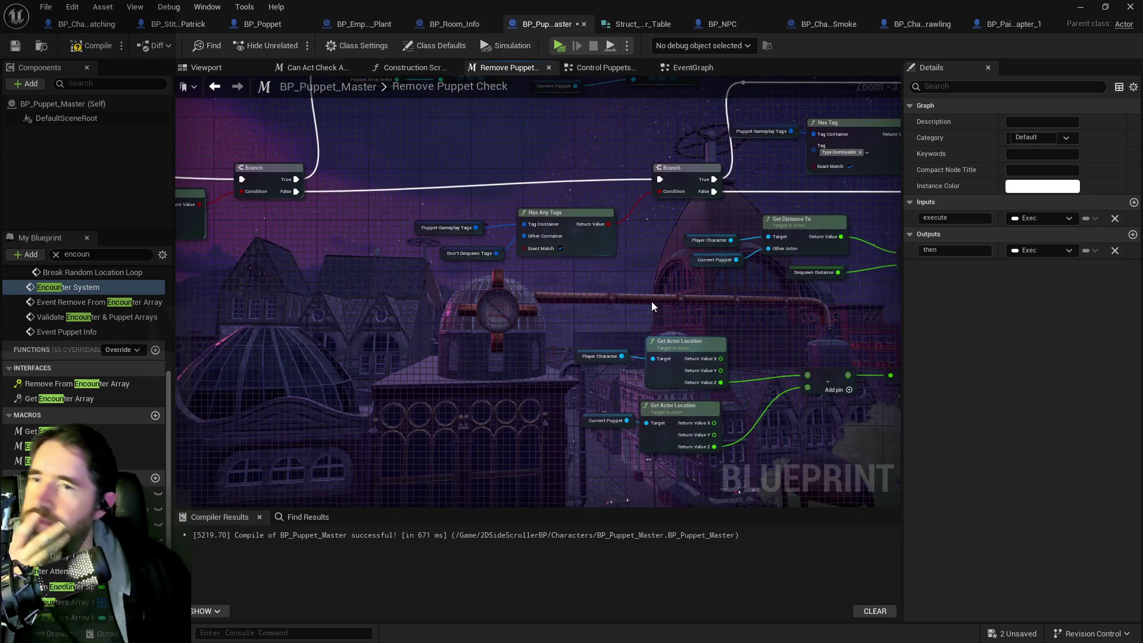
{"action": "left_click", "coordinate": [675, 69]}
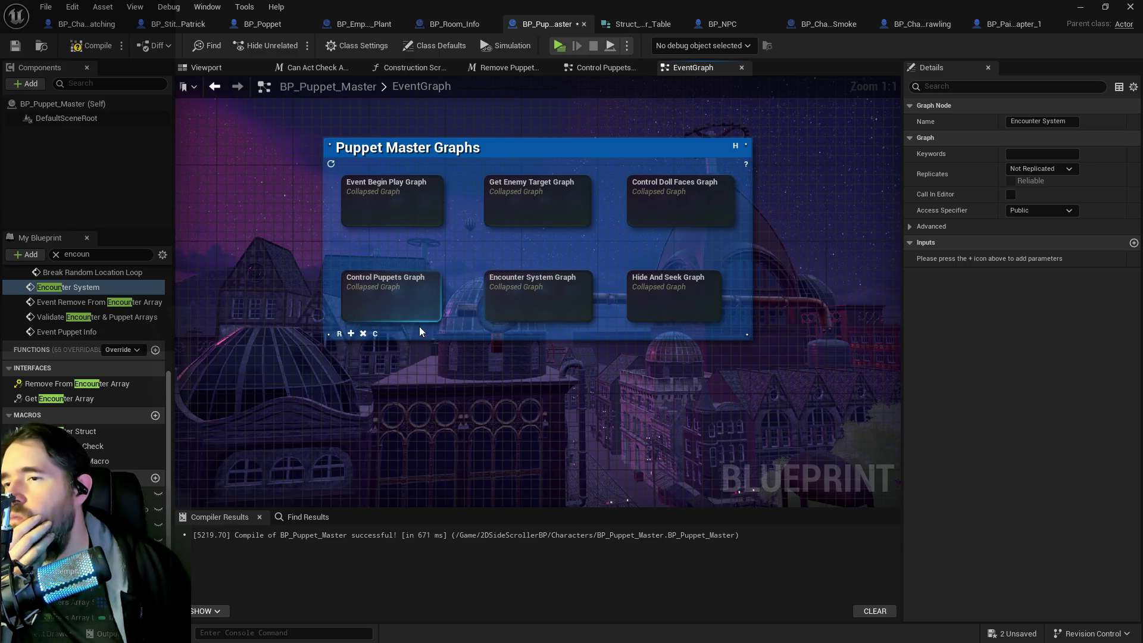
Step: Open the Control Puppets Graph, then the Room Change Graph, viewing its Get Gameplay Tags and Has Tag checks
{"action": "double_click", "coordinate": [408, 298]}
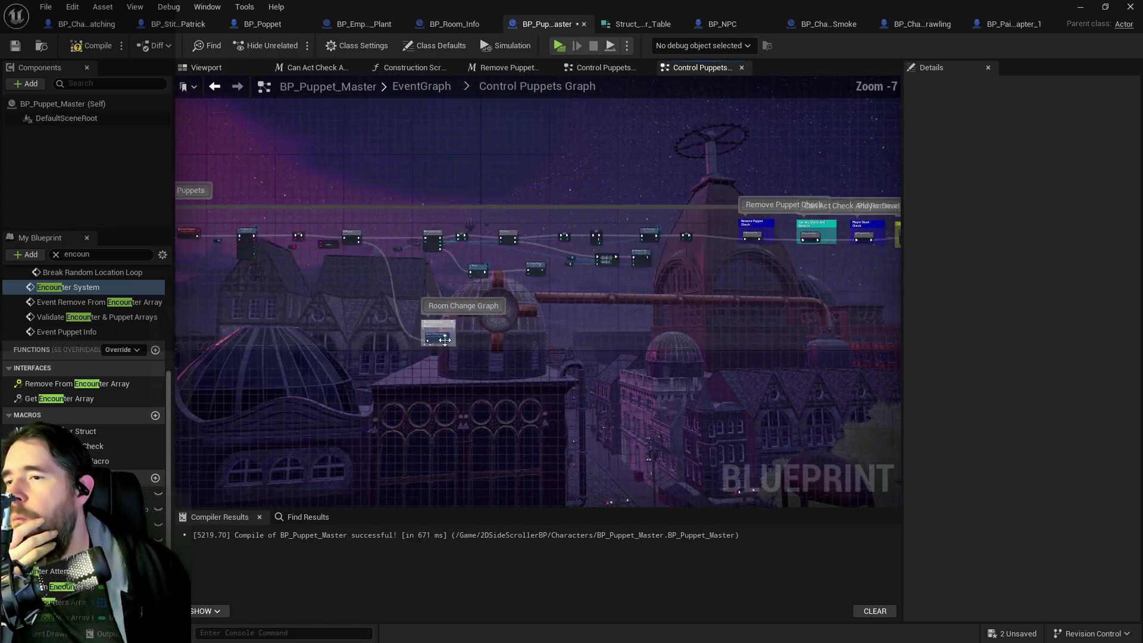
{"action": "scroll", "coordinate": [446, 339], "scroll_direction": "up", "scroll_amount": 4}
{"action": "left_click_drag", "start_coordinate": [495, 308], "coordinate": [388, 279]}
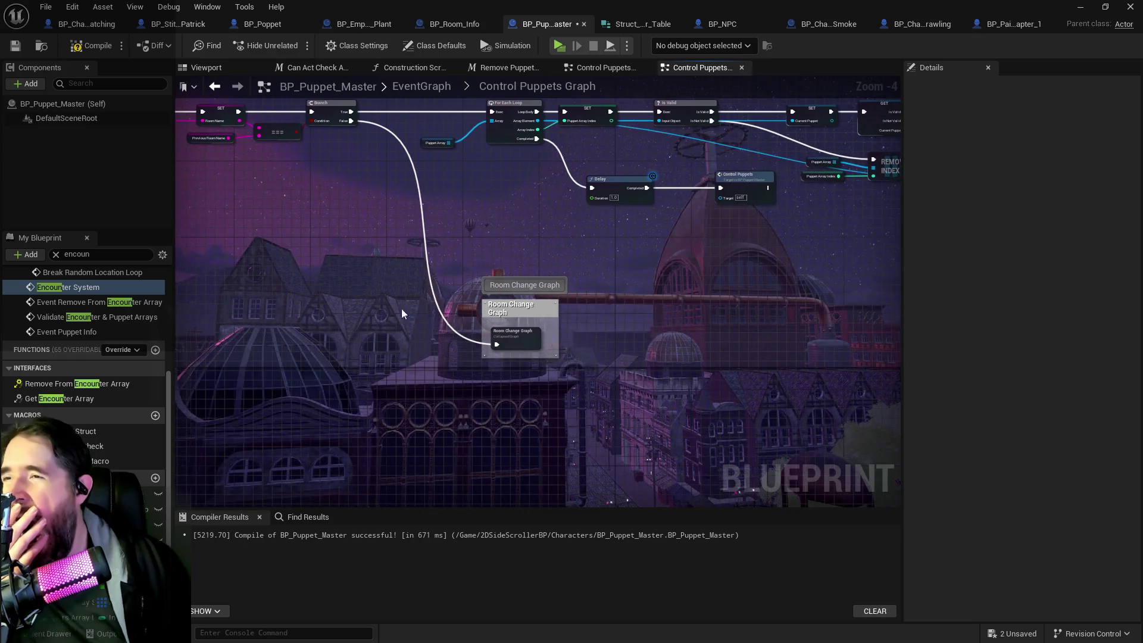
{"action": "double_click", "coordinate": [535, 340]}
{"action": "scroll", "coordinate": [356, 289], "scroll_direction": "up", "scroll_amount": 7}
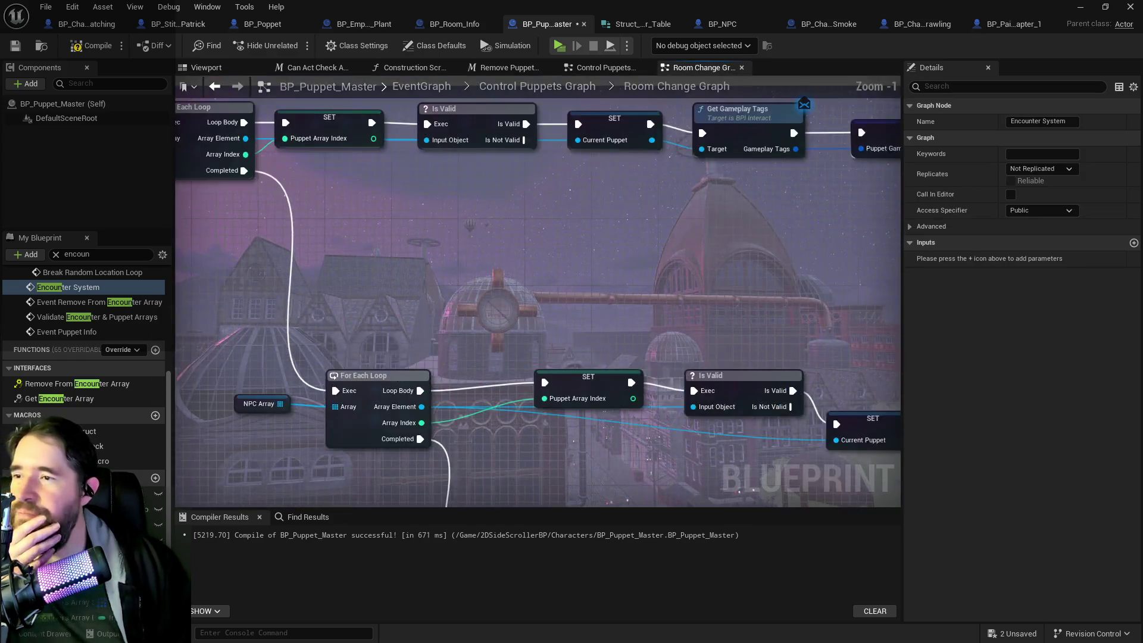
{"action": "mouse_move", "coordinate": [574, 327]}
{"action": "left_mouse_down"}
{"action": "mouse_move", "coordinate": [404, 286]}
{"action": "mouse_move", "coordinate": [364, 288]}
{"action": "left_mouse_up"}
{"action": "scroll", "coordinate": [417, 295], "scroll_direction": "down", "scroll_amount": 1}
{"action": "scroll", "coordinate": [476, 301], "scroll_direction": "down", "scroll_amount": 1}
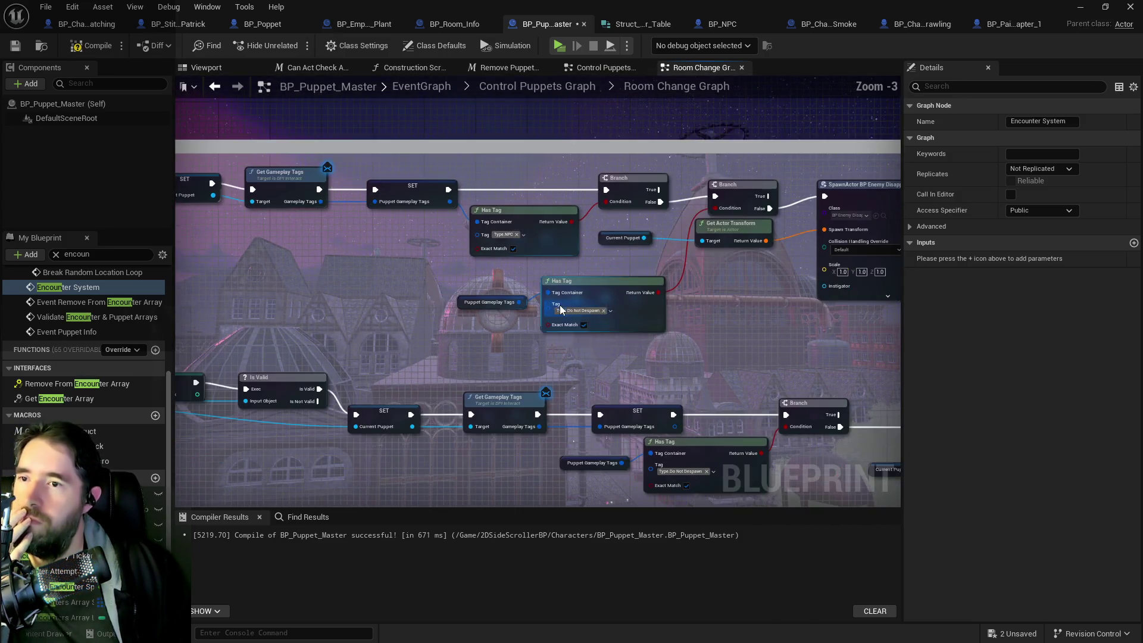
Step: Review the SpawnActor, Destroy Actor, Remove Index and For Each Loop nodes, then return to BP_Charlotte_Crawling
{"action": "left_click_drag", "start_coordinate": [719, 308], "coordinate": [540, 313]}
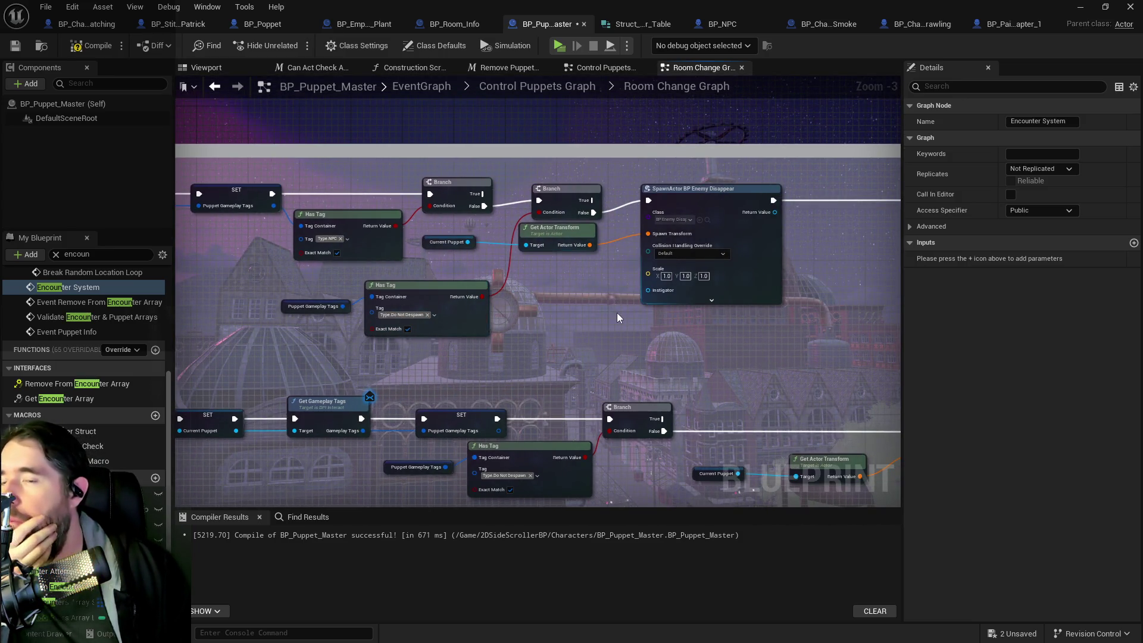
{"action": "left_click_drag", "start_coordinate": [616, 312], "coordinate": [395, 293]}
{"action": "mouse_move", "coordinate": [549, 301]}
{"action": "left_mouse_down"}
{"action": "mouse_move", "coordinate": [354, 296]}
{"action": "mouse_move", "coordinate": [452, 279]}
{"action": "mouse_move", "coordinate": [536, 309]}
{"action": "mouse_move", "coordinate": [498, 331]}
{"action": "left_mouse_up"}
{"action": "mouse_move", "coordinate": [388, 343]}
{"action": "left_mouse_down"}
{"action": "mouse_move", "coordinate": [597, 301]}
{"action": "mouse_move", "coordinate": [678, 306]}
{"action": "mouse_move", "coordinate": [738, 333]}
{"action": "mouse_move", "coordinate": [754, 361]}
{"action": "left_mouse_up"}
{"action": "scroll", "coordinate": [755, 362], "scroll_direction": "down", "scroll_amount": 2}
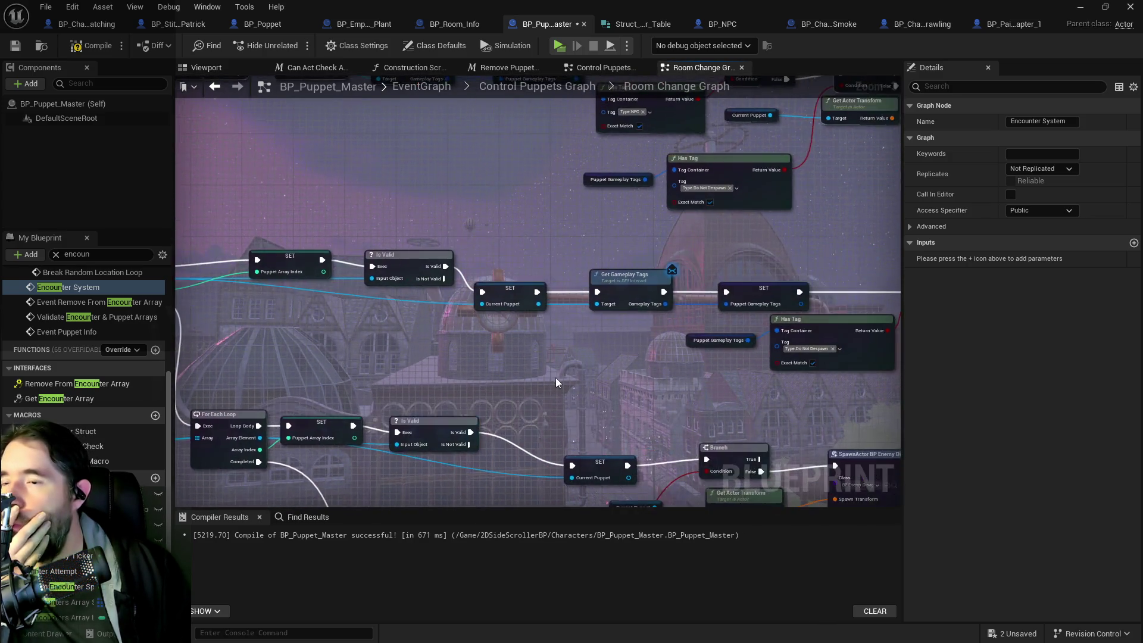
{"action": "left_click_drag", "start_coordinate": [556, 383], "coordinate": [420, 319]}
{"action": "scroll", "coordinate": [451, 253], "scroll_direction": "up", "scroll_amount": 2}
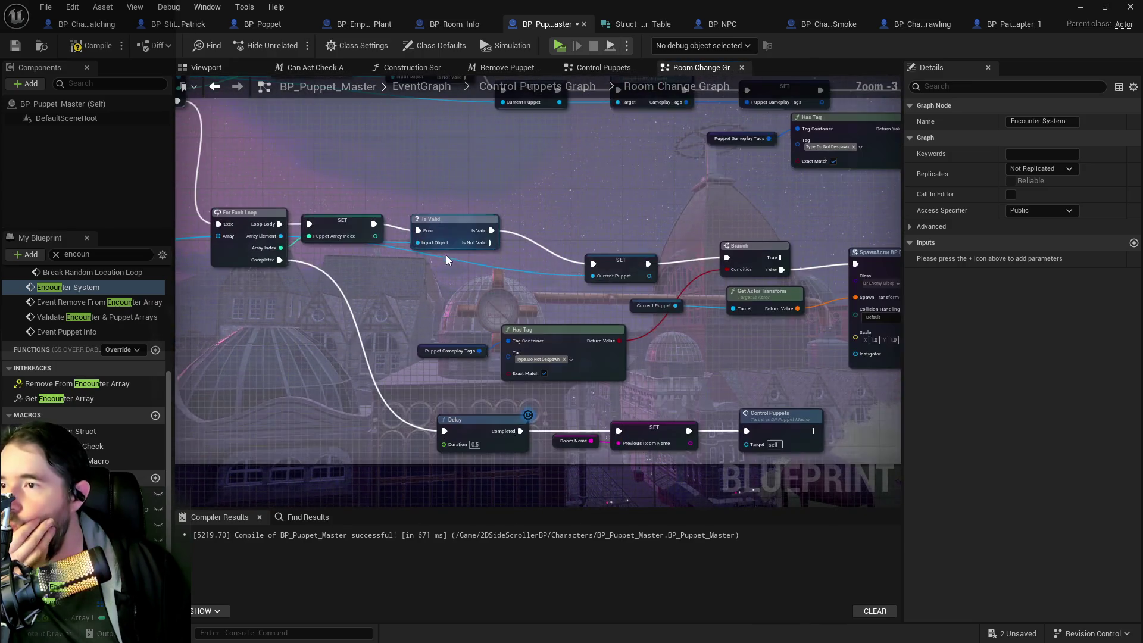
{"action": "left_click_drag", "start_coordinate": [518, 294], "coordinate": [387, 296]}
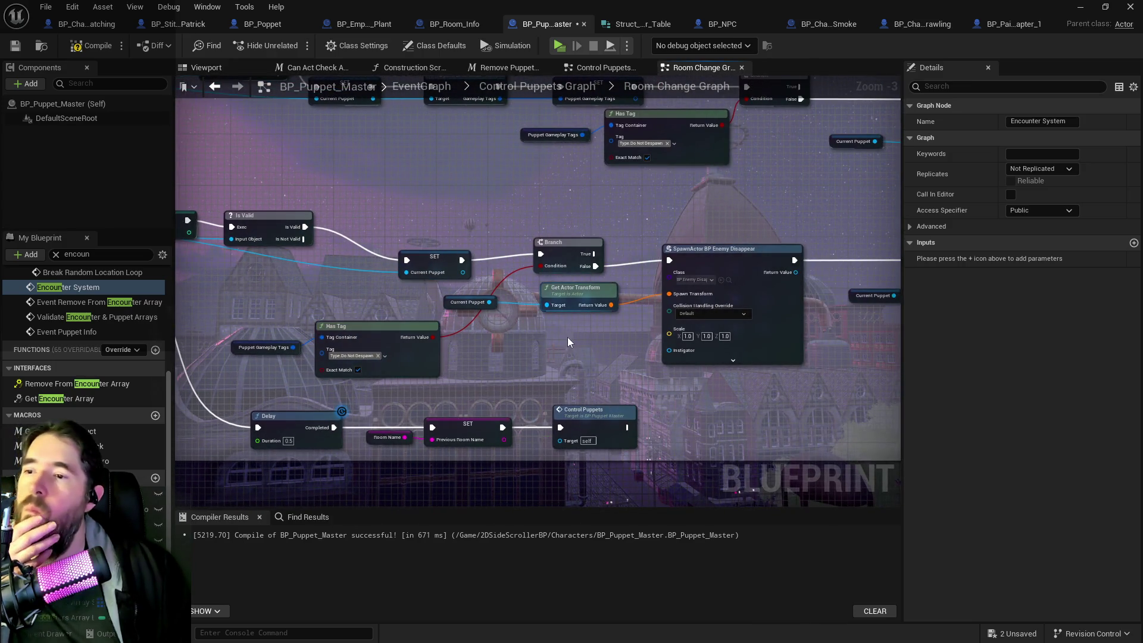
{"action": "left_click_drag", "start_coordinate": [859, 331], "coordinate": [451, 341]}
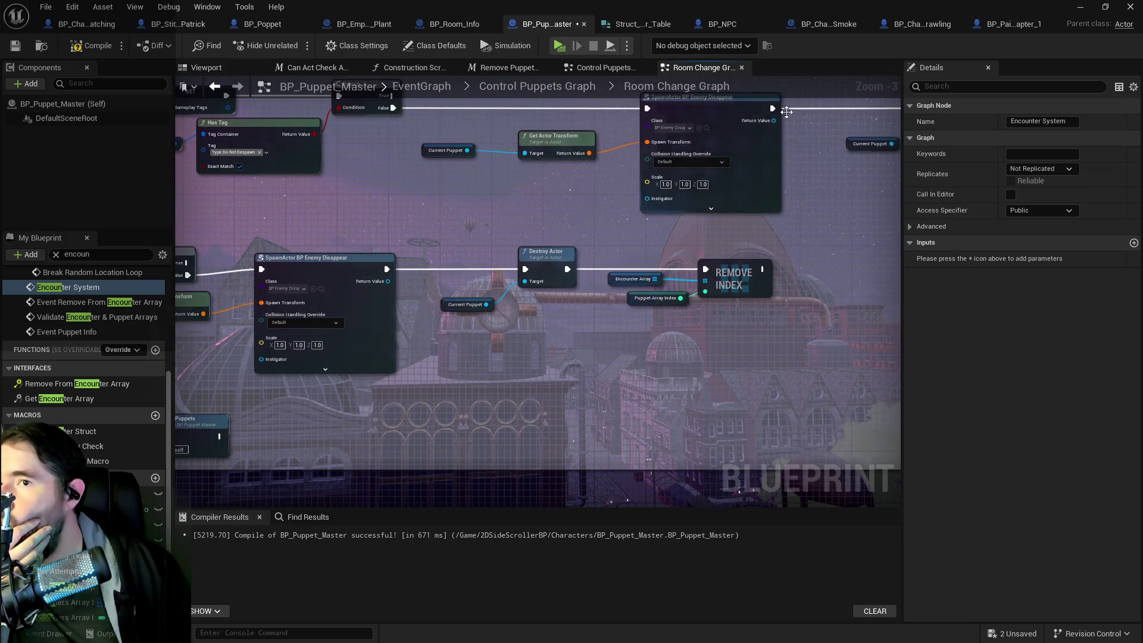
{"action": "left_click", "coordinate": [923, 28]}
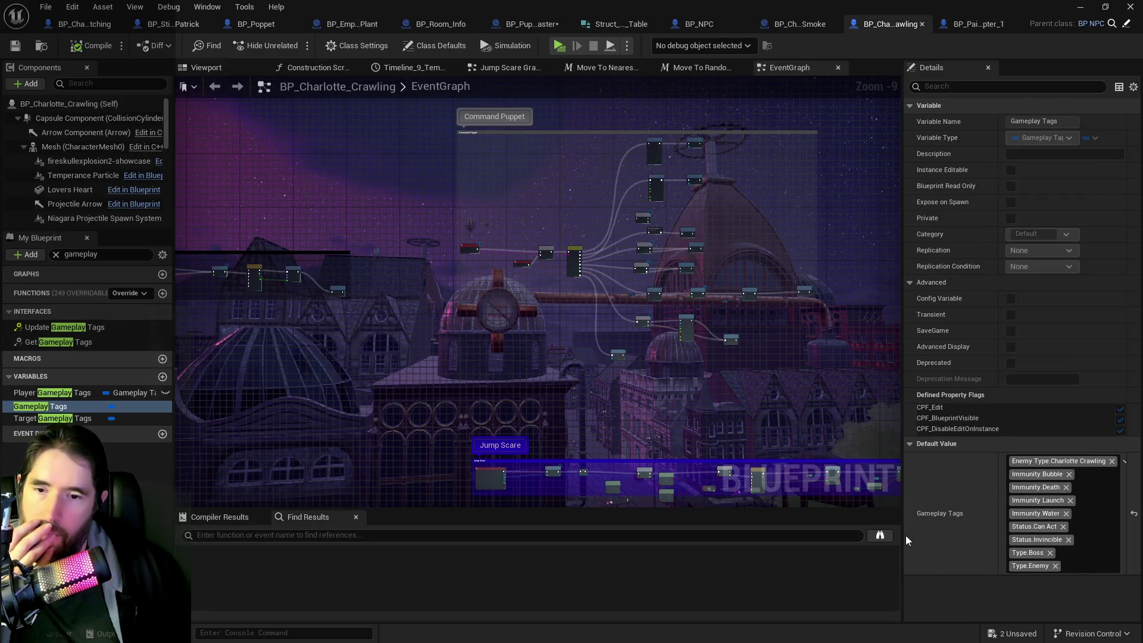
Step: Cycle through BP_Painting_Blocker_Chapter_1, BP_NPC and BP_Room_Info, returning to BP_Puppet_Master's Room Change Graph
{"action": "left_click", "coordinate": [956, 26]}
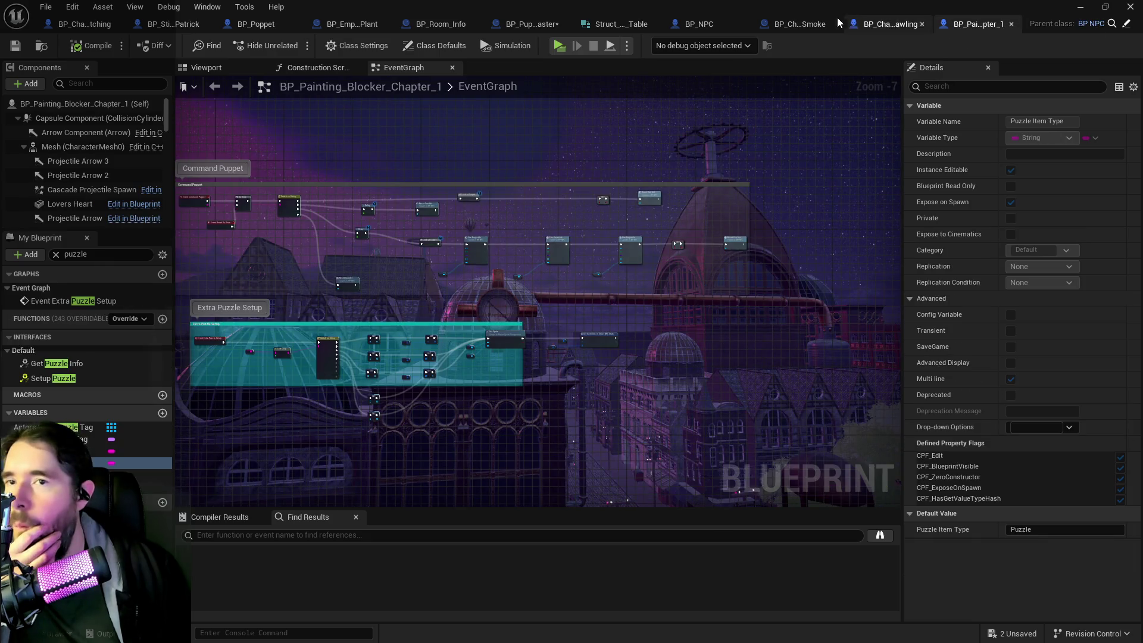
{"action": "left_click", "coordinate": [841, 23]}
{"action": "left_click", "coordinate": [709, 24]}
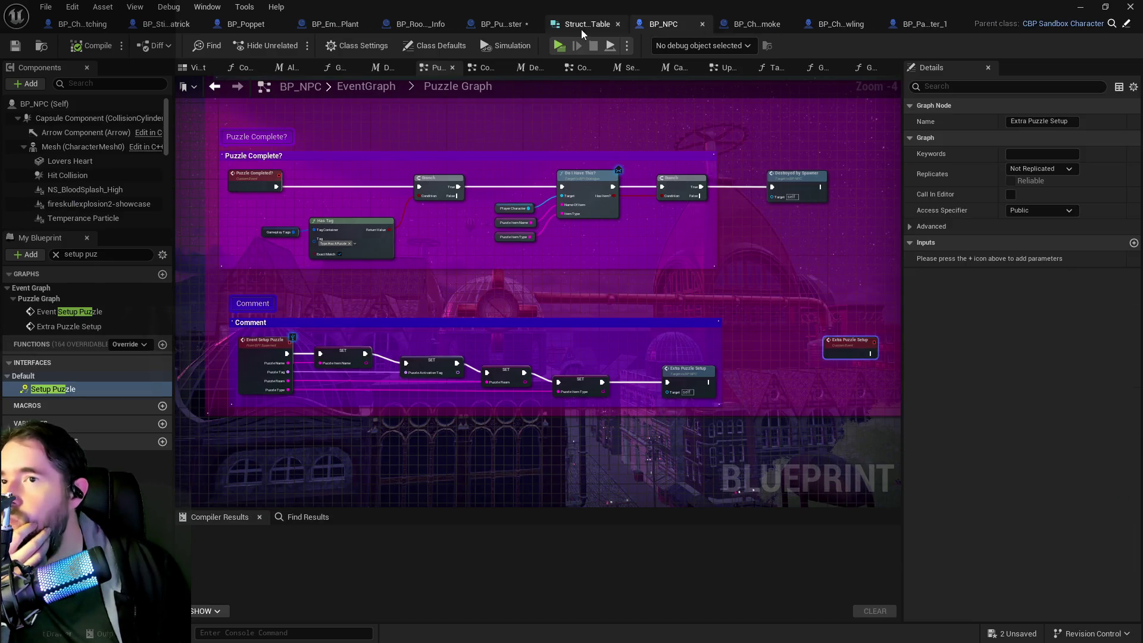
{"action": "left_click", "coordinate": [581, 29]}
{"action": "left_click", "coordinate": [512, 28]}
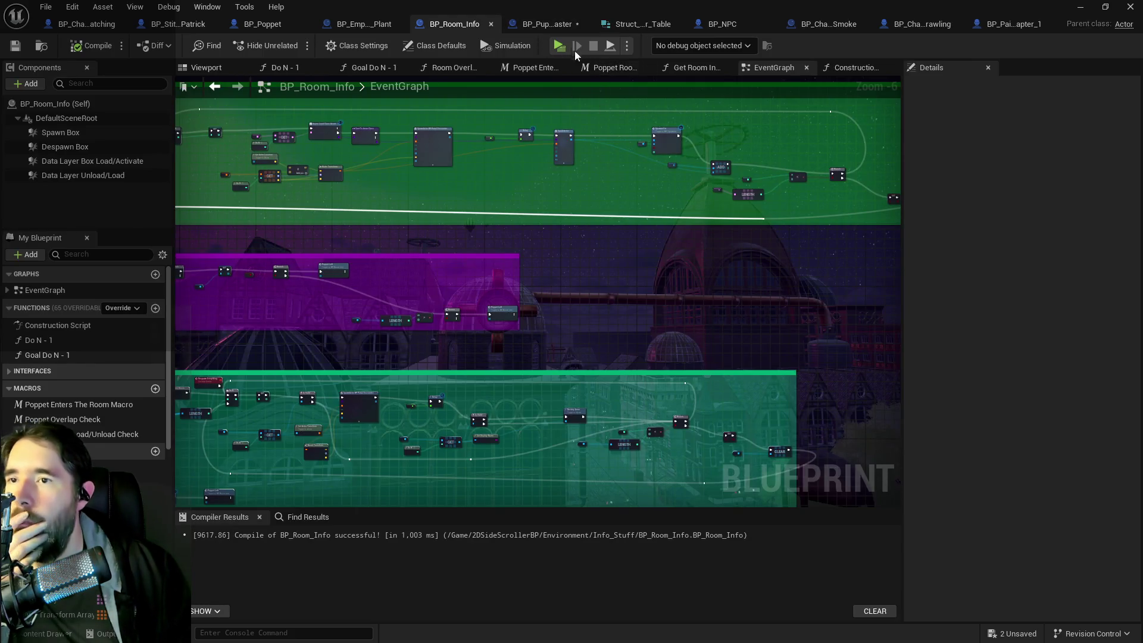
{"action": "left_click", "coordinate": [558, 26]}
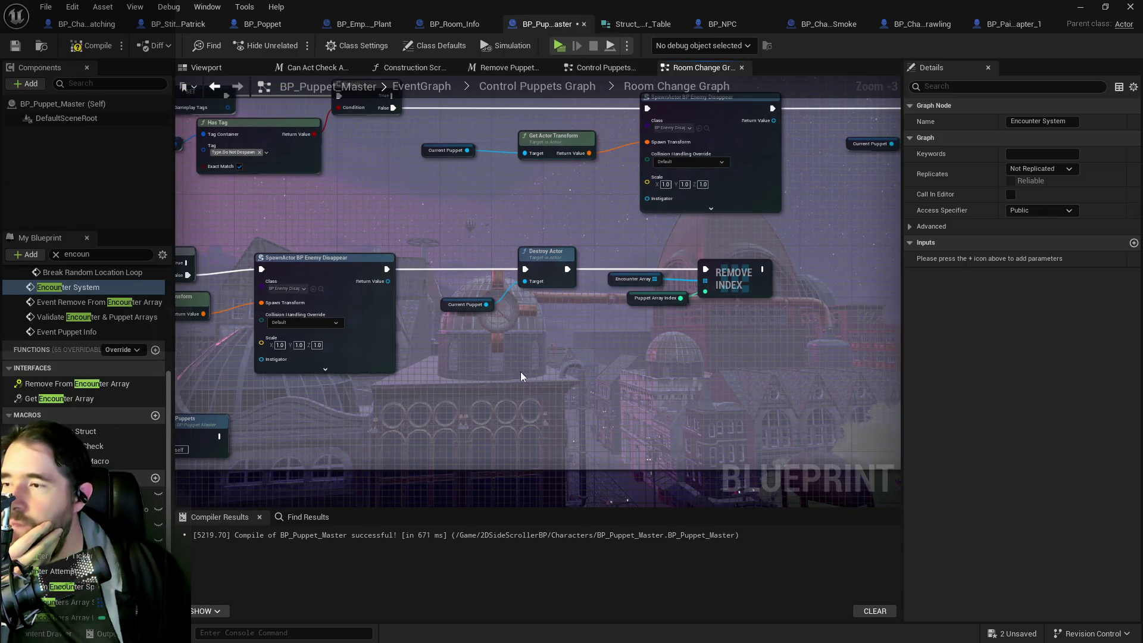
Step: Compile and save BP_Puppet_Master after reviewing its Delay and Has Tag nodes
{"action": "left_click_drag", "start_coordinate": [527, 411], "coordinate": [896, 375]}
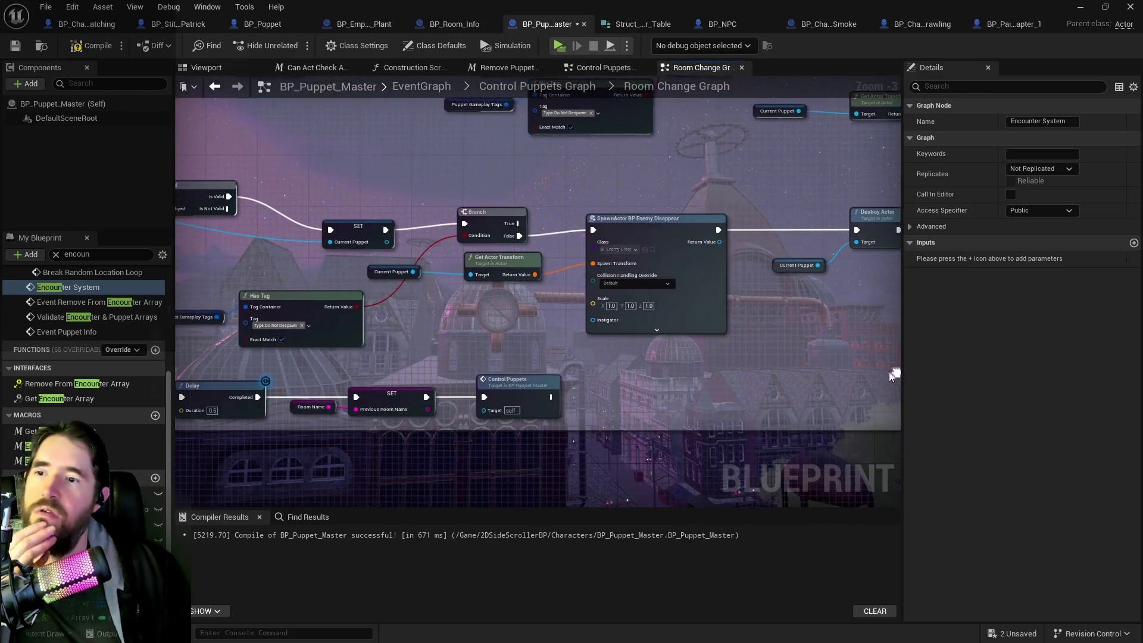
{"action": "scroll", "coordinate": [502, 328], "scroll_direction": "down", "scroll_amount": 1}
{"action": "scroll", "coordinate": [580, 250], "scroll_direction": "up", "scroll_amount": 3}
{"action": "left_click_drag", "start_coordinate": [580, 250], "coordinate": [488, 371]}
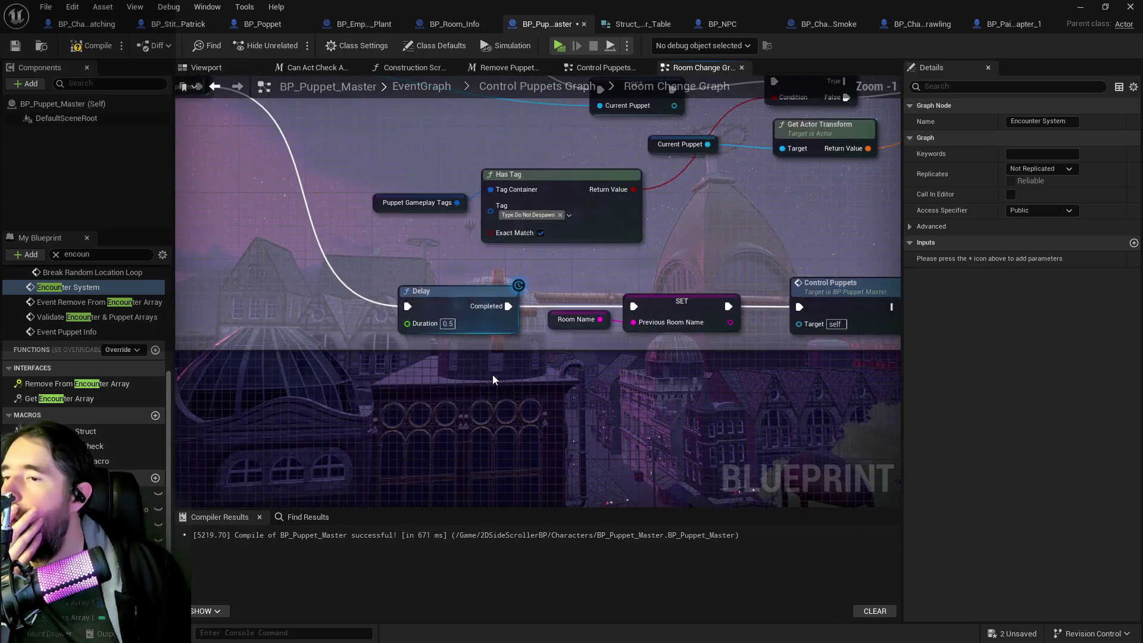
{"action": "scroll", "coordinate": [593, 410], "scroll_direction": "down", "scroll_amount": 8}
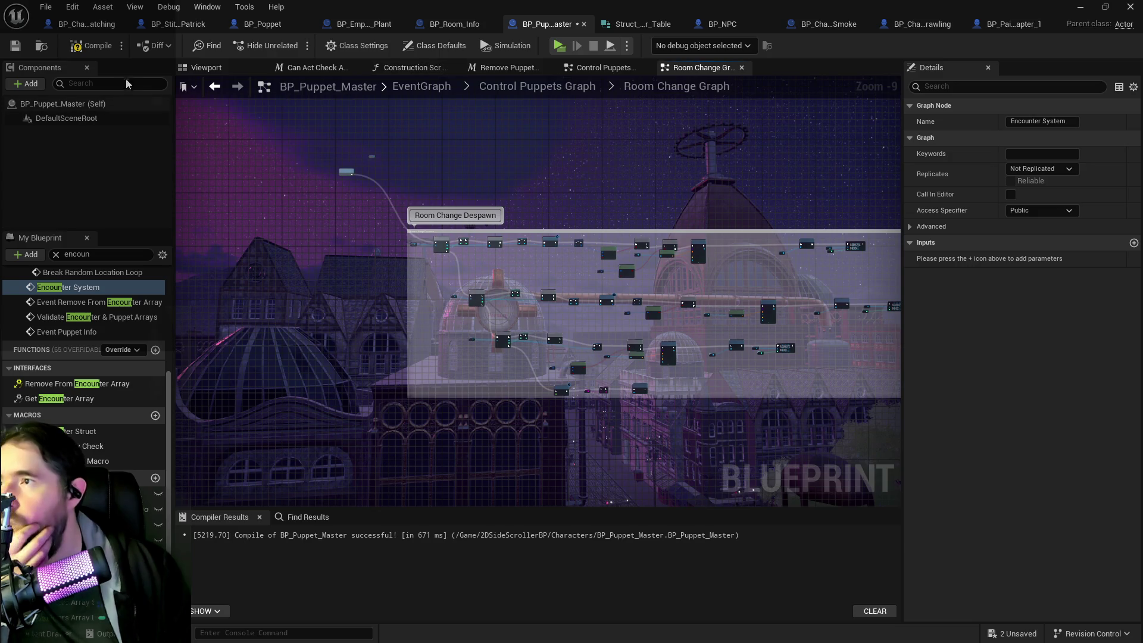
{"action": "left_click", "coordinate": [92, 46]}
{"action": "left_click", "coordinate": [15, 45]}
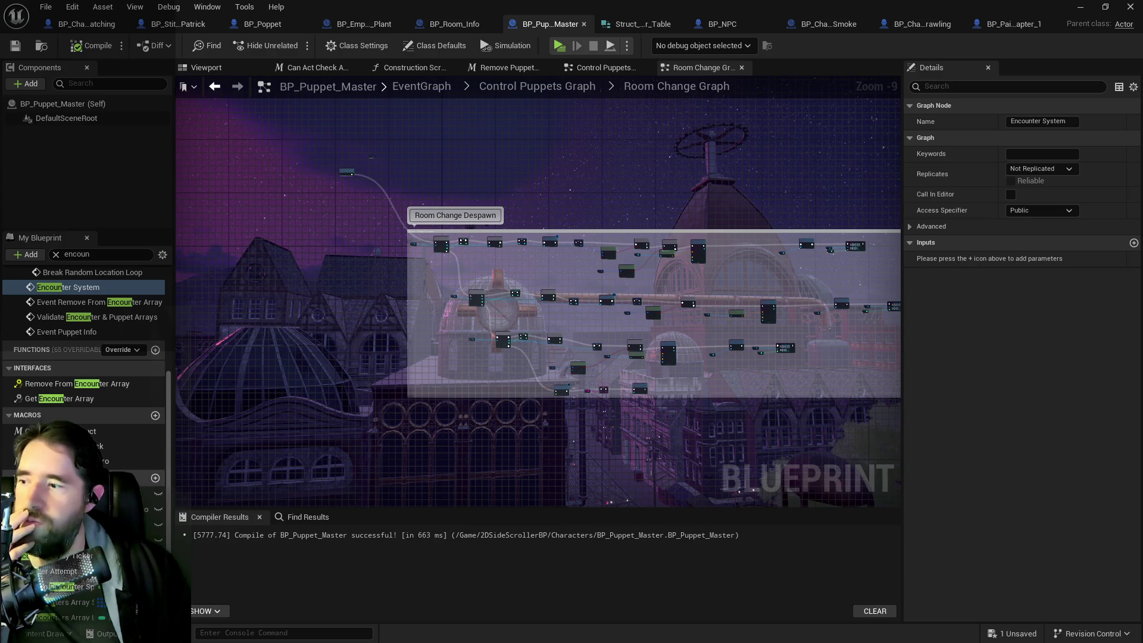
{"action": "left_click", "coordinate": [548, 501]}
Step: Expand the Encounter Table's Lower Decks entry and its NPCs list in Details
{"action": "scroll", "coordinate": [922, 474], "scroll_direction": "down", "scroll_amount": 10}
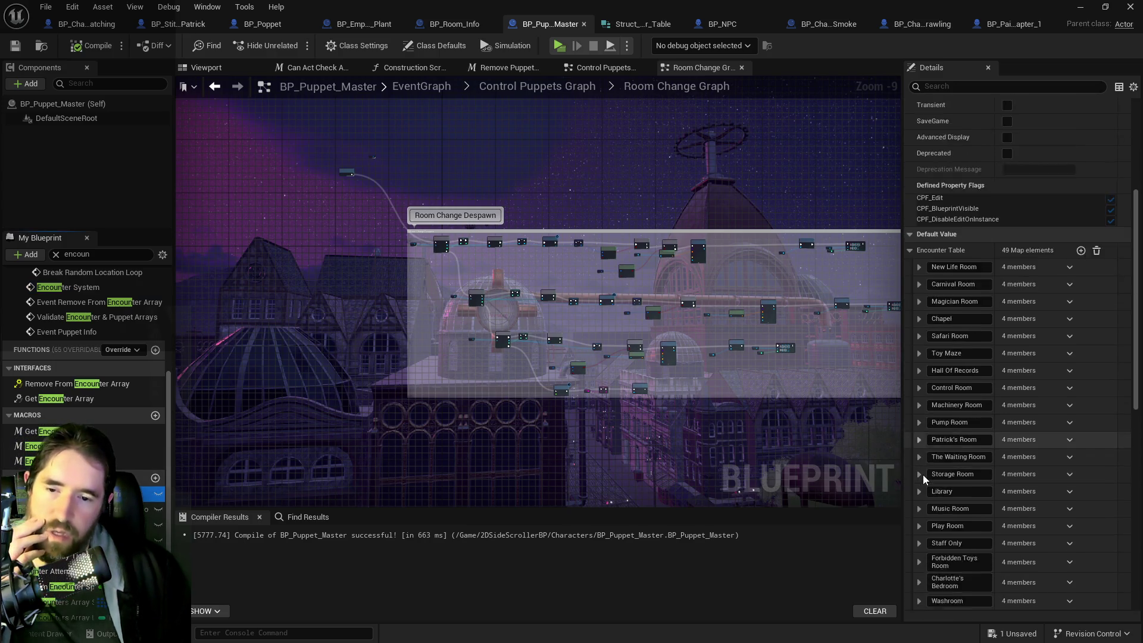
{"action": "scroll", "coordinate": [905, 506], "scroll_direction": "down", "scroll_amount": 3}
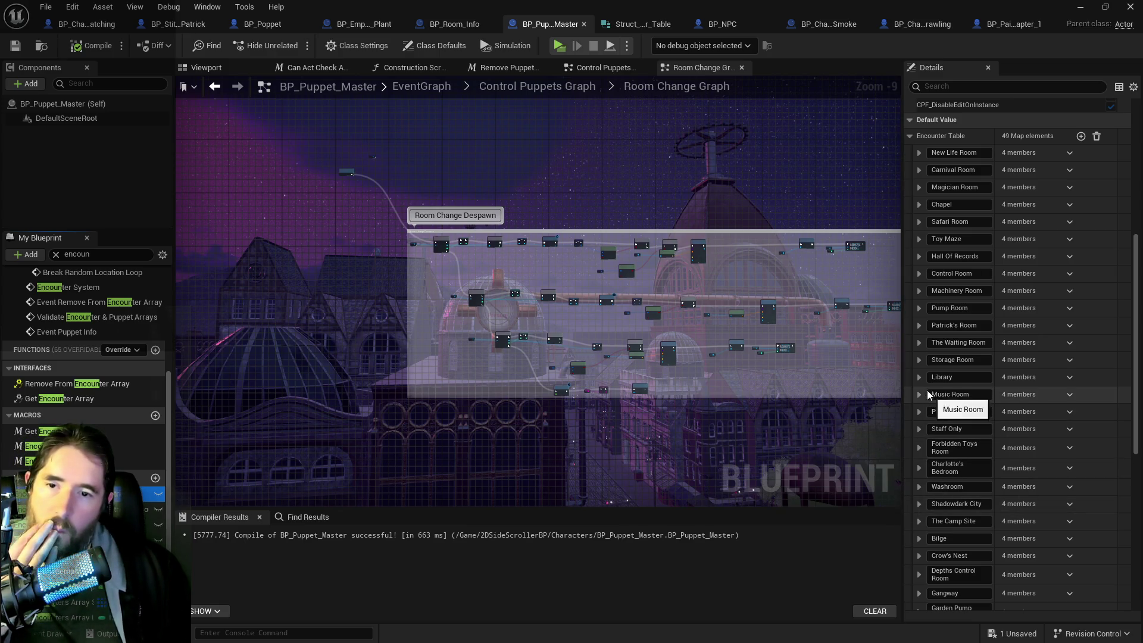
{"action": "scroll", "coordinate": [913, 477], "scroll_direction": "down", "scroll_amount": 5}
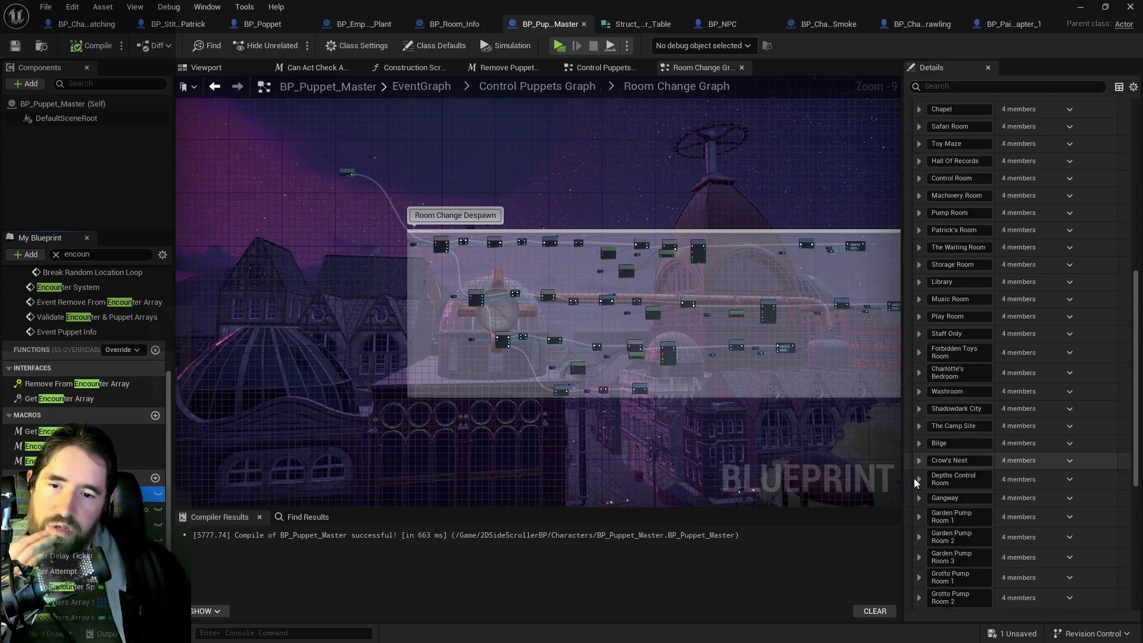
{"action": "scroll", "coordinate": [913, 477], "scroll_direction": "down", "scroll_amount": 10}
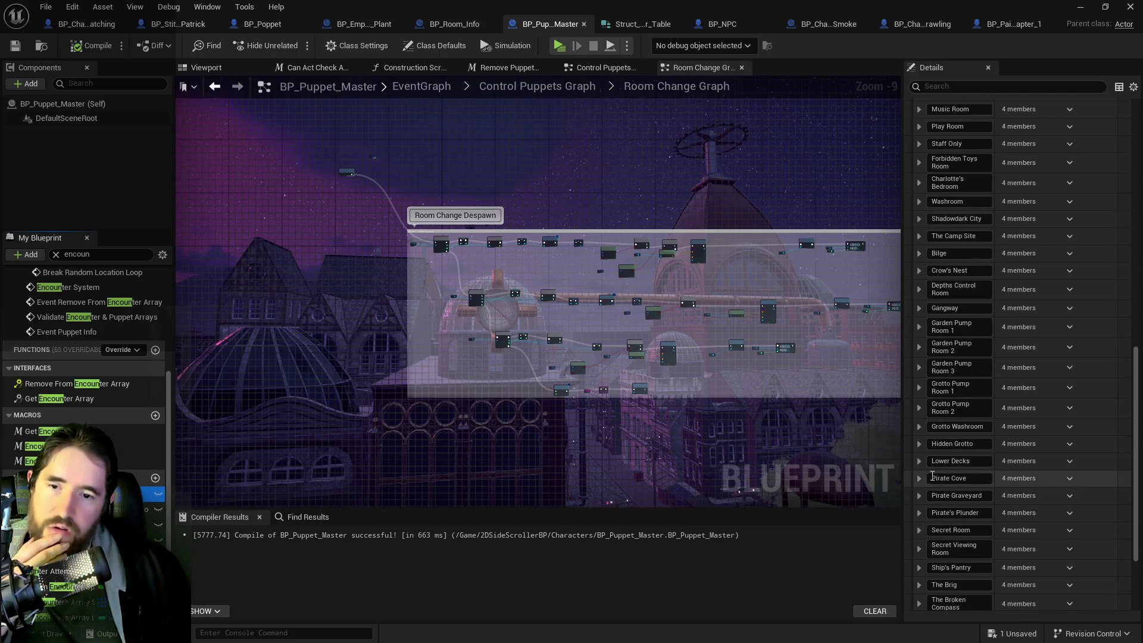
{"action": "left_click", "coordinate": [920, 462]}
{"action": "scroll", "coordinate": [925, 476], "scroll_direction": "down", "scroll_amount": 3}
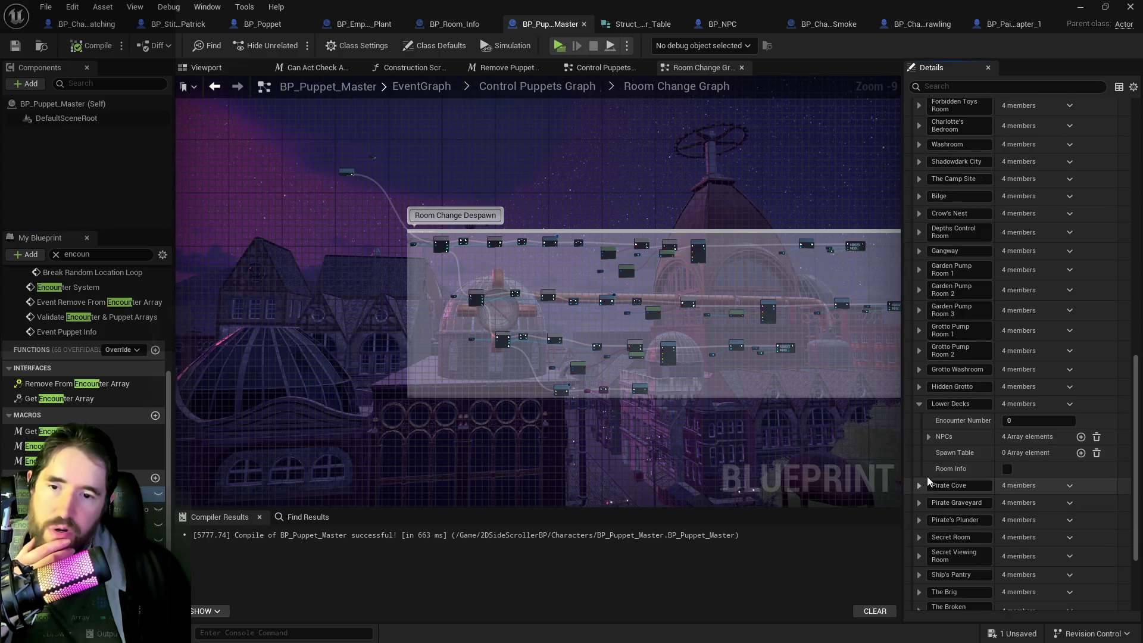
{"action": "left_click", "coordinate": [930, 437]}
{"action": "scroll", "coordinate": [952, 474], "scroll_direction": "down", "scroll_amount": 3}
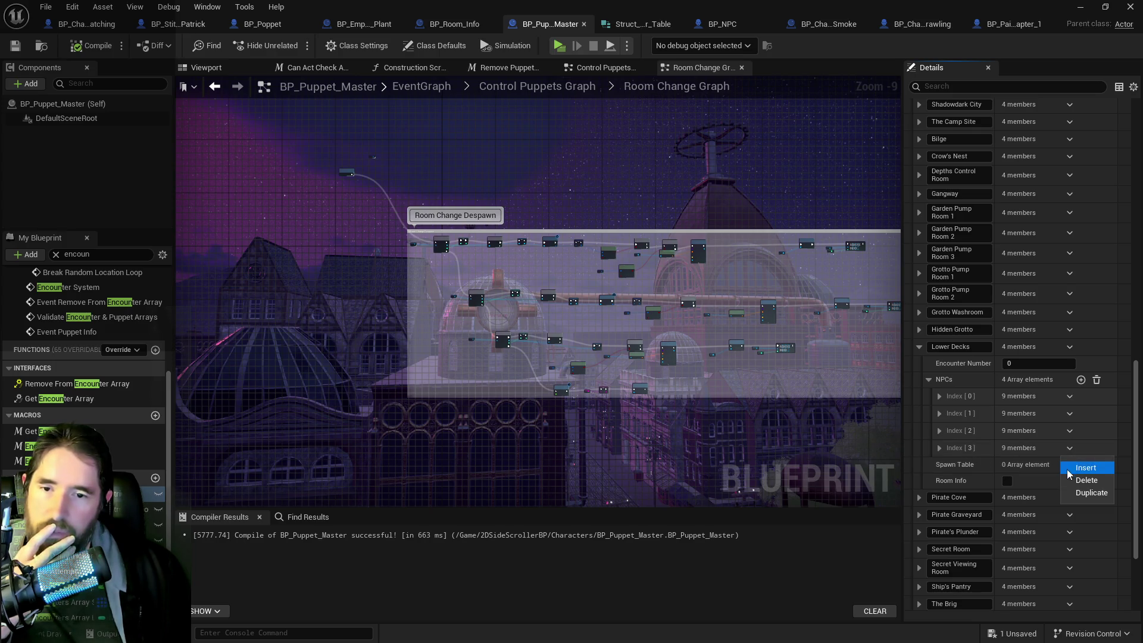
Step: Delete Lower Decks NPC entries until one remains, then save the Blueprint
{"action": "left_click", "coordinate": [1073, 453]}
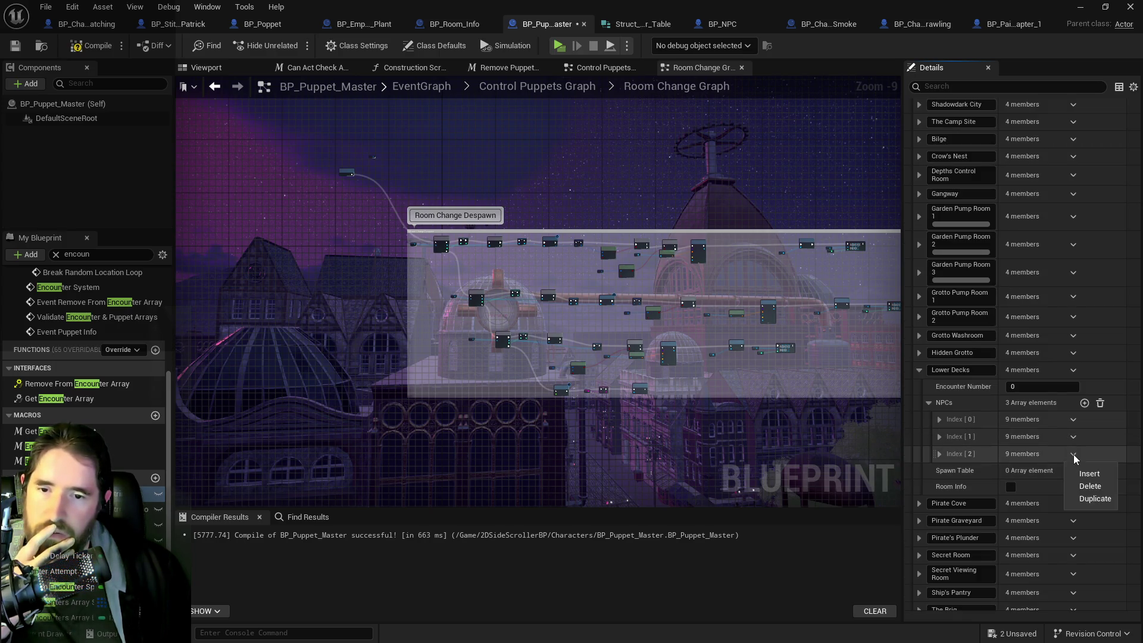
{"action": "left_click", "coordinate": [1072, 436]}
{"action": "left_click", "coordinate": [1043, 440]}
{"action": "left_click", "coordinate": [1070, 436]}
{"action": "left_click", "coordinate": [1090, 469]}
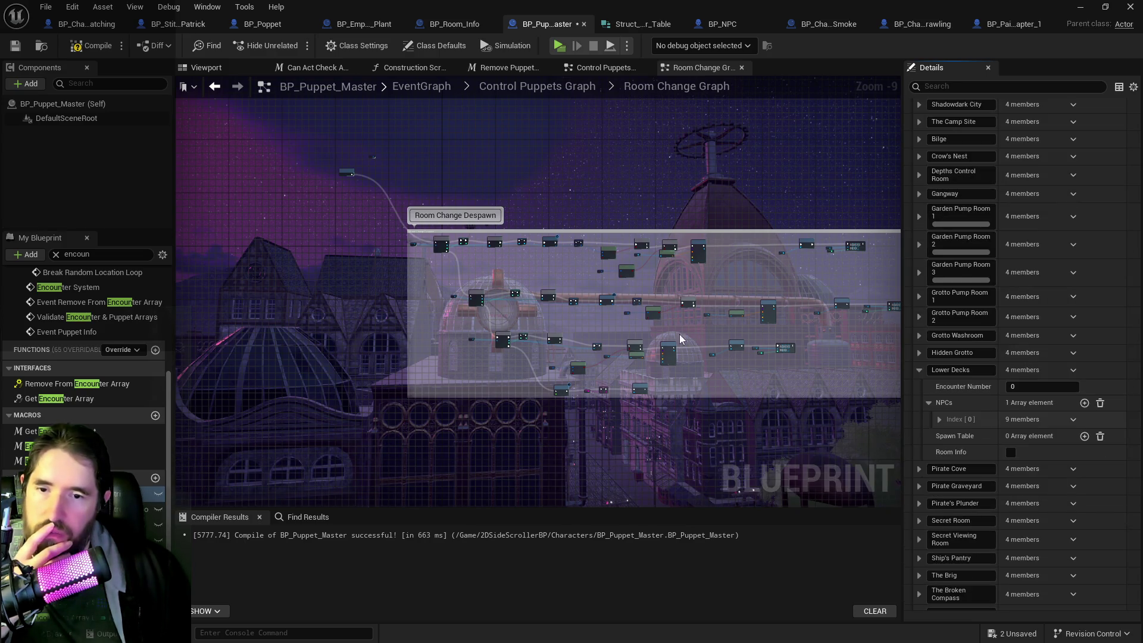
{"action": "left_click", "coordinate": [14, 46]}
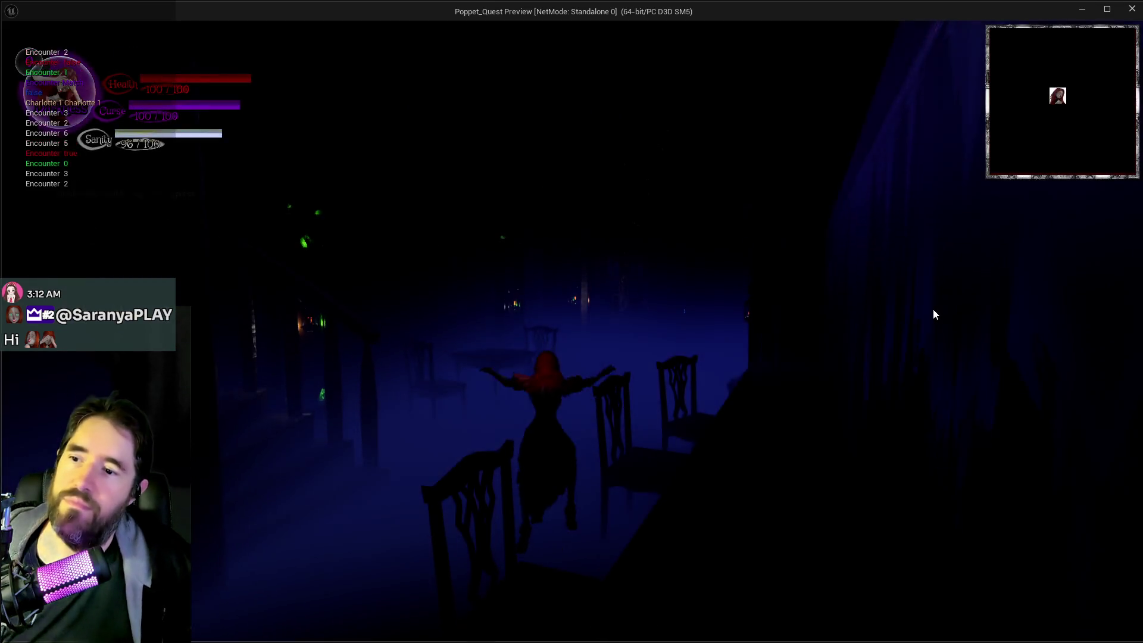
Step: Walk the doll along the dining table, down the corridor and under the table and chairs
{"action": "key", "text": "w"}
{"action": "key", "text": "a"}
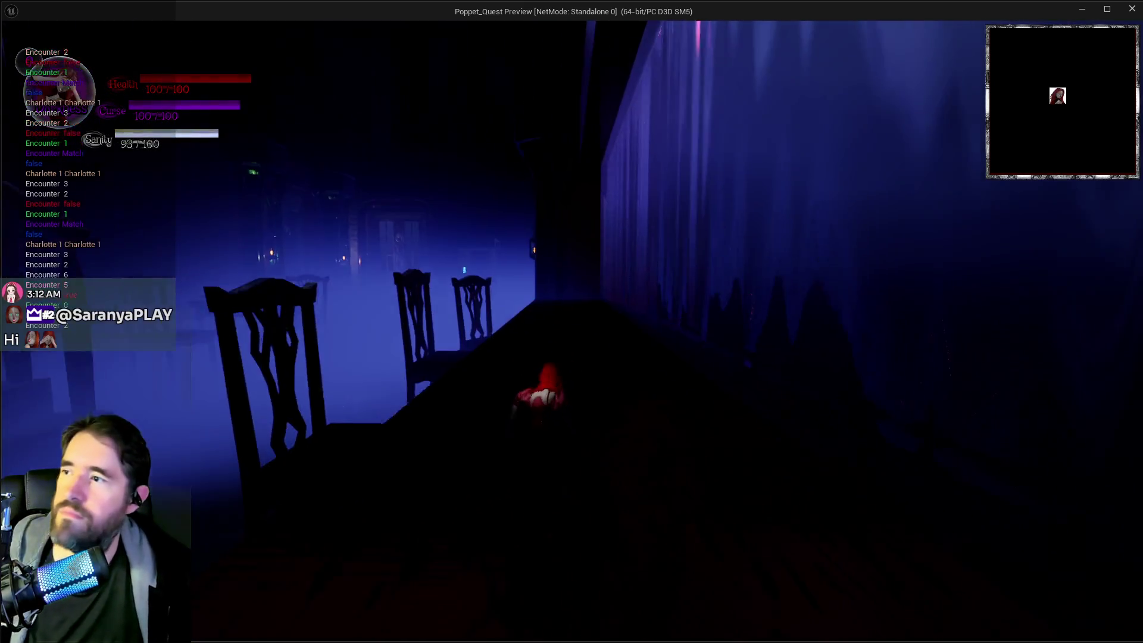
{"action": "key", "text": "w"}
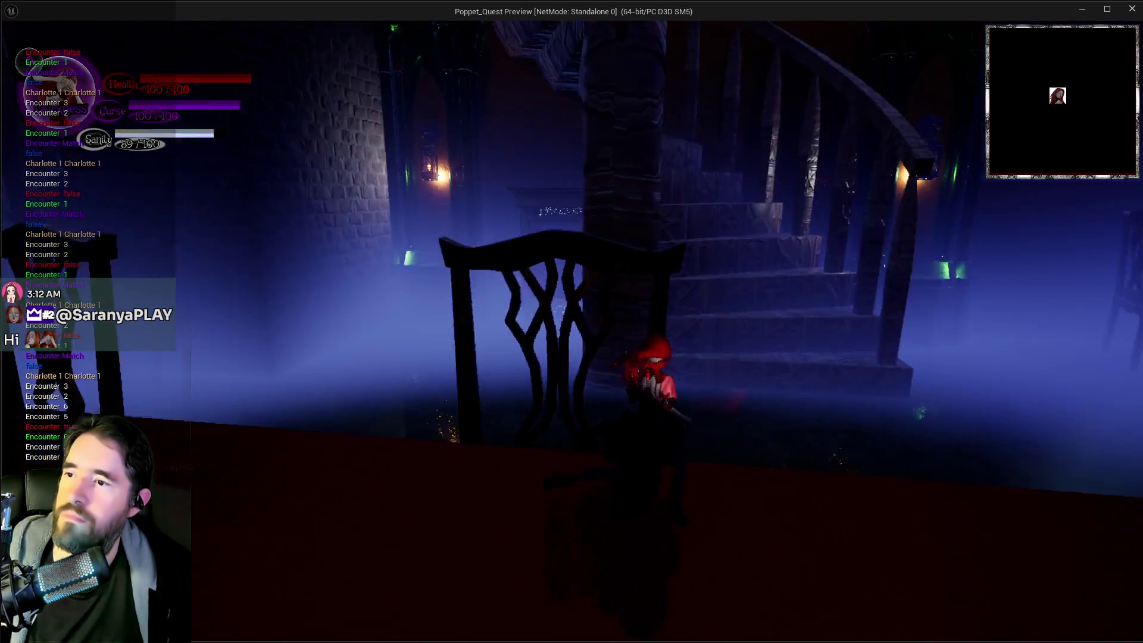
{"action": "key", "text": "w"}
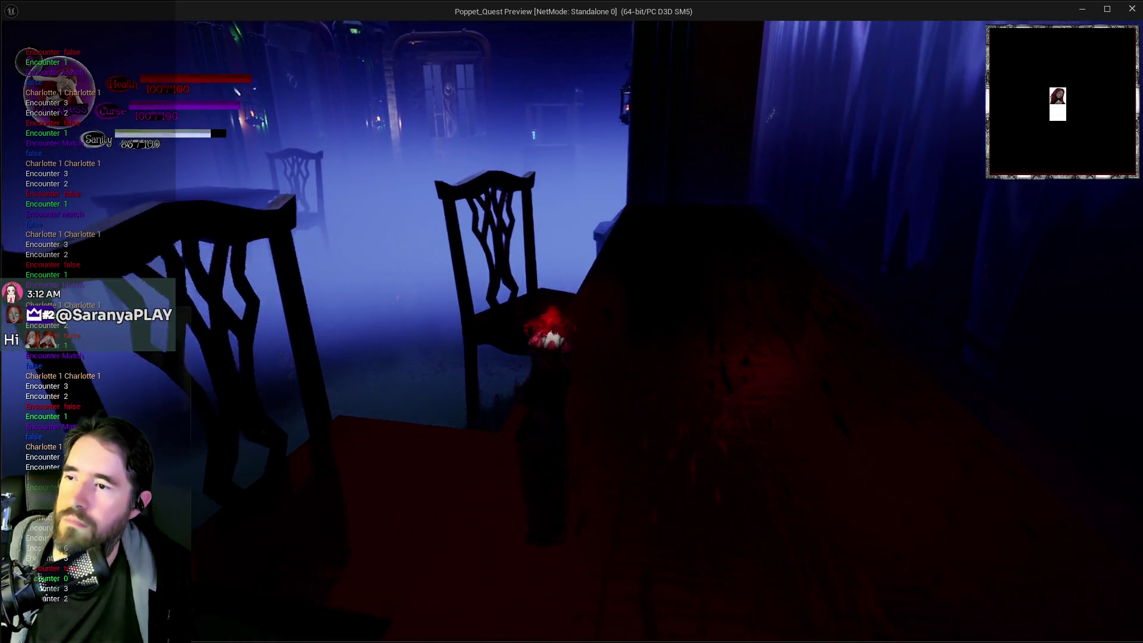
{"action": "key", "text": "w"}
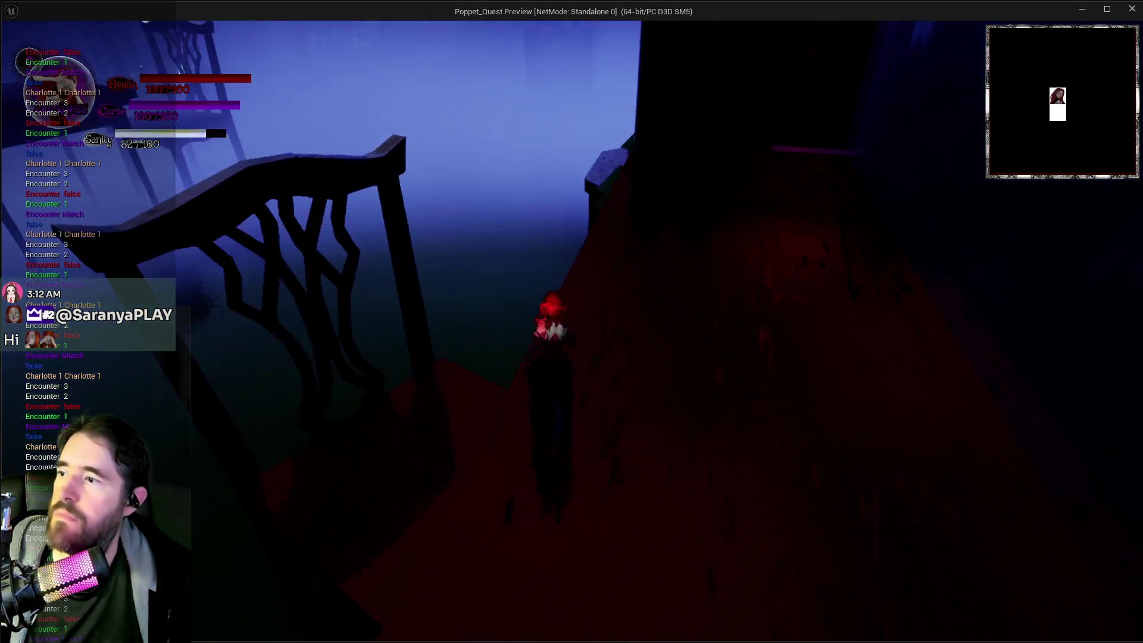
{"action": "key", "text": "w"}
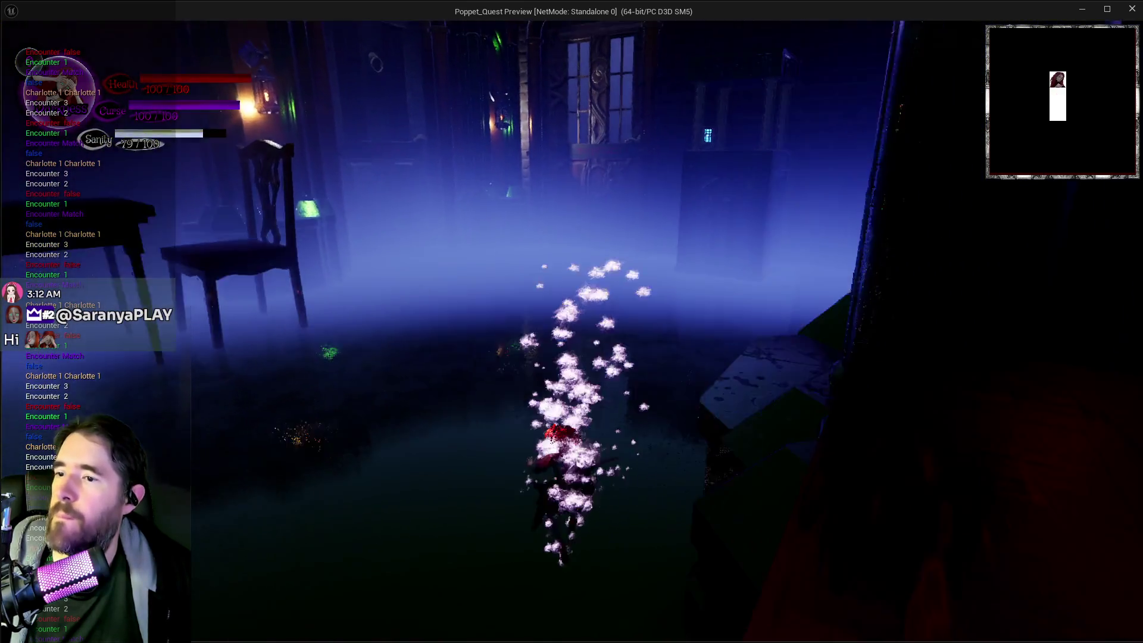
{"action": "key", "text": "w"}
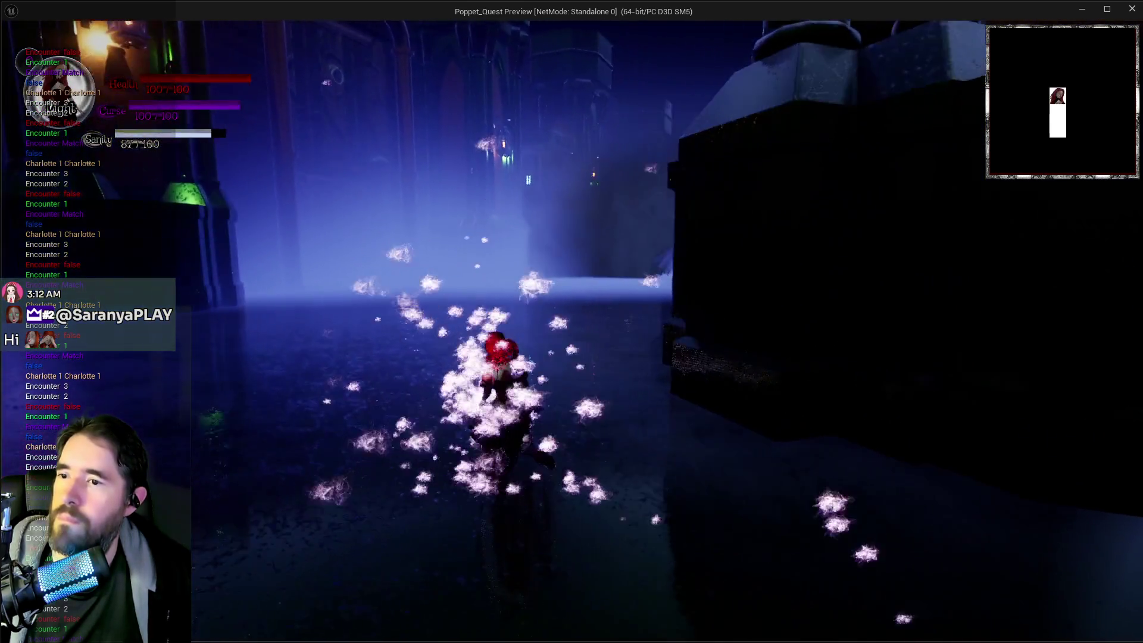
{"action": "key", "text": "w"}
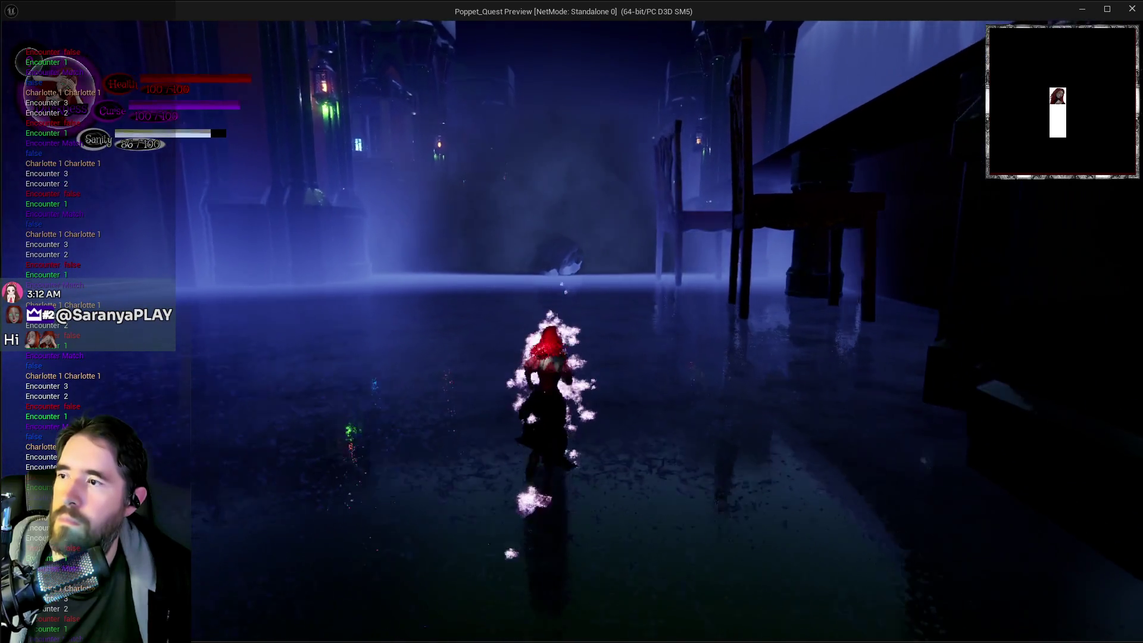
{"action": "key", "text": "w"}
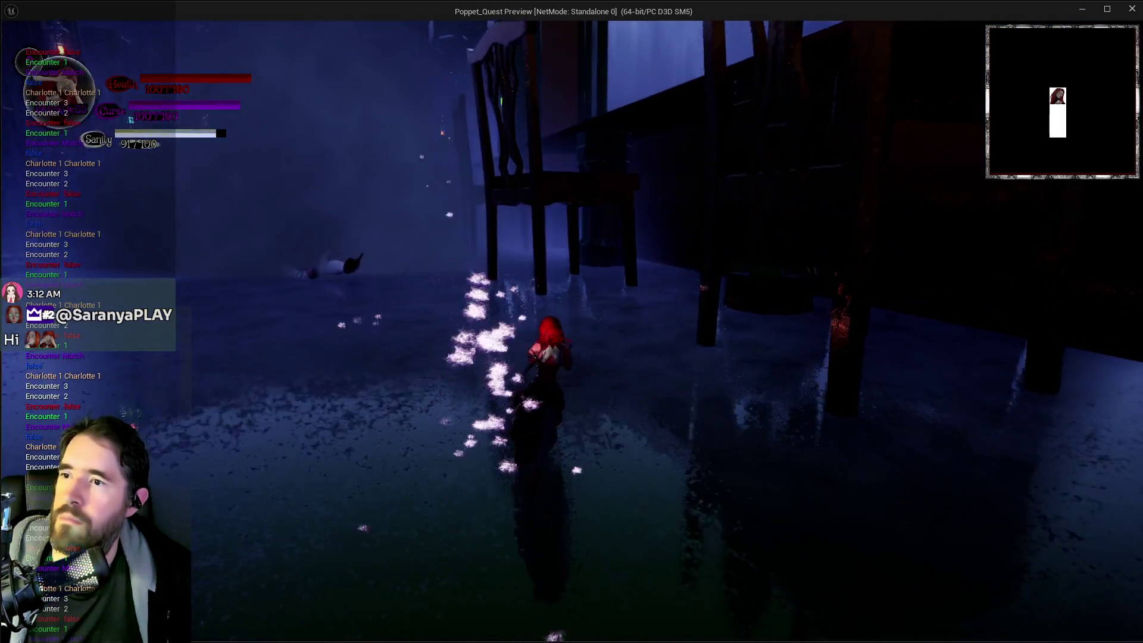
{"action": "key", "text": "w"}
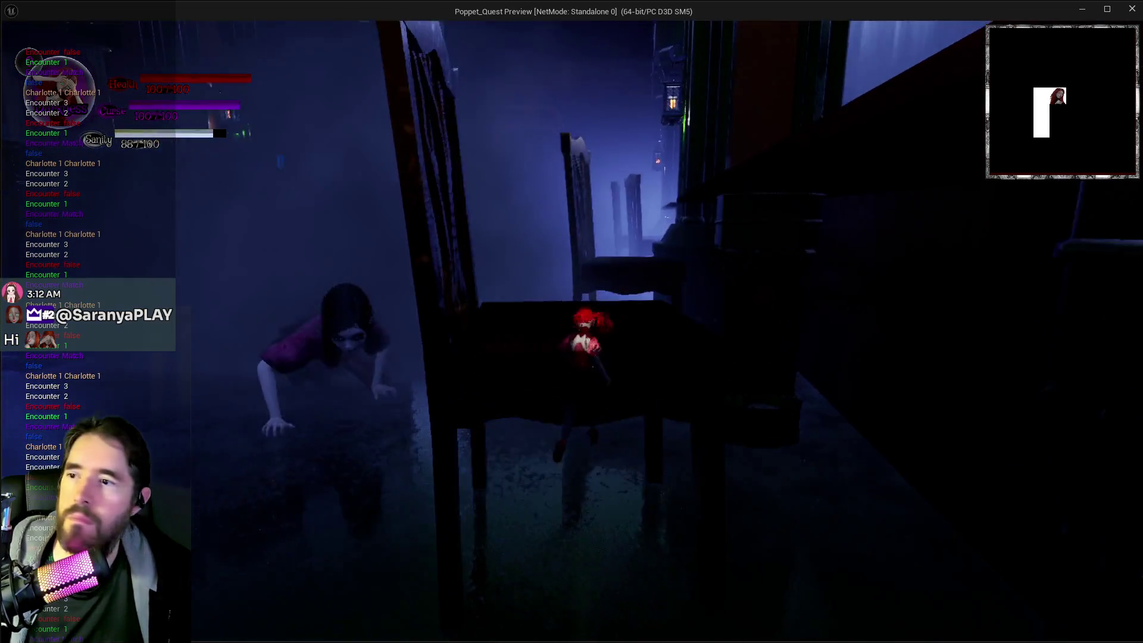
{"action": "key", "text": "w"}
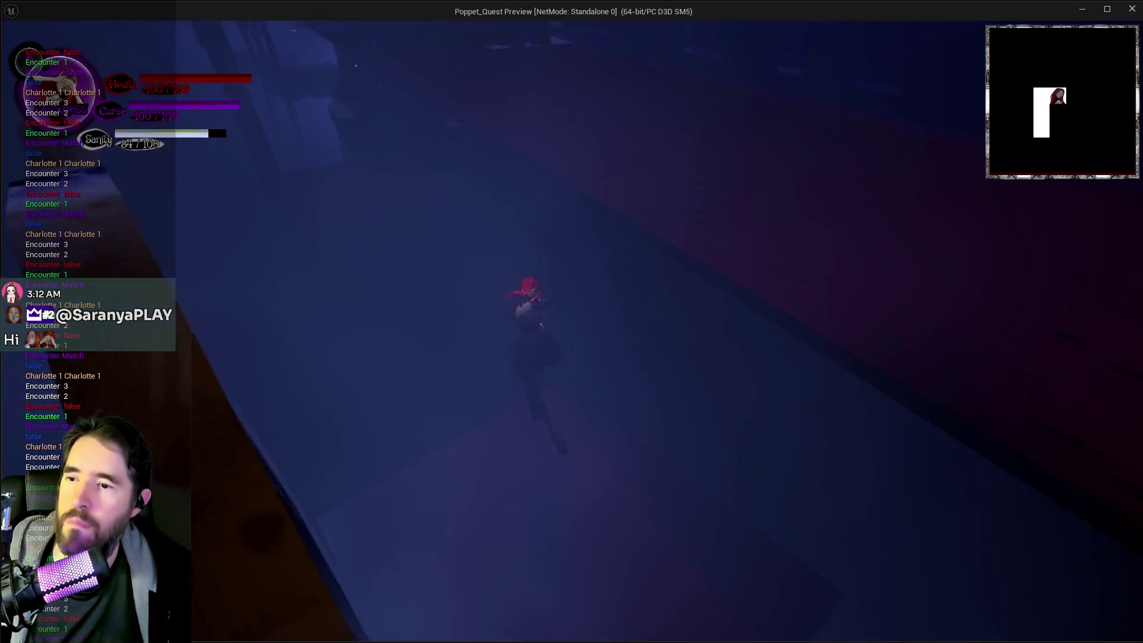
Step: Run the doll through the foggy and flooded rooms and red floor to another dining table
{"action": "key", "text": "w"}
{"action": "key", "text": "w"}
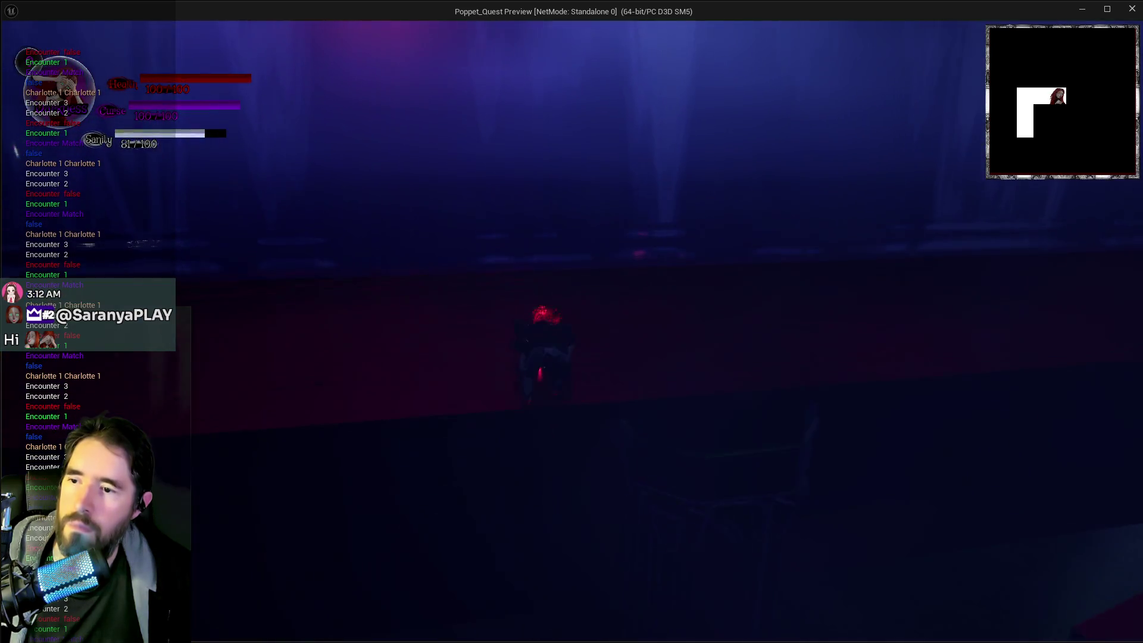
{"action": "key", "text": "w"}
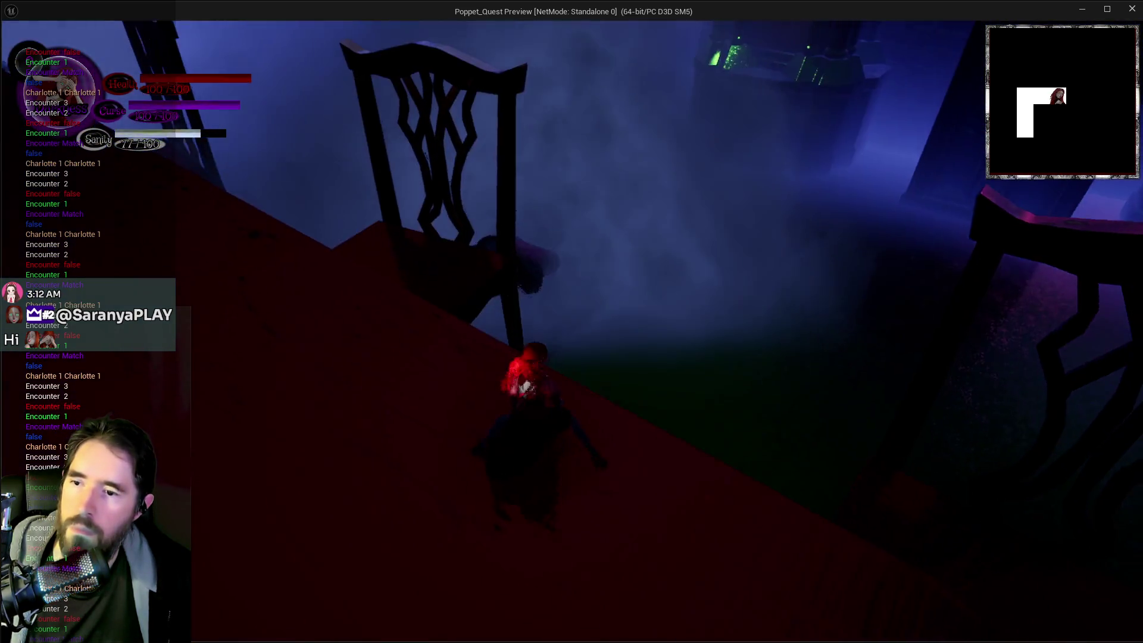
{"action": "key", "text": "w"}
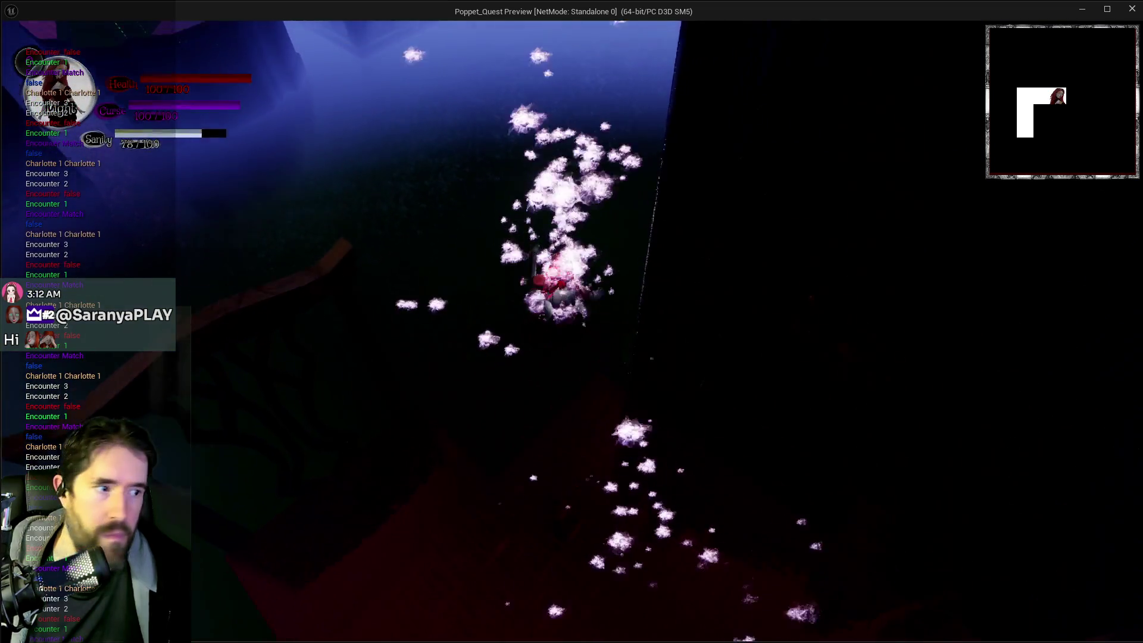
{"action": "key", "text": "w"}
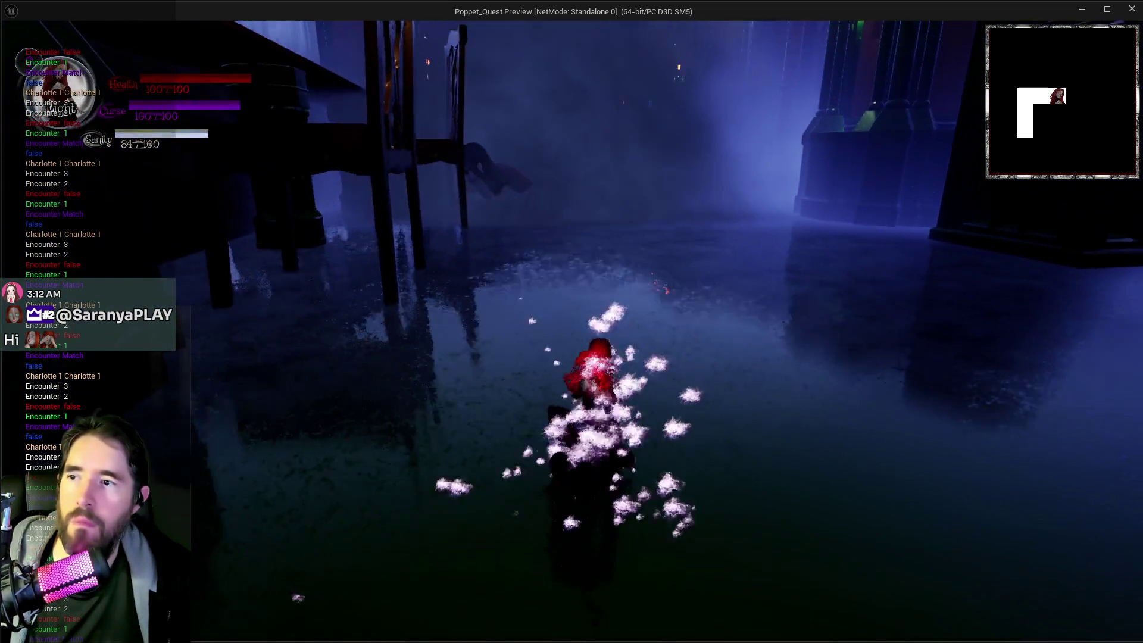
{"action": "key", "text": "w"}
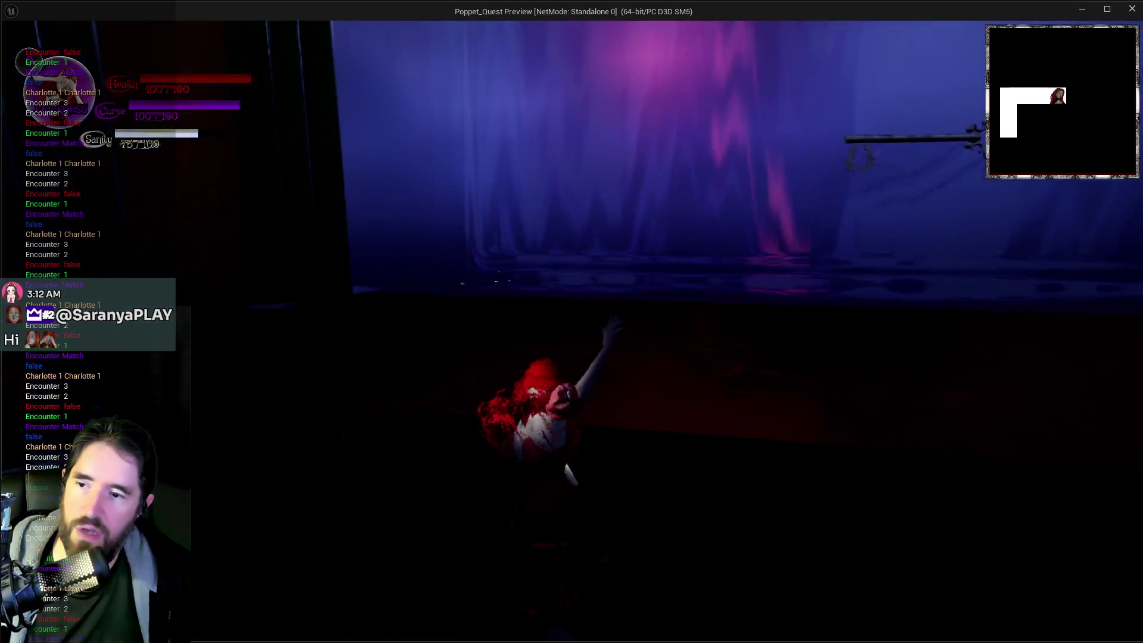
{"action": "key", "text": "w"}
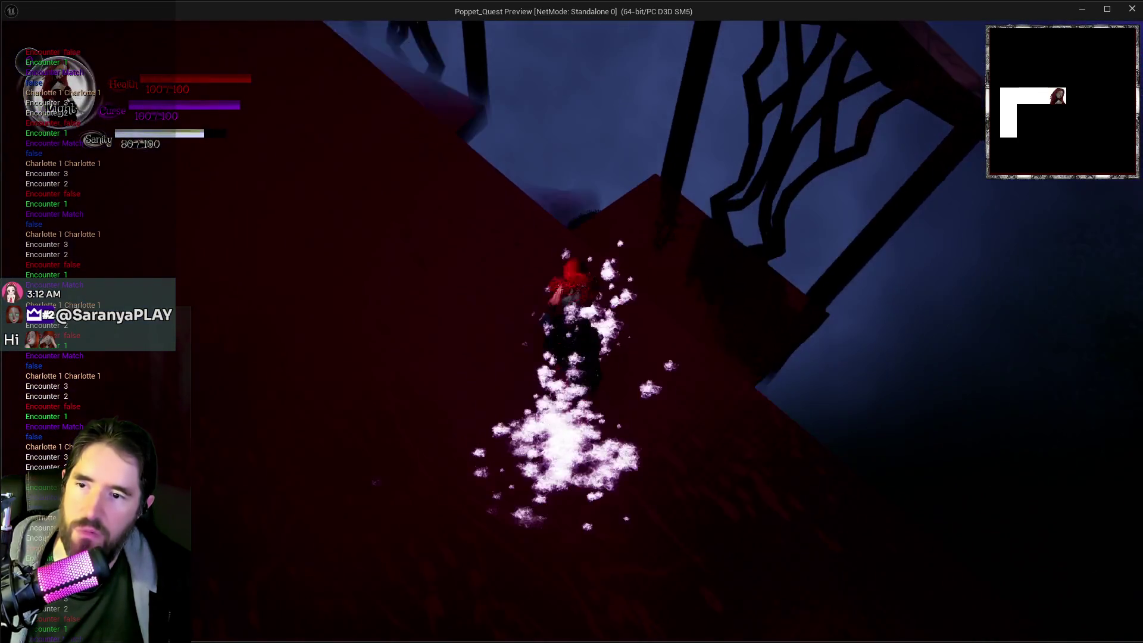
{"action": "key", "text": "w"}
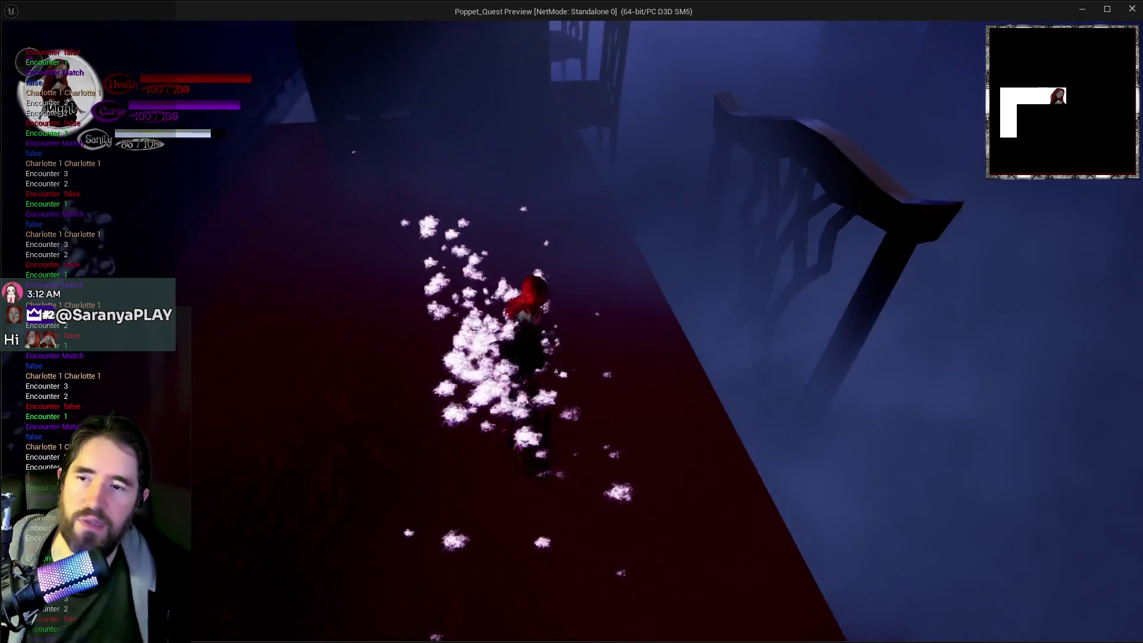
{"action": "key", "text": "w"}
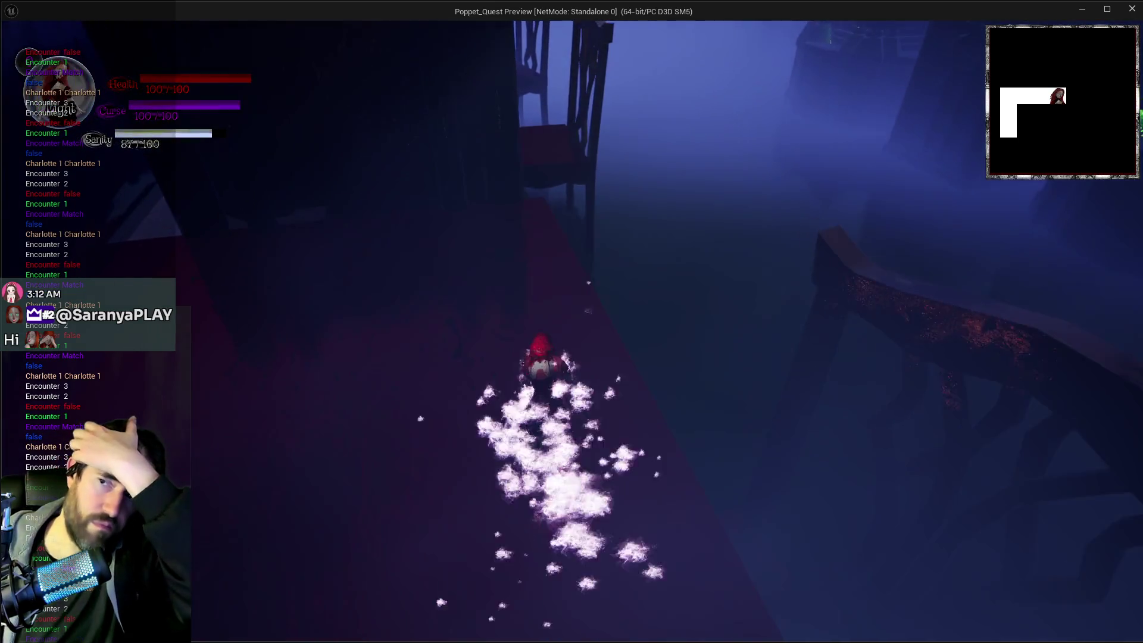
{"action": "key", "text": "w"}
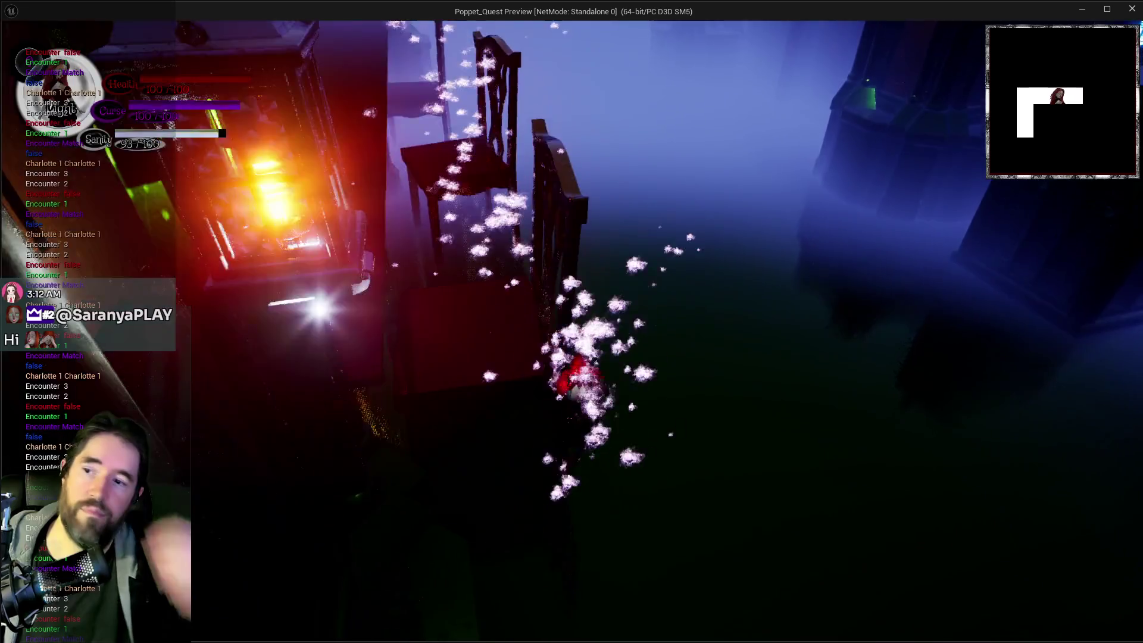
{"action": "key", "text": "w"}
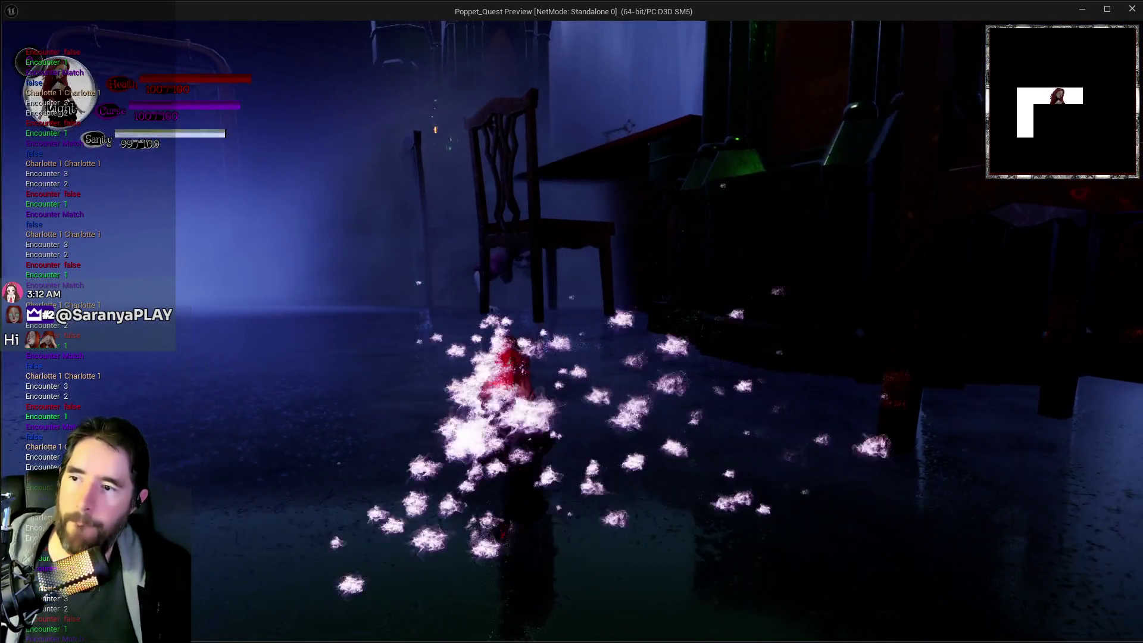
{"action": "key", "text": "w"}
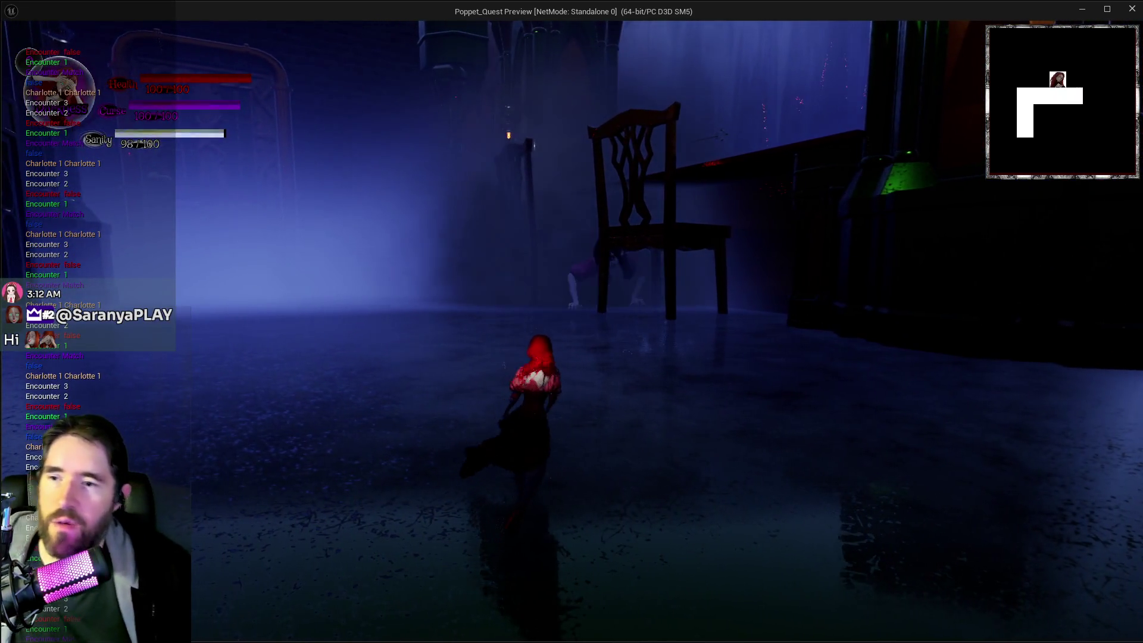
{"action": "key", "text": "w"}
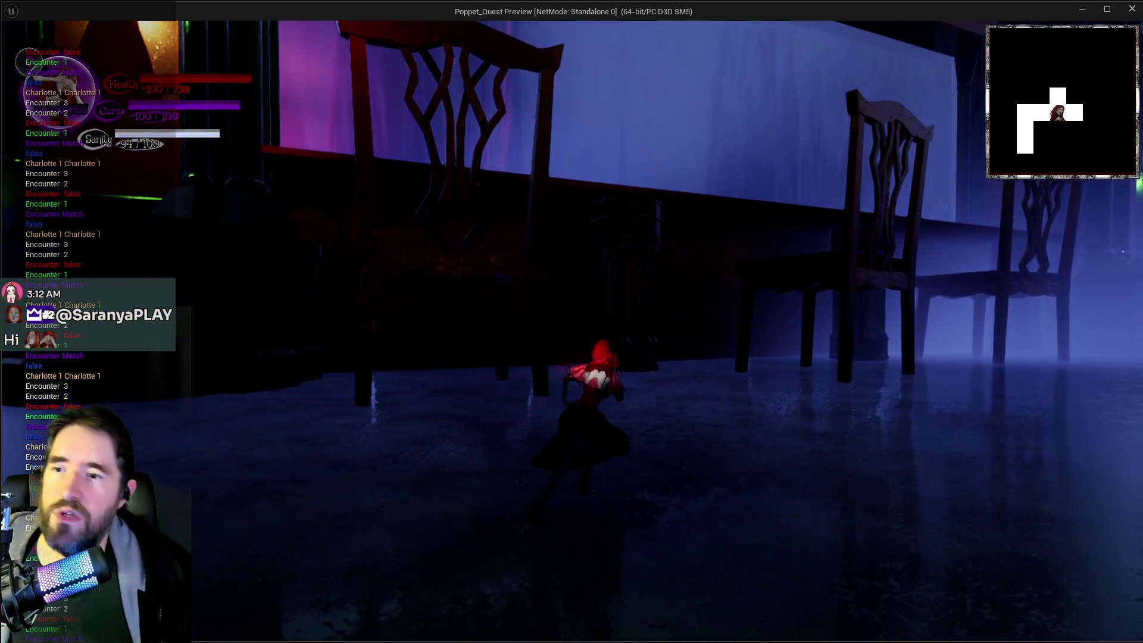
{"action": "key", "text": "w"}
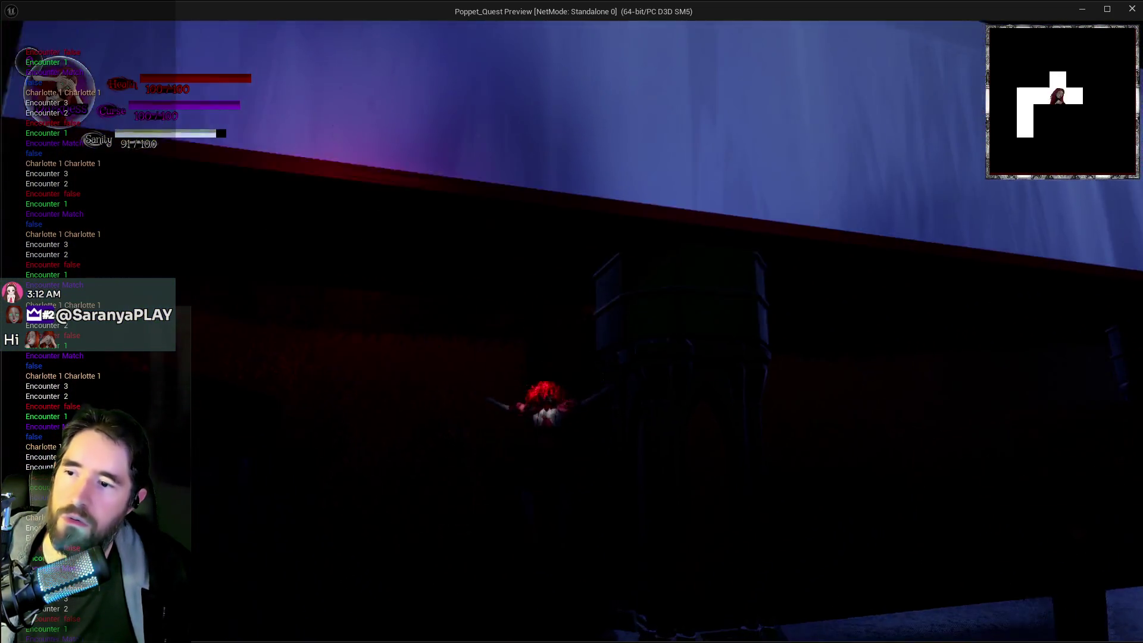
Step: Briefly view the Chapter 2 card menu with Tab, then walk the doll under the wooden table
{"action": "key", "text": "Tab"}
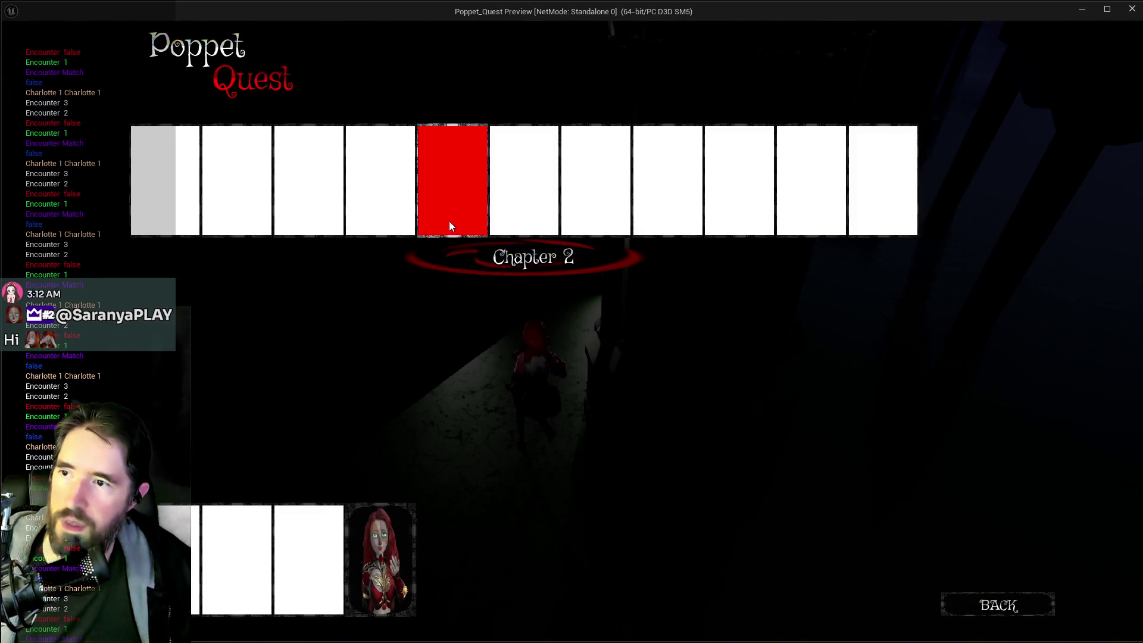
{"action": "key", "text": "Tab"}
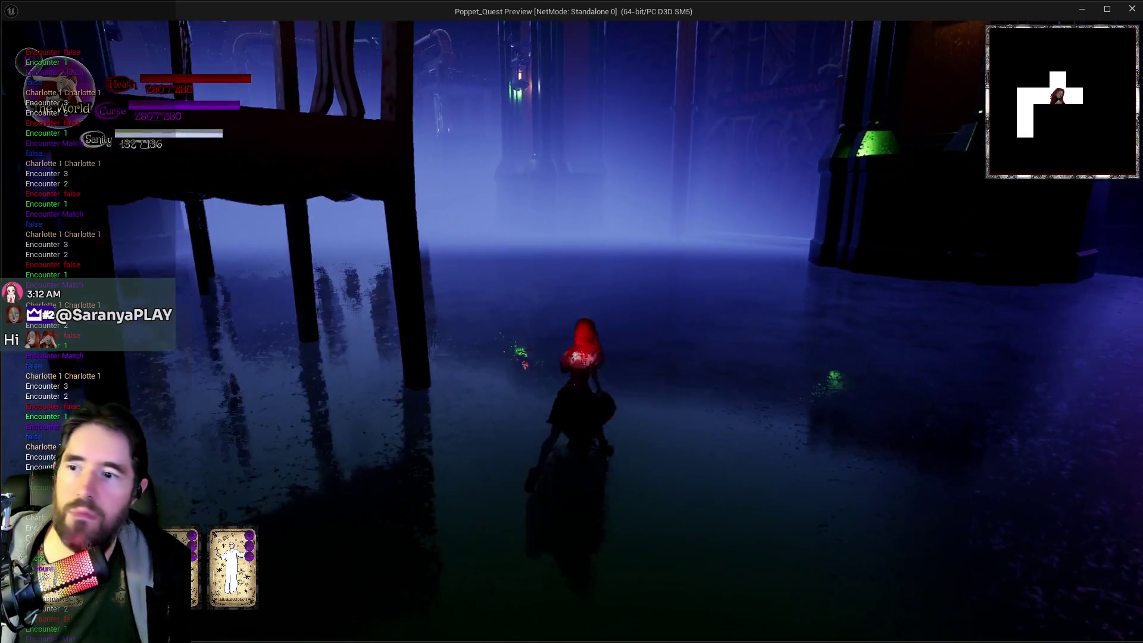
{"action": "key", "text": "w"}
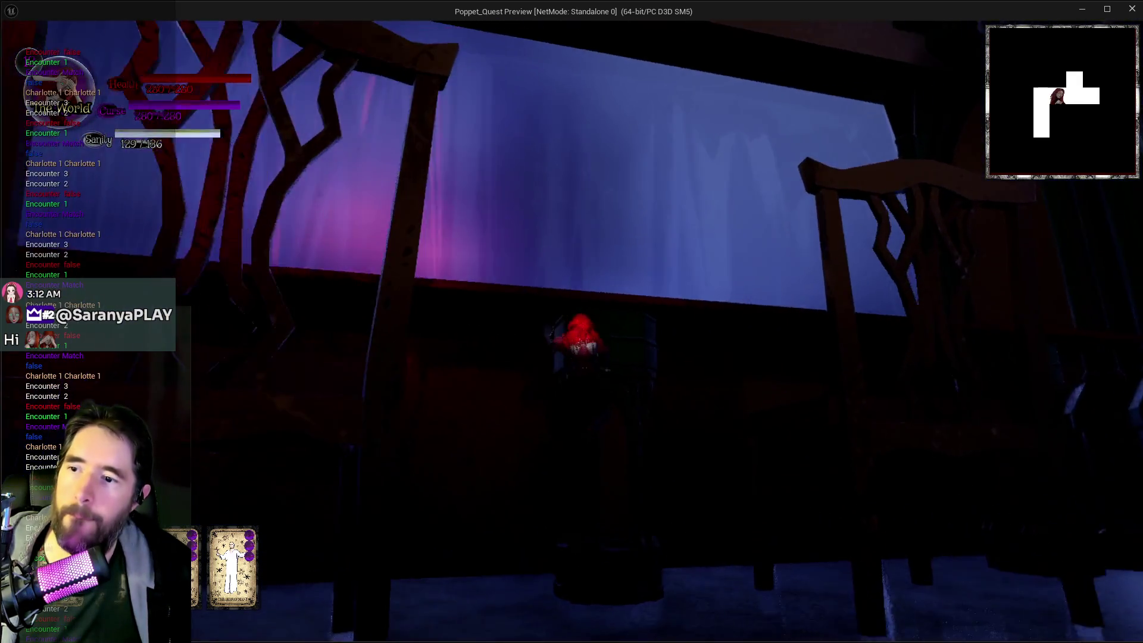
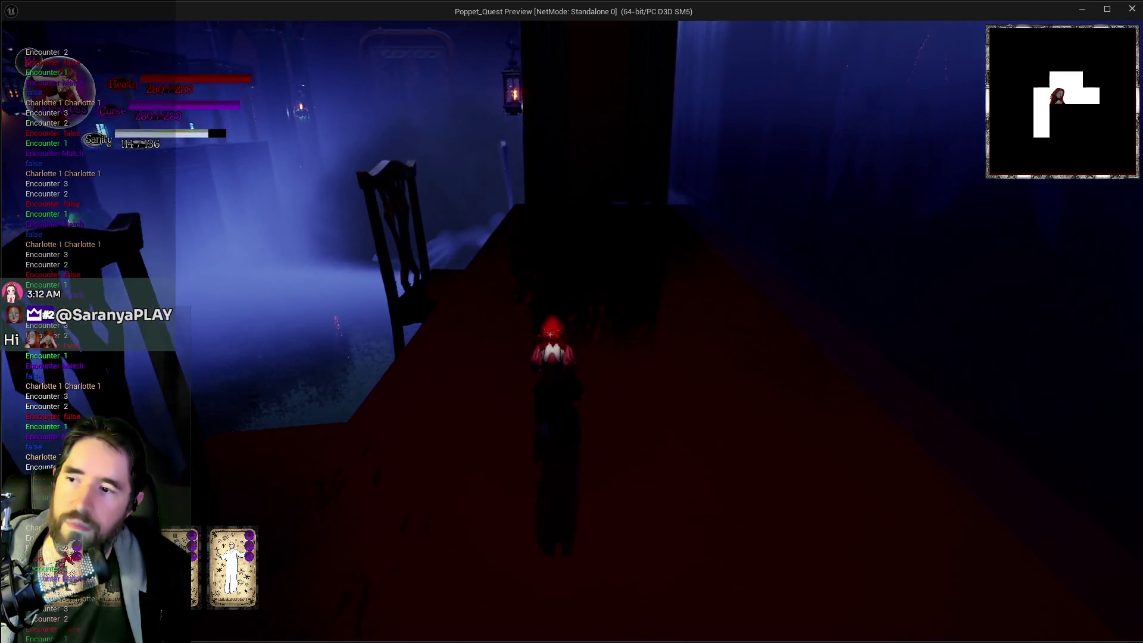
Step: Run the character from the table into the corridor, then end the standalone play session
{"action": "key", "text": "w"}
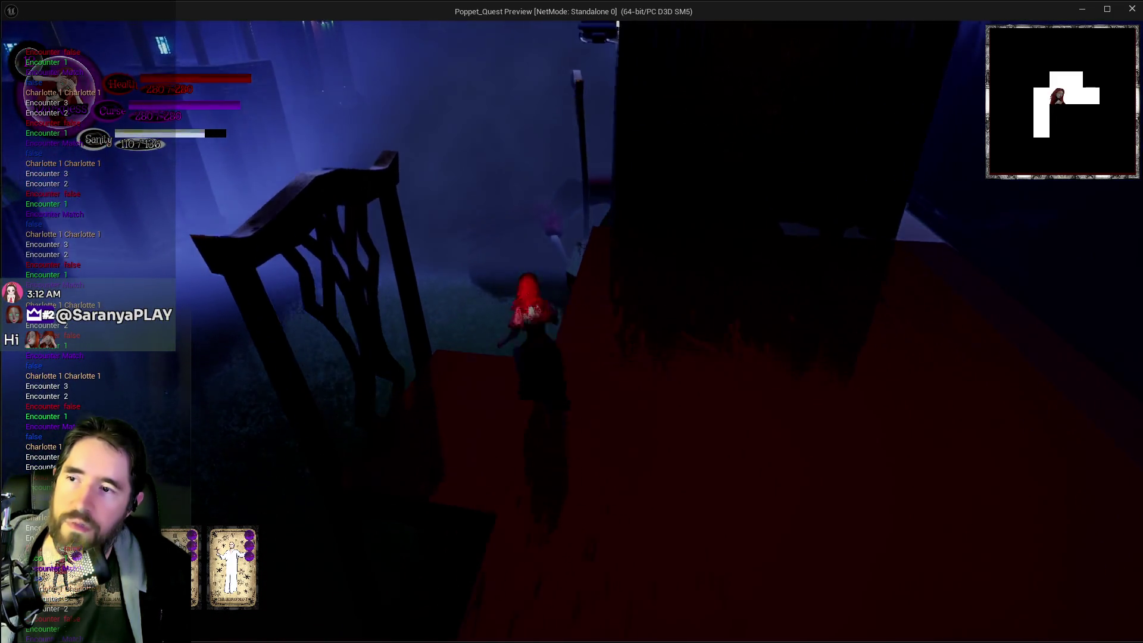
{"action": "key", "text": "w"}
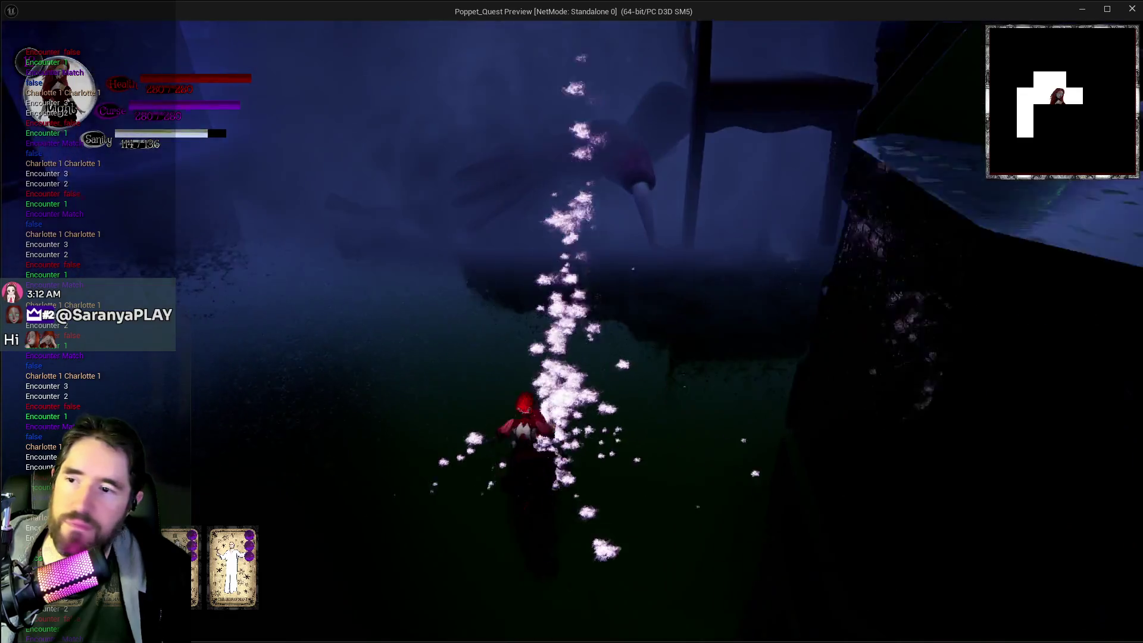
{"action": "key", "text": "w"}
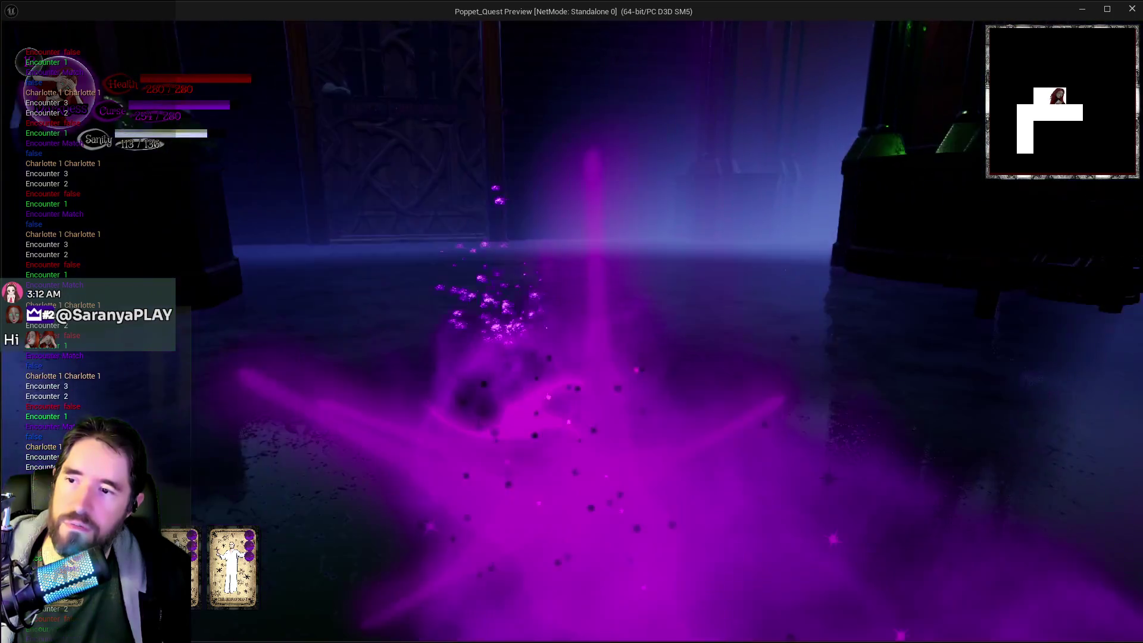
{"action": "key", "text": "alt+Tab"}
{"action": "key", "text": "Escape"}
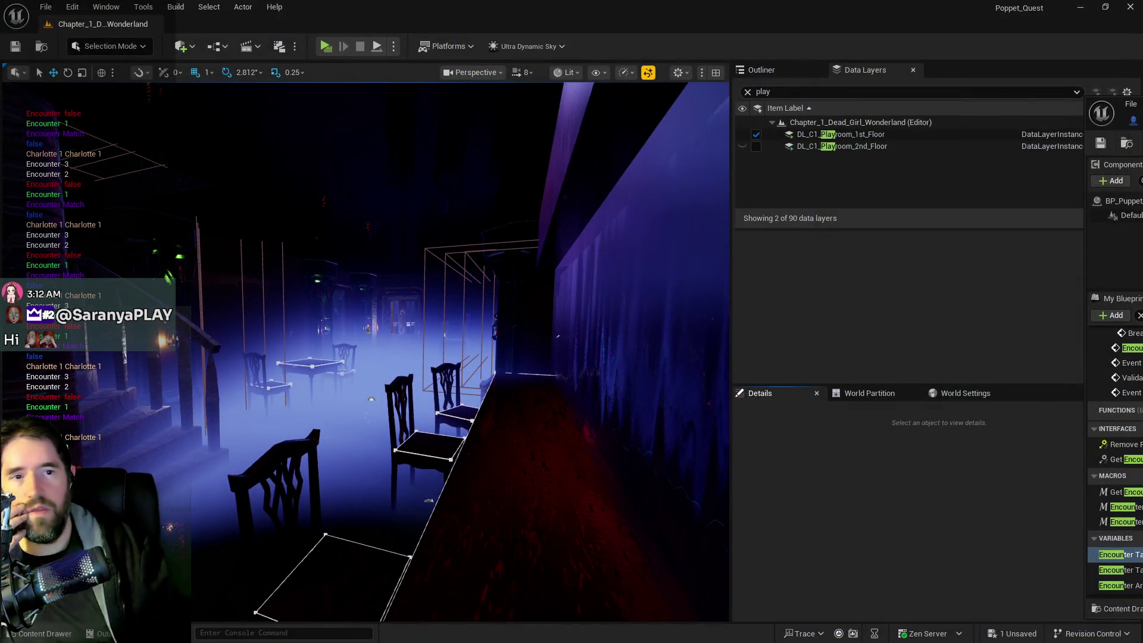
{"action": "key", "text": "alt+Tab"}
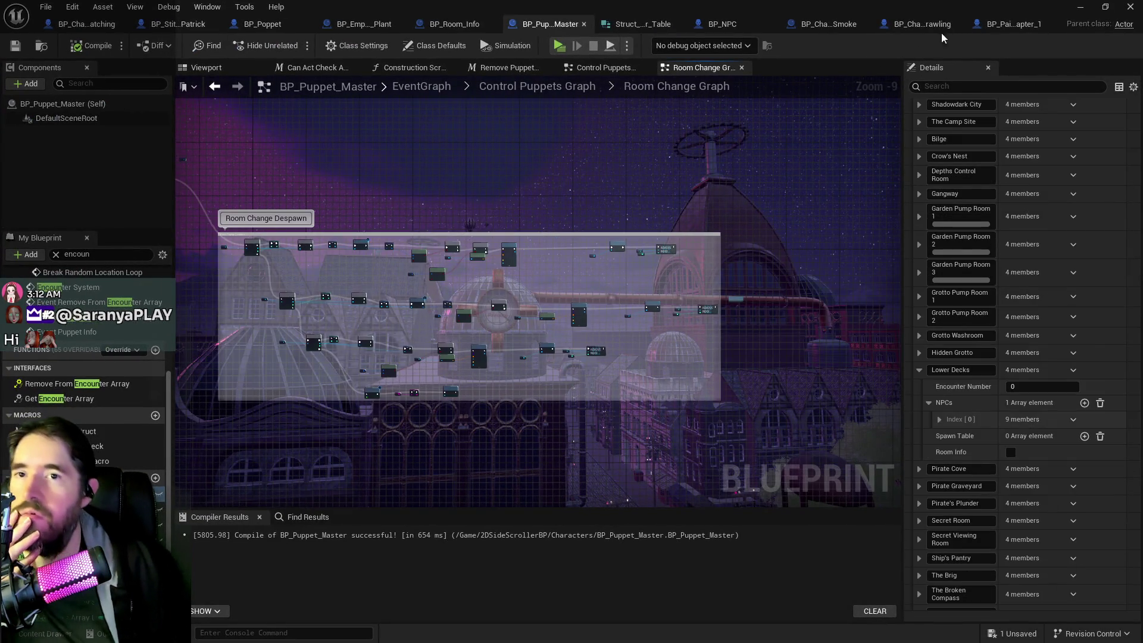
Step: Inspect the Extra Puzzle Setup comment in BP_Painting_Blocker_Chapter_1's EventGraph
{"action": "left_click", "coordinate": [998, 30]}
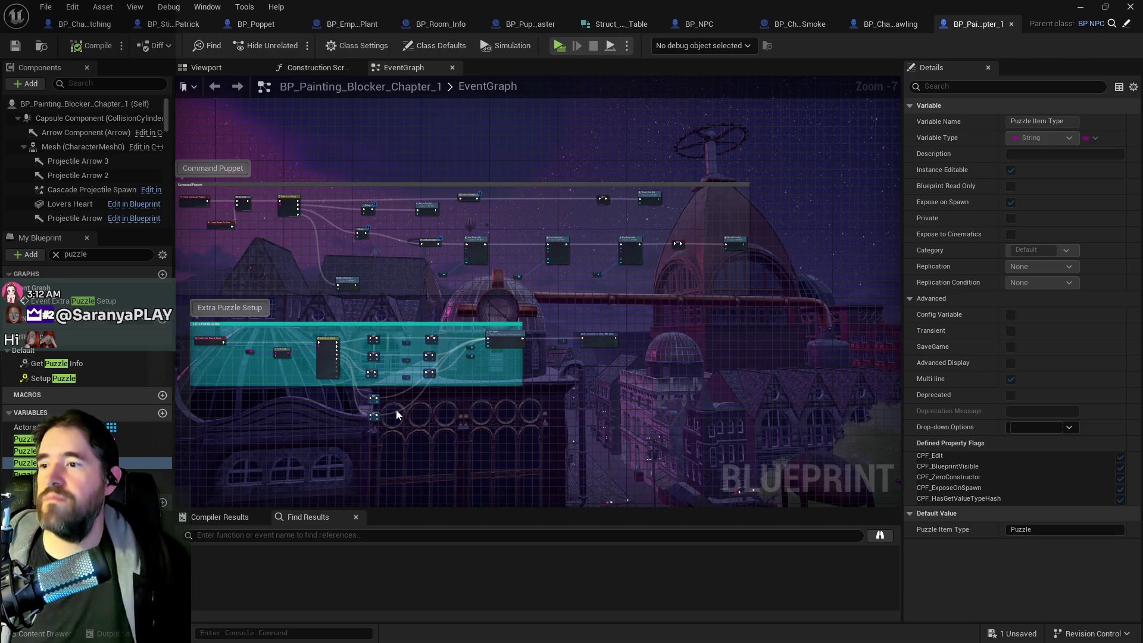
{"action": "scroll", "coordinate": [399, 445], "scroll_direction": "up", "scroll_amount": 1}
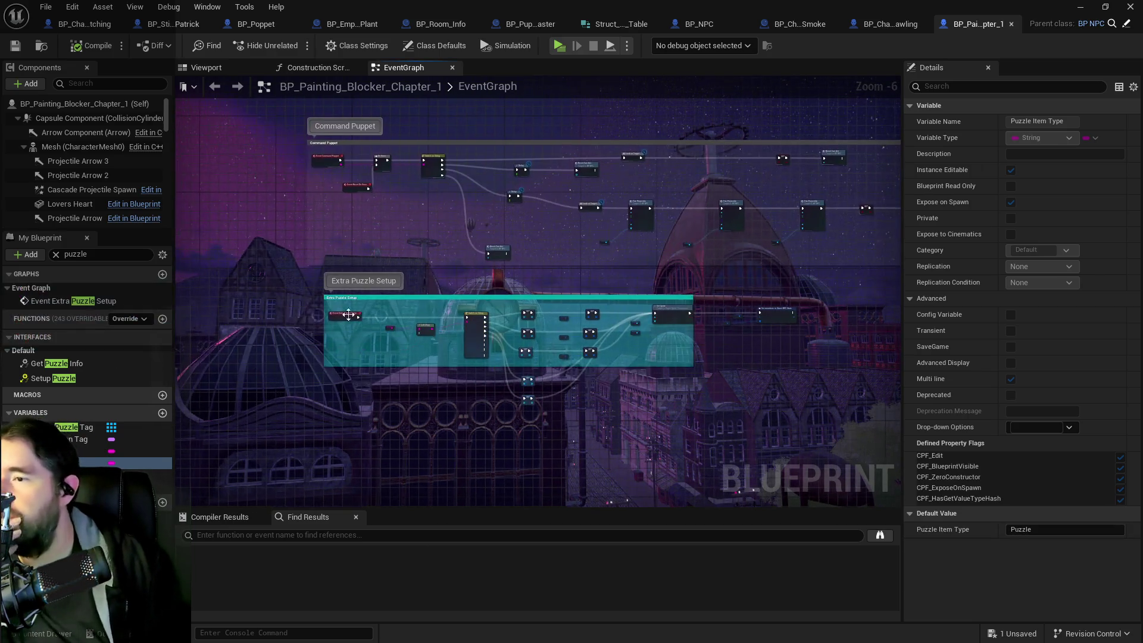
{"action": "left_click", "coordinate": [340, 298]}
{"action": "scroll", "coordinate": [406, 347], "scroll_direction": "up", "scroll_amount": 4}
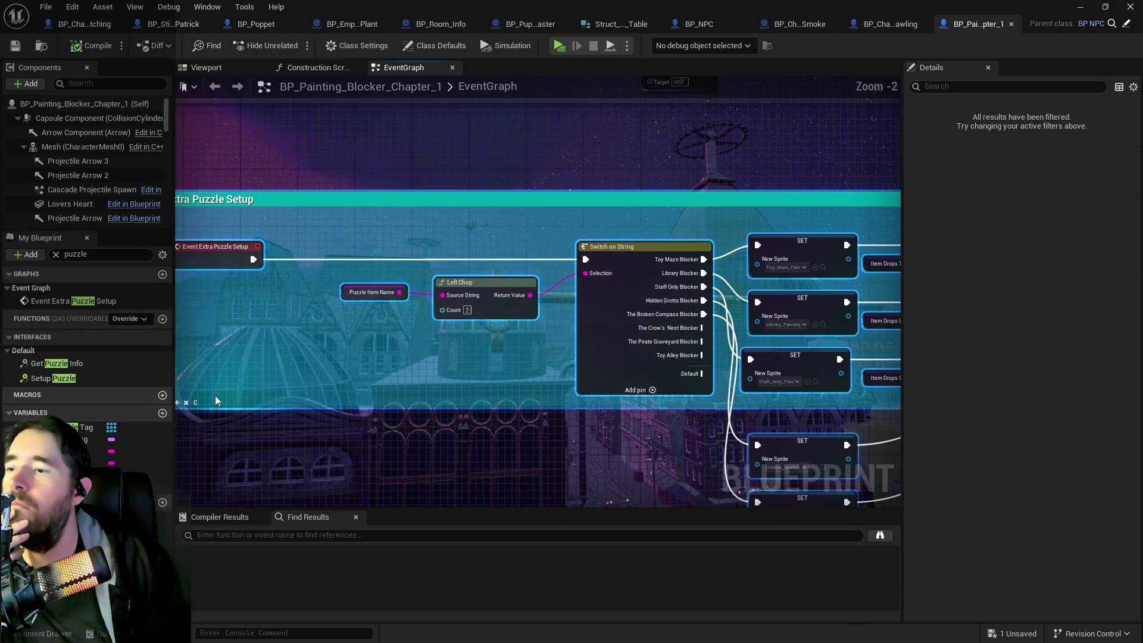
{"action": "scroll", "coordinate": [178, 410], "scroll_direction": "down", "scroll_amount": 5}
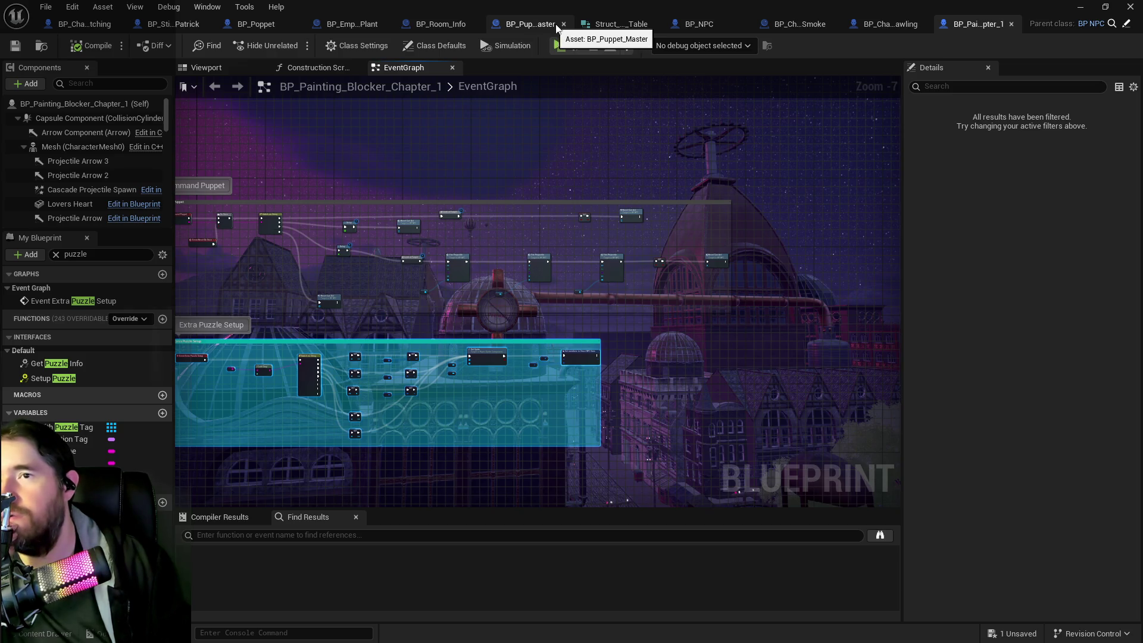
{"action": "left_click", "coordinate": [532, 24]}
Step: Open BP_Puppet_Master's Encounter System Graph and its Spawn NPC collapsed graph
{"action": "scroll", "coordinate": [465, 353], "scroll_direction": "down", "scroll_amount": 2}
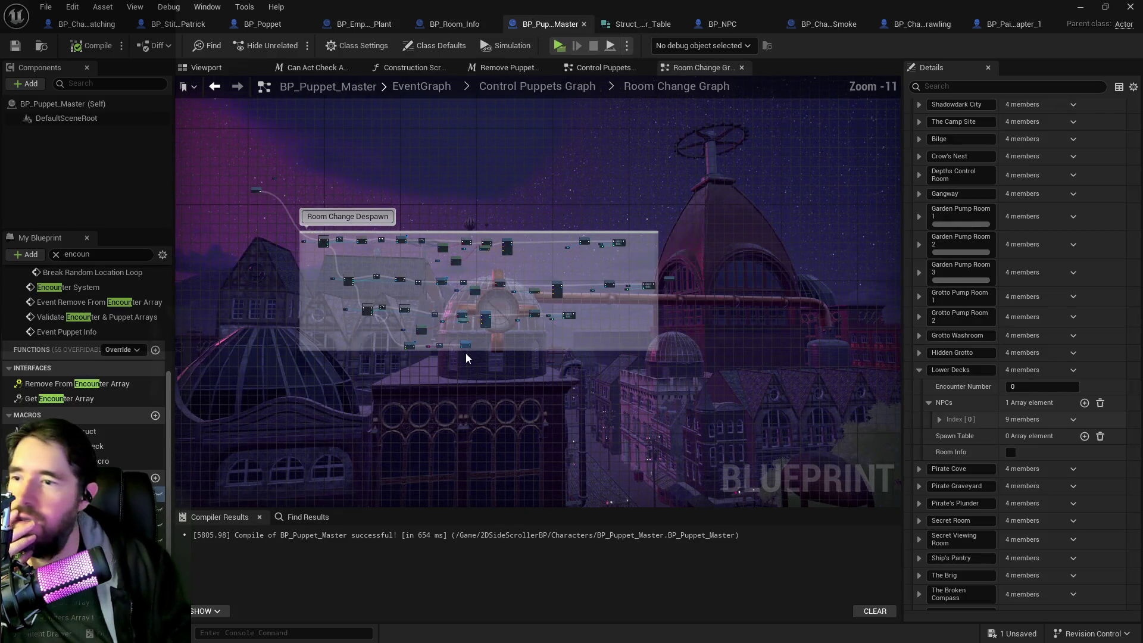
{"action": "scroll", "coordinate": [465, 352], "scroll_direction": "up", "scroll_amount": 7}
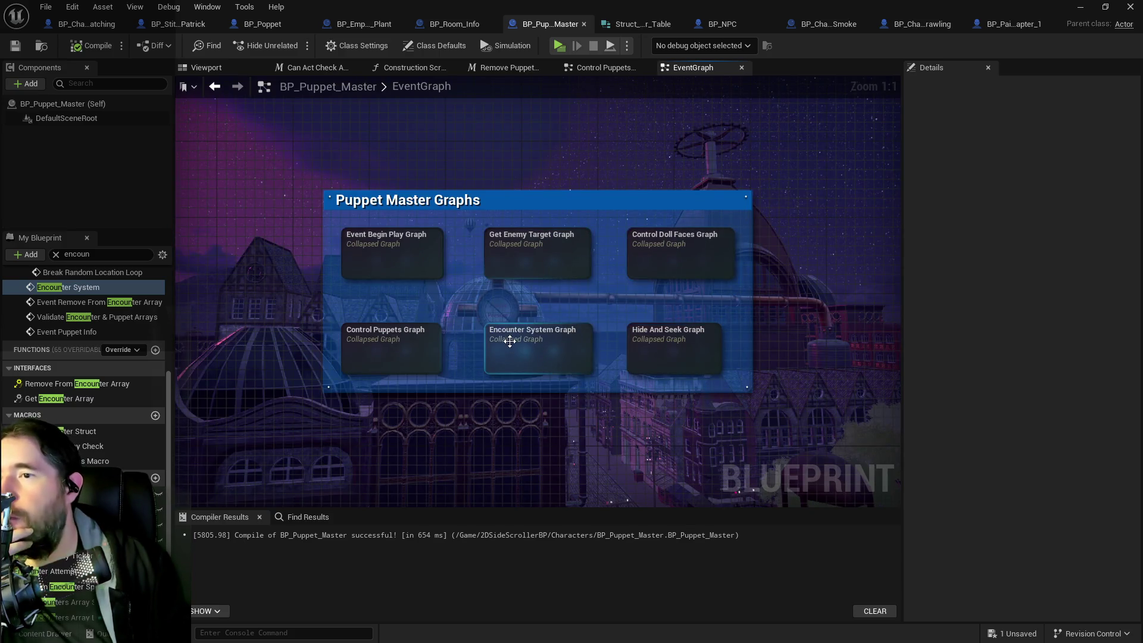
{"action": "left_click", "coordinate": [509, 341]}
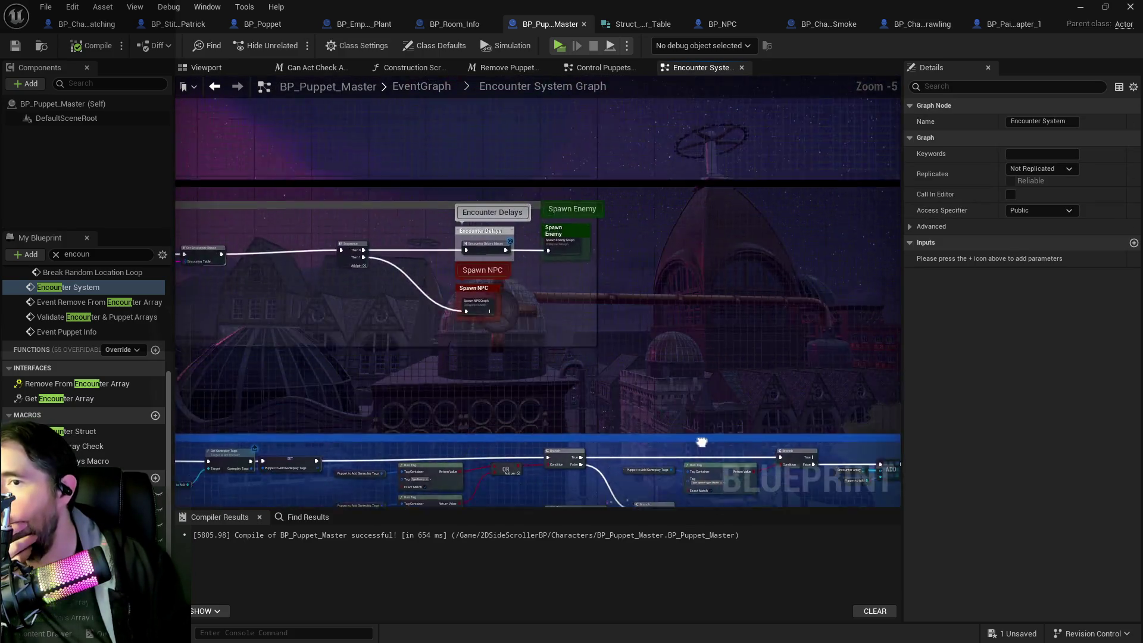
{"action": "double_click", "coordinate": [430, 302]}
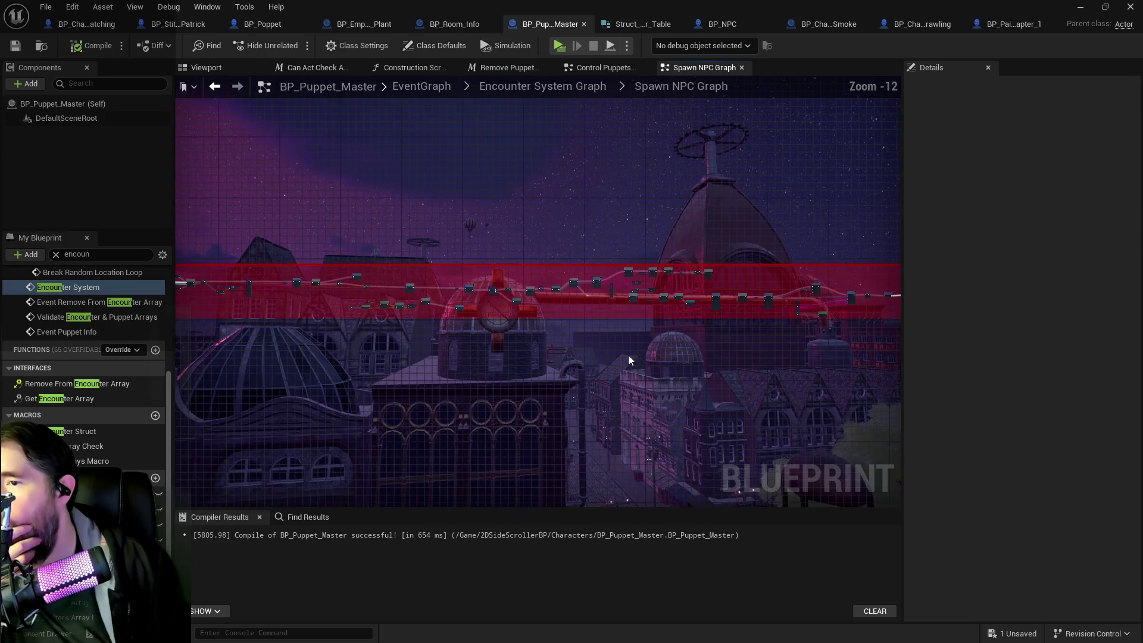
Step: Follow the SpawnActor chain to the Spawned In node and select it with its Self node
{"action": "scroll", "coordinate": [734, 288], "scroll_direction": "up", "scroll_amount": 8}
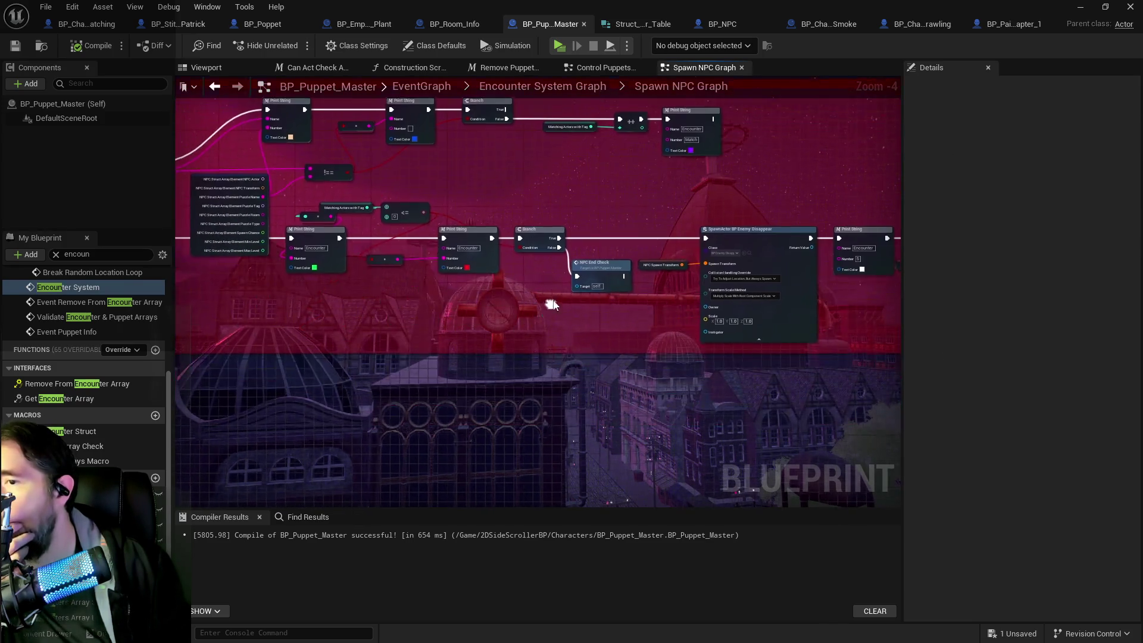
{"action": "left_click_drag", "start_coordinate": [582, 313], "coordinate": [426, 298]}
{"action": "left_click_drag", "start_coordinate": [755, 279], "coordinate": [511, 298]}
{"action": "left_click_drag", "start_coordinate": [774, 301], "coordinate": [544, 301]}
{"action": "mouse_move", "coordinate": [698, 249]}
{"action": "left_mouse_down"}
{"action": "mouse_move", "coordinate": [513, 255]}
{"action": "mouse_move", "coordinate": [613, 212]}
{"action": "left_mouse_up"}
{"action": "mouse_move", "coordinate": [480, 137]}
{"action": "left_mouse_down"}
{"action": "mouse_move", "coordinate": [567, 201]}
{"action": "mouse_move", "coordinate": [617, 177]}
{"action": "mouse_move", "coordinate": [610, 165]}
{"action": "left_mouse_up"}
{"action": "scroll", "coordinate": [578, 203], "scroll_direction": "up", "scroll_amount": 2}
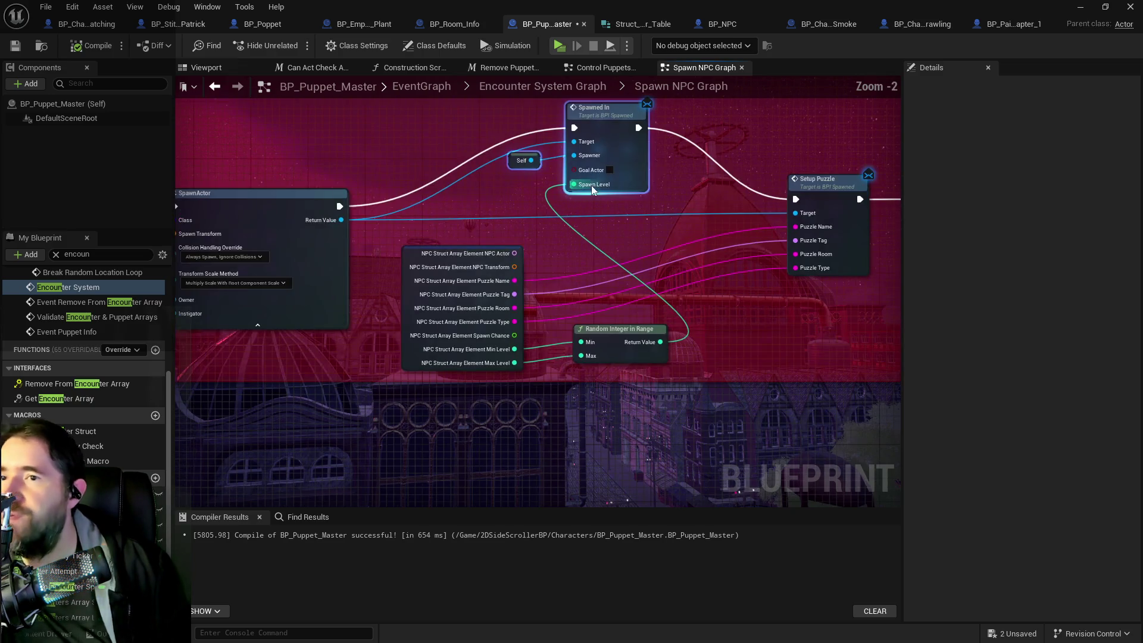
{"action": "left_click_drag", "start_coordinate": [684, 164], "coordinate": [669, 201]}
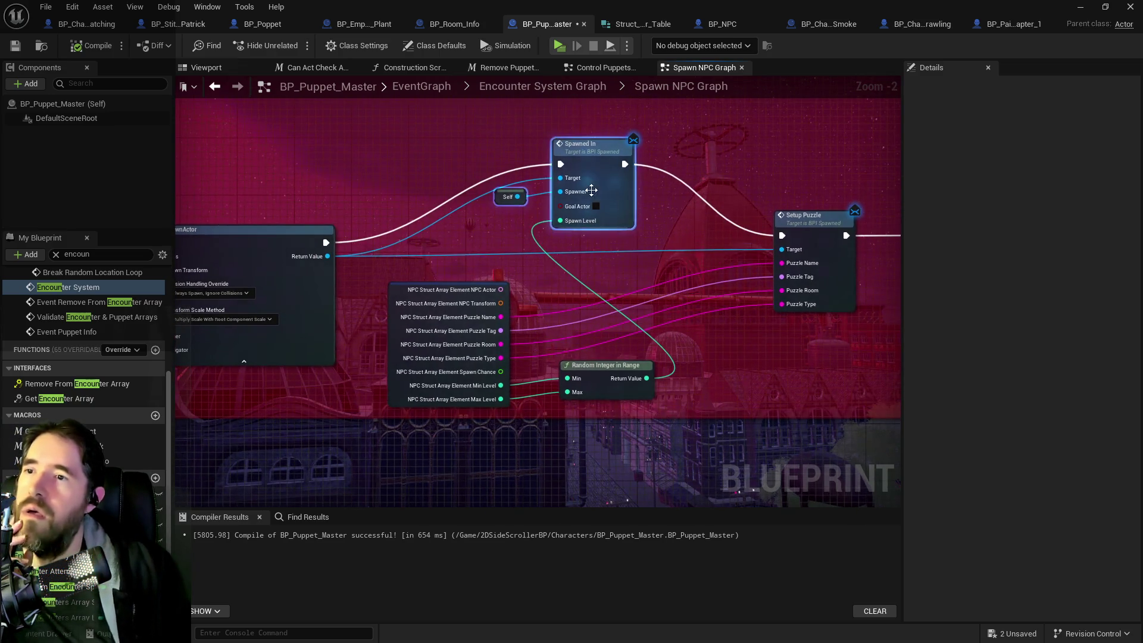
{"action": "left_click", "coordinate": [722, 23]}
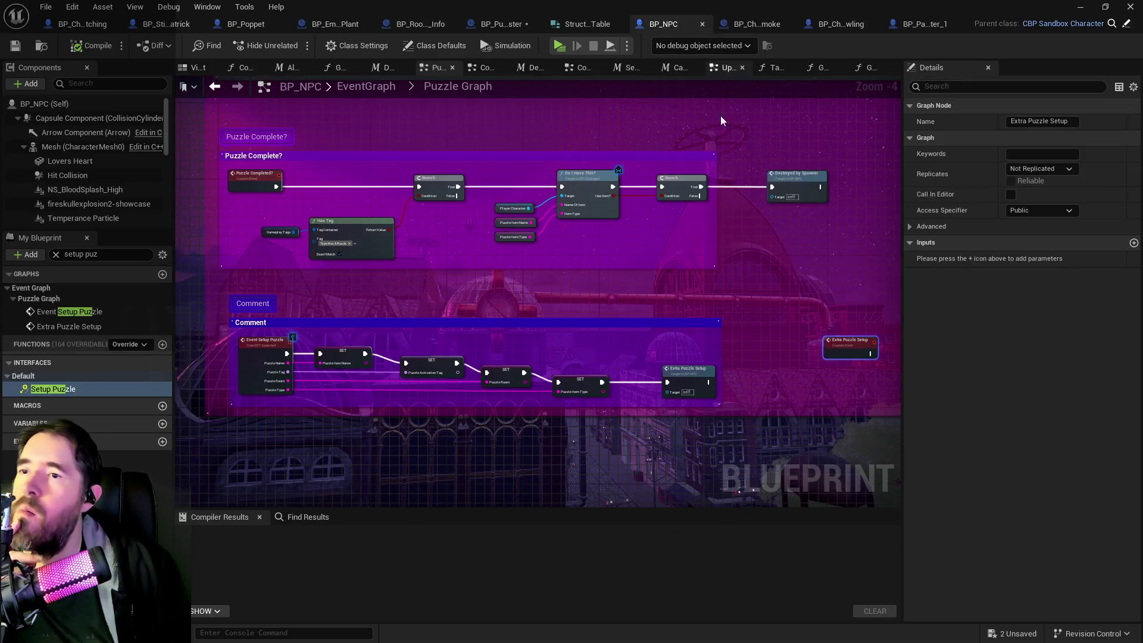
Step: Search BP_NPC's members for 'spawned in' and jump to Event Spawned In
{"action": "triple_click", "coordinate": [77, 254]}
{"action": "type", "text": "s"}
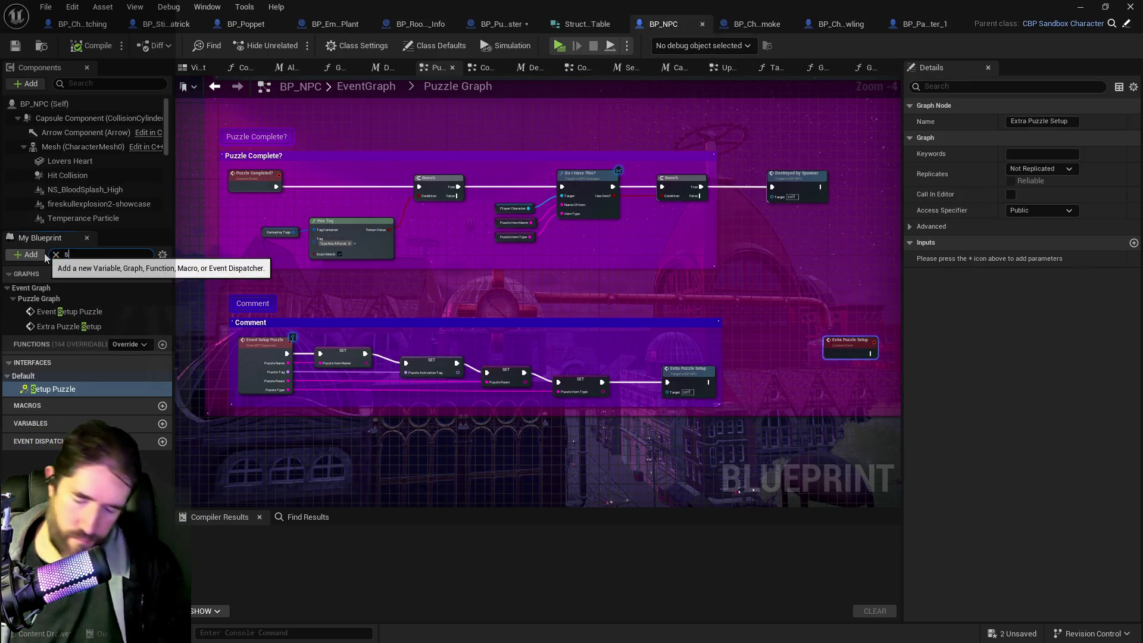
{"action": "type", "text": "pawned in"}
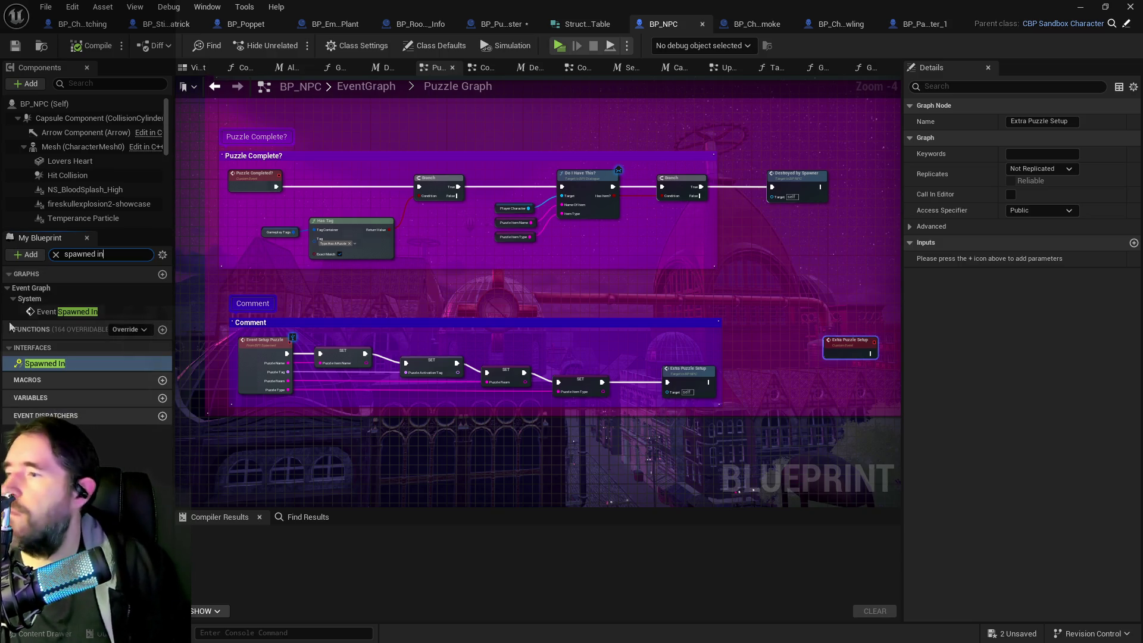
{"action": "left_click", "coordinate": [53, 312]}
{"action": "double_click", "coordinate": [54, 313]}
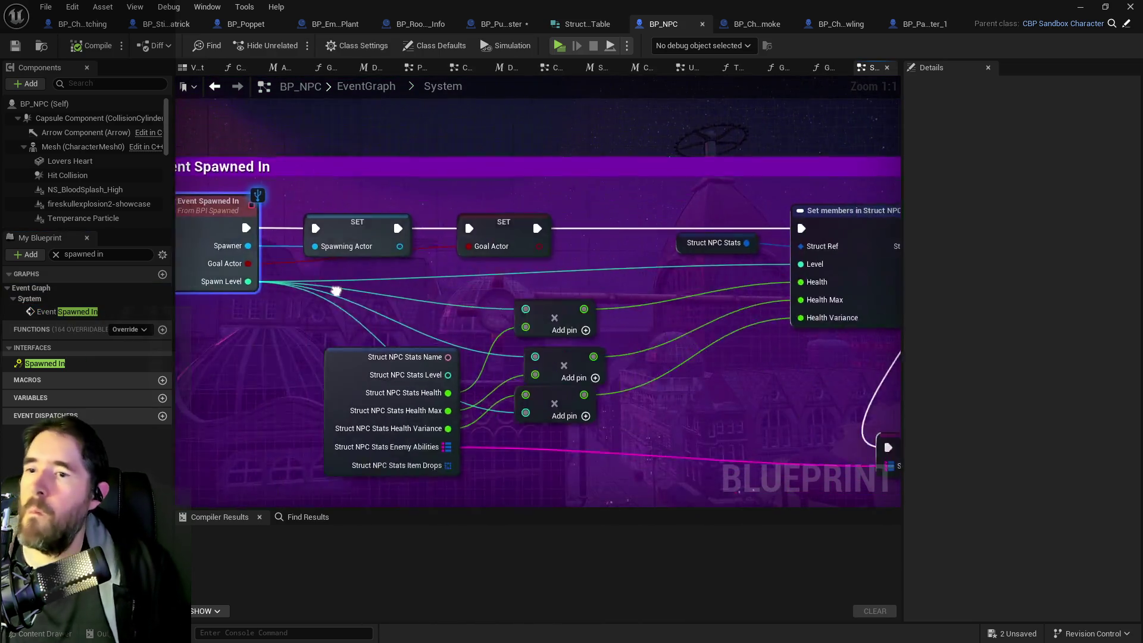
Step: Pan through the For Each Loop (Map) nodes of the Event Spawned In logic
{"action": "scroll", "coordinate": [485, 316], "scroll_direction": "down", "scroll_amount": 4}
{"action": "mouse_move", "coordinate": [485, 315]}
{"action": "left_mouse_down"}
{"action": "mouse_move", "coordinate": [536, 268]}
{"action": "mouse_move", "coordinate": [506, 238]}
{"action": "left_mouse_up"}
{"action": "scroll", "coordinate": [610, 327], "scroll_direction": "down", "scroll_amount": 1}
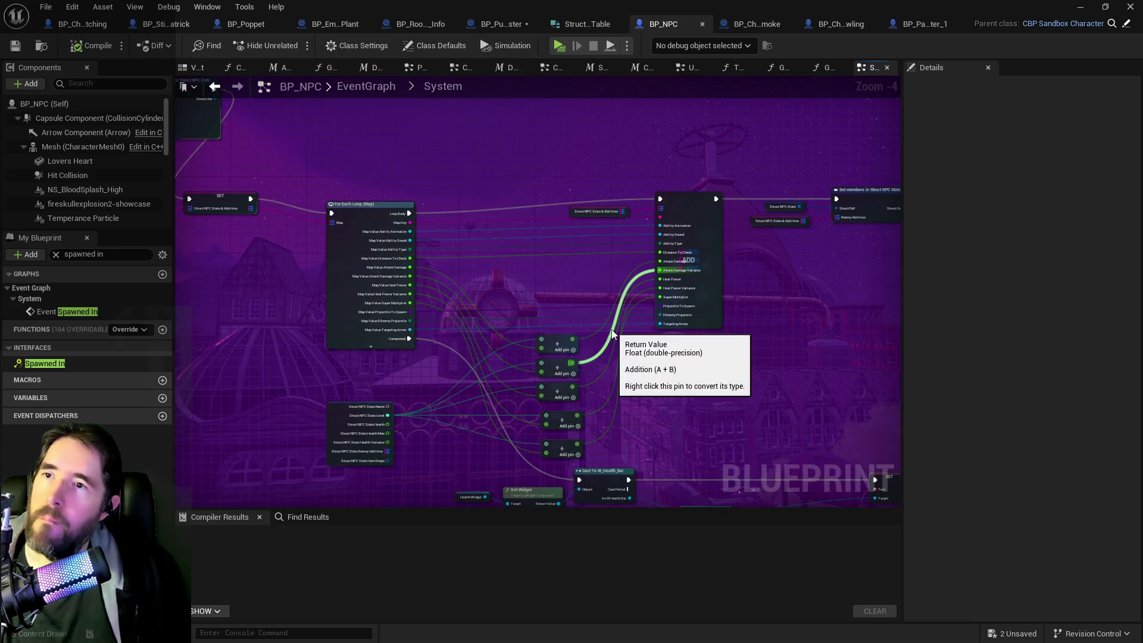
{"action": "scroll", "coordinate": [609, 331], "scroll_direction": "down", "scroll_amount": 2}
{"action": "scroll", "coordinate": [494, 348], "scroll_direction": "up", "scroll_amount": 3}
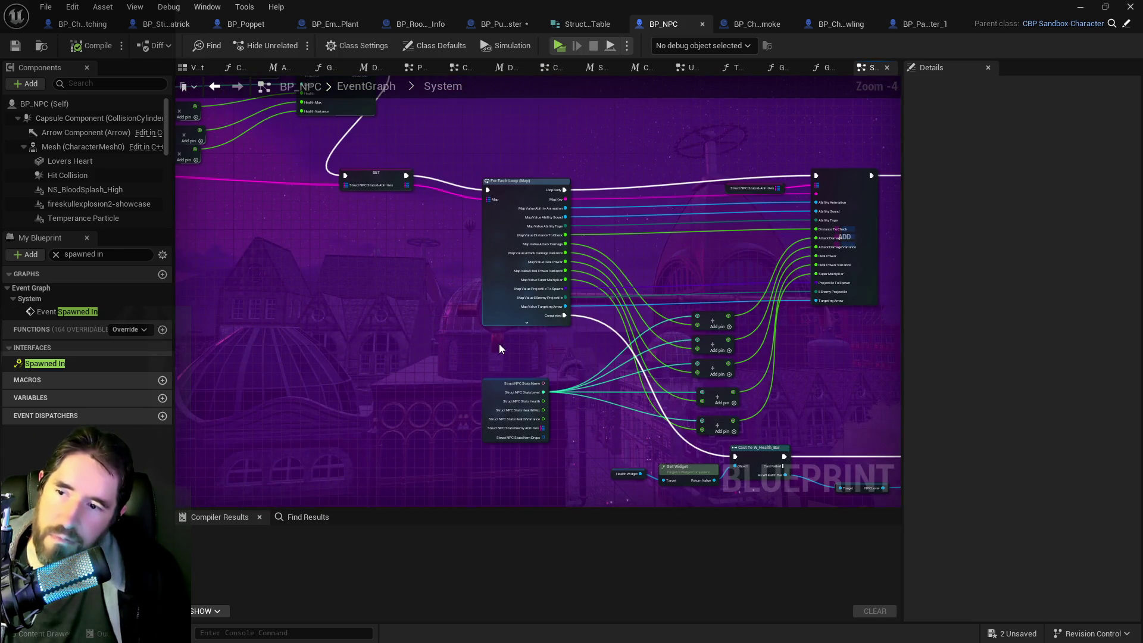
{"action": "left_click_drag", "start_coordinate": [499, 344], "coordinate": [490, 365]}
{"action": "left_click_drag", "start_coordinate": [666, 265], "coordinate": [527, 261]}
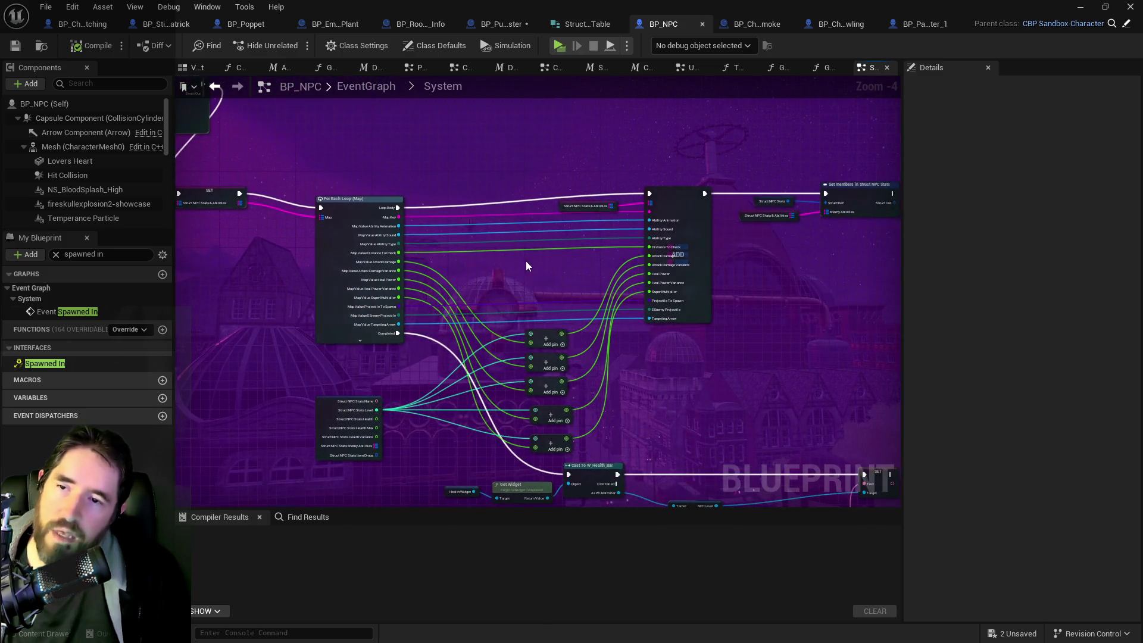
{"action": "scroll", "coordinate": [526, 266], "scroll_direction": "up", "scroll_amount": 2}
{"action": "left_click_drag", "start_coordinate": [616, 269], "coordinate": [901, 270]}
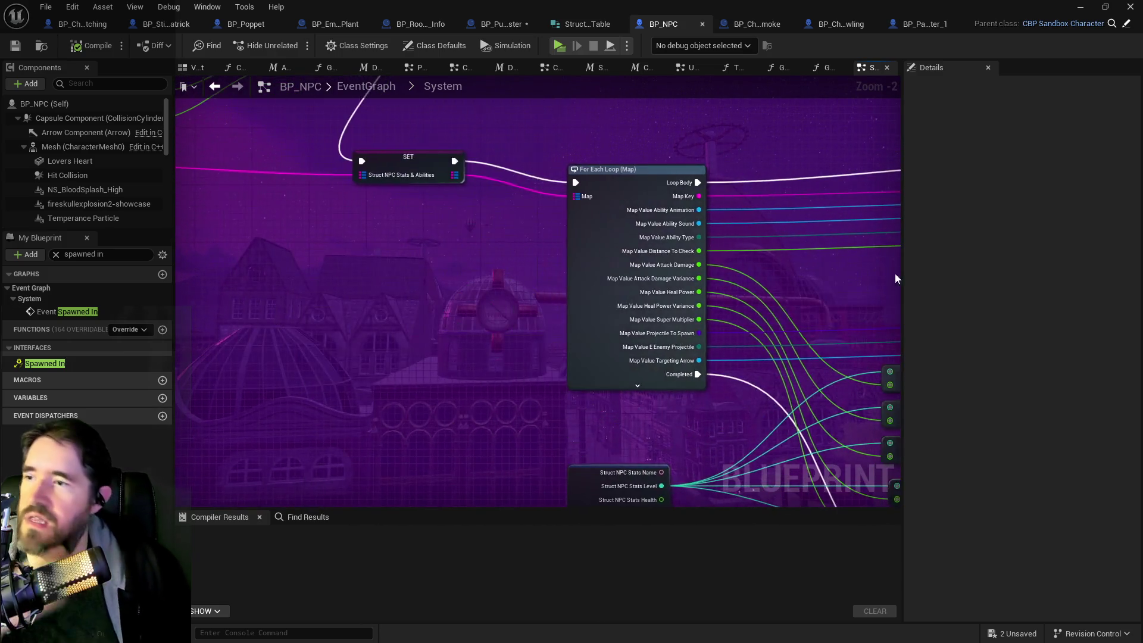
{"action": "scroll", "coordinate": [453, 321], "scroll_direction": "down", "scroll_amount": 3}
{"action": "left_click_drag", "start_coordinate": [454, 321], "coordinate": [718, 321]}
{"action": "scroll", "coordinate": [718, 320], "scroll_direction": "up", "scroll_amount": 3}
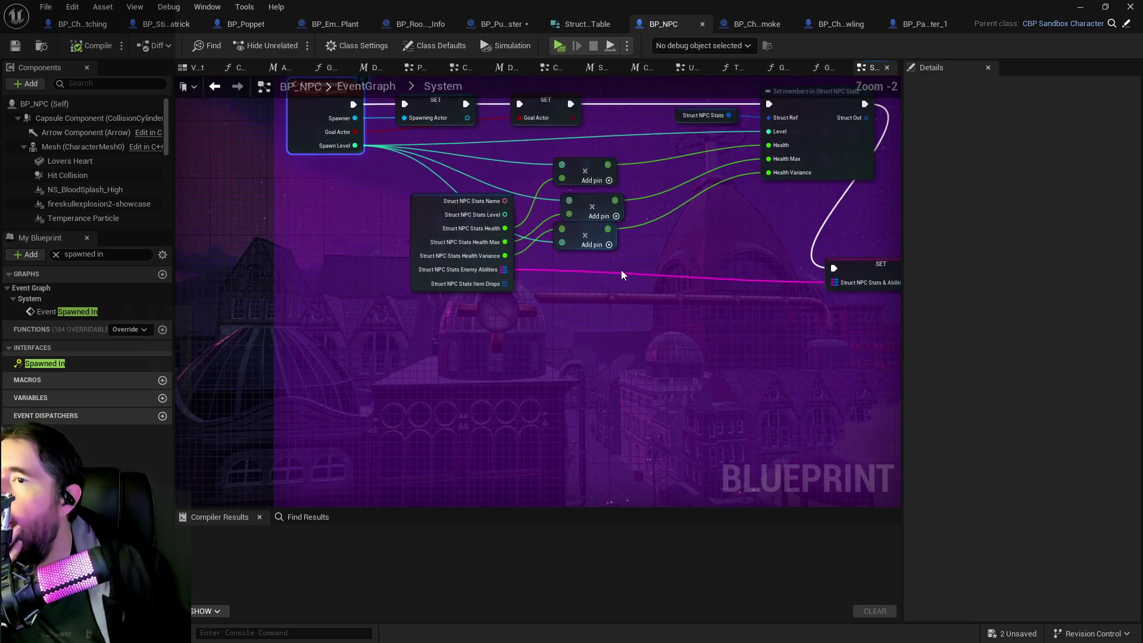
{"action": "left_click_drag", "start_coordinate": [728, 369], "coordinate": [562, 323]}
{"action": "scroll", "coordinate": [706, 320], "scroll_direction": "down", "scroll_amount": 2}
Step: Inspect the health bar and level text nodes, then select the Event Spawned In node
{"action": "mouse_move", "coordinate": [700, 329]}
{"action": "left_mouse_down"}
{"action": "mouse_move", "coordinate": [375, 225]}
{"action": "mouse_move", "coordinate": [591, 322]}
{"action": "mouse_move", "coordinate": [522, 544]}
{"action": "left_mouse_up"}
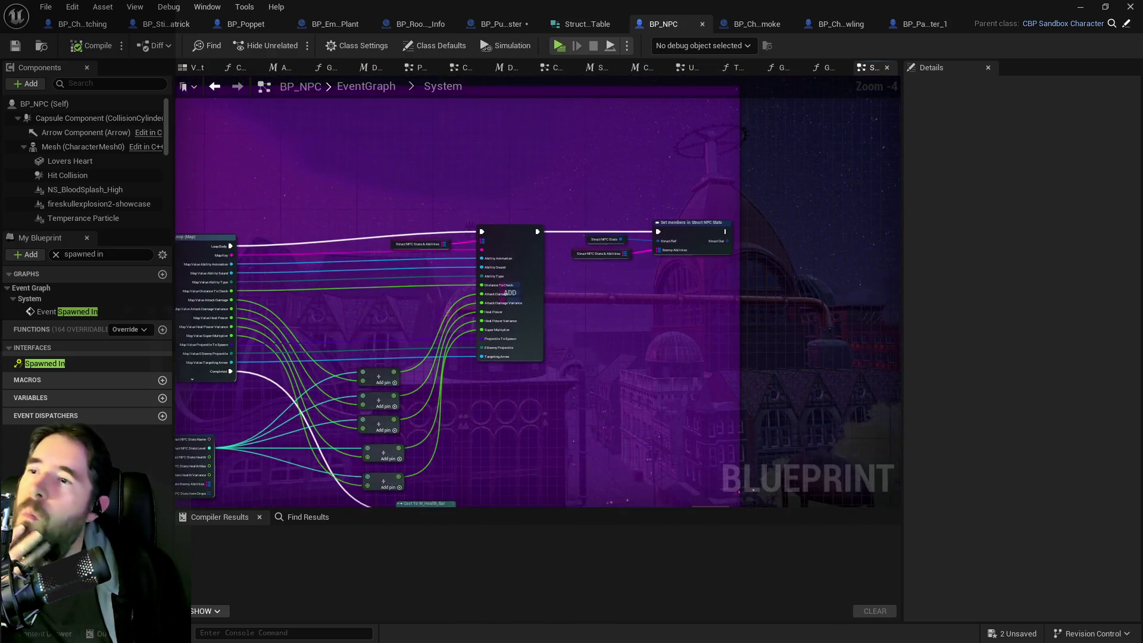
{"action": "left_click_drag", "start_coordinate": [497, 506], "coordinate": [497, 292]}
{"action": "scroll", "coordinate": [496, 291], "scroll_direction": "up", "scroll_amount": 1}
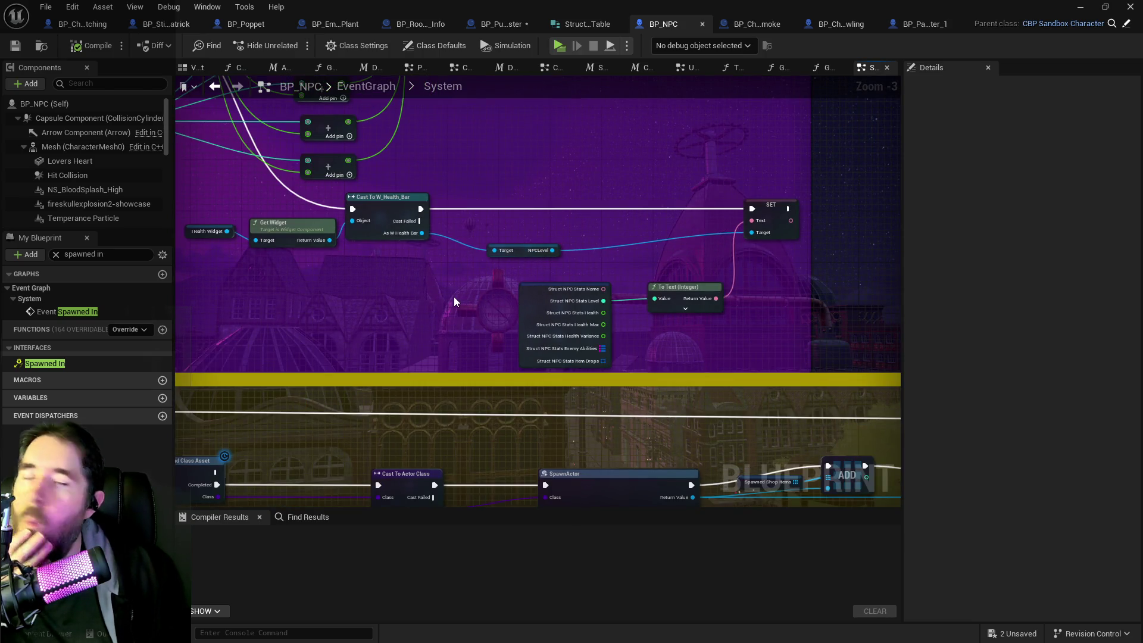
{"action": "scroll", "coordinate": [453, 297], "scroll_direction": "down", "scroll_amount": 1}
{"action": "left_click_drag", "start_coordinate": [454, 296], "coordinate": [565, 321]}
{"action": "left_click_drag", "start_coordinate": [466, 290], "coordinate": [704, 307]}
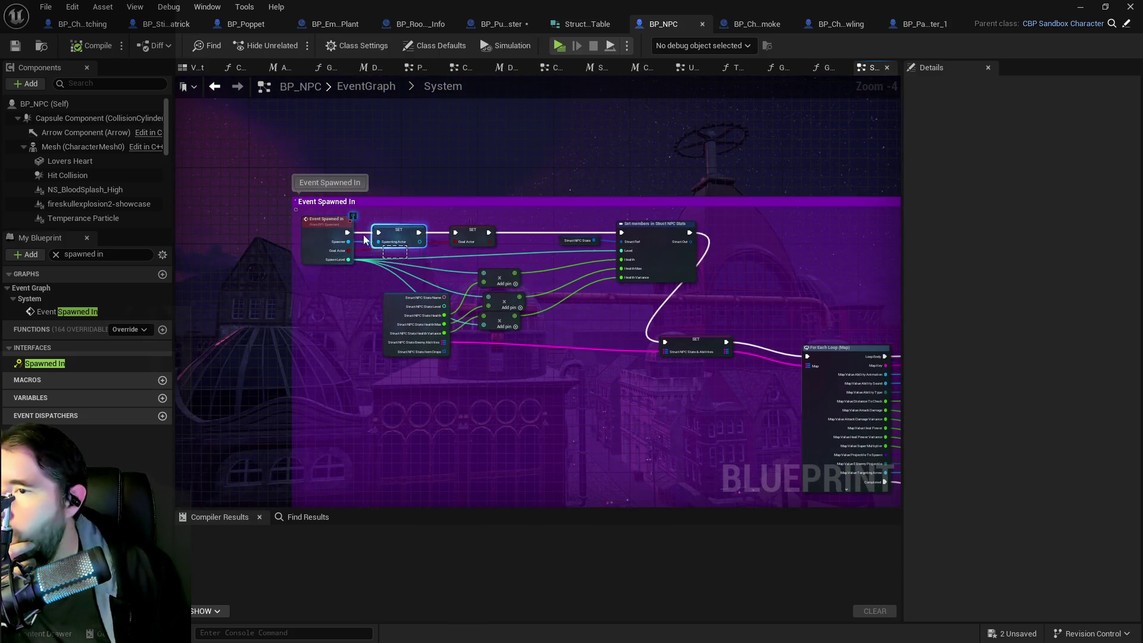
{"action": "left_click", "coordinate": [334, 223]}
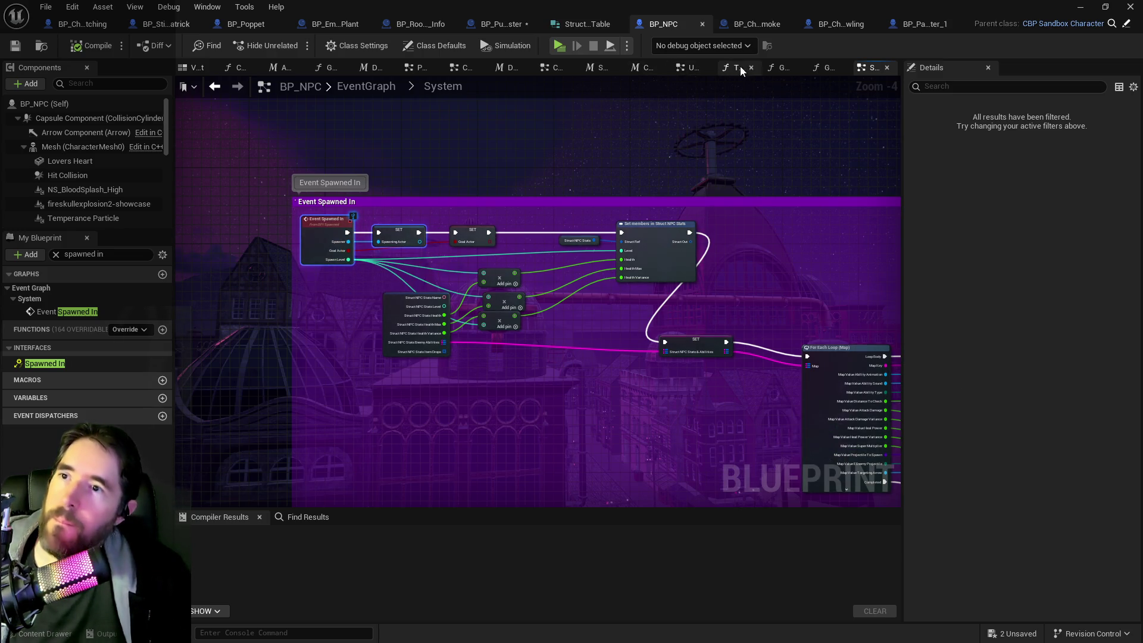
{"action": "left_click", "coordinate": [749, 26]}
Step: Paste the Event Spawned In and SET nodes, promote the pin to a Spawning Actor variable, and save
{"action": "scroll", "coordinate": [448, 276], "scroll_direction": "down", "scroll_amount": 2}
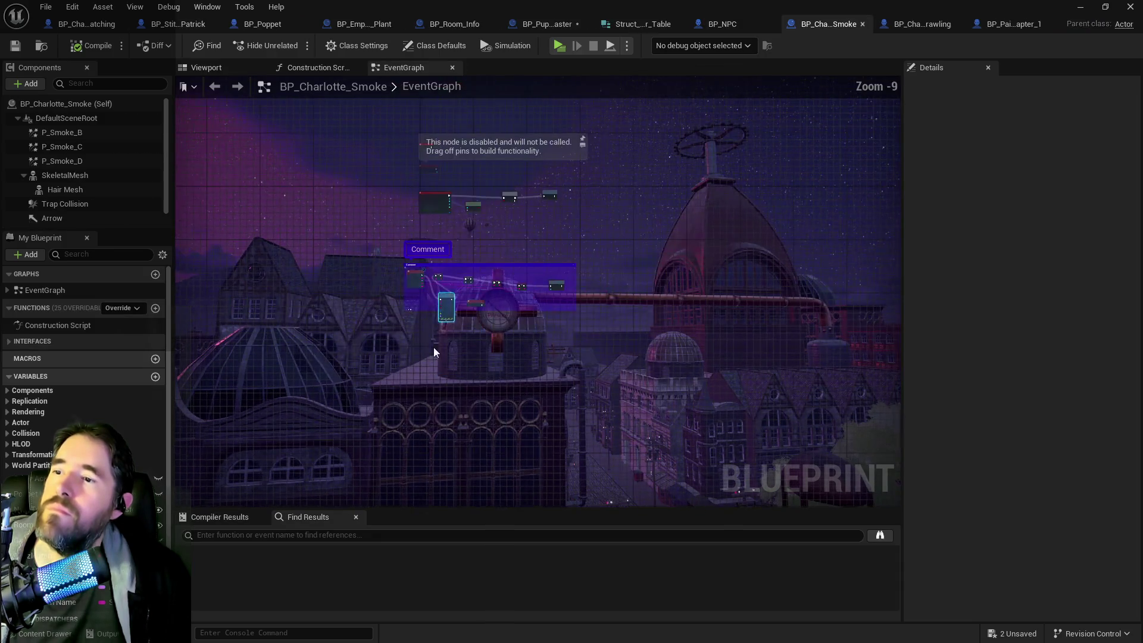
{"action": "key", "text": "ctrl+v"}
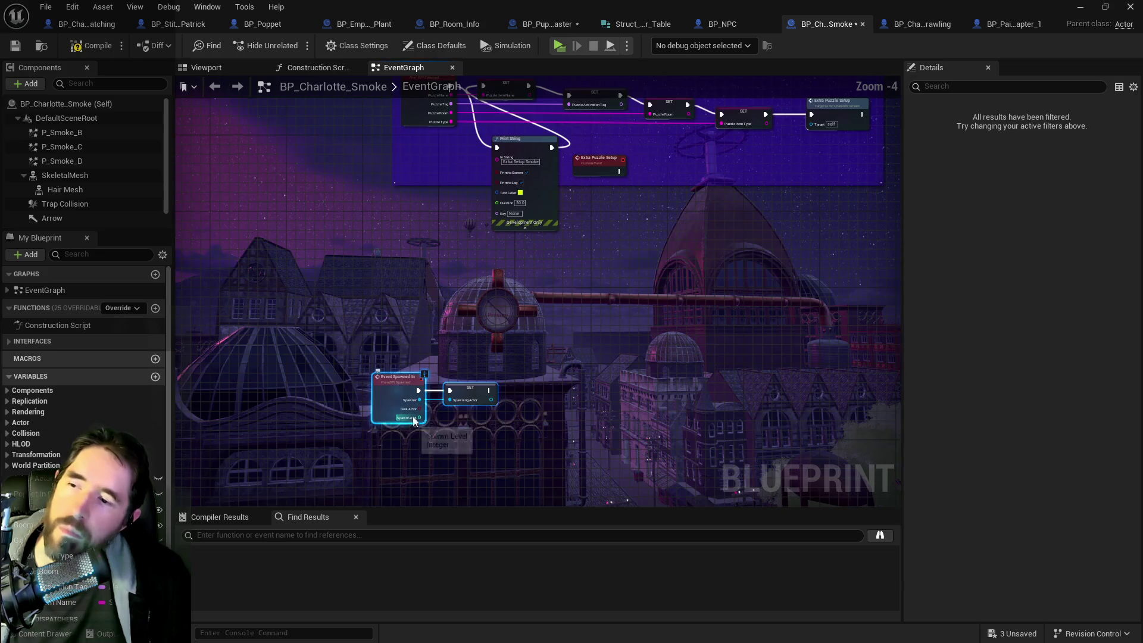
{"action": "scroll", "coordinate": [425, 409], "scroll_direction": "up", "scroll_amount": 3}
{"action": "right_click", "coordinate": [515, 389]}
{"action": "left_click", "coordinate": [551, 405]}
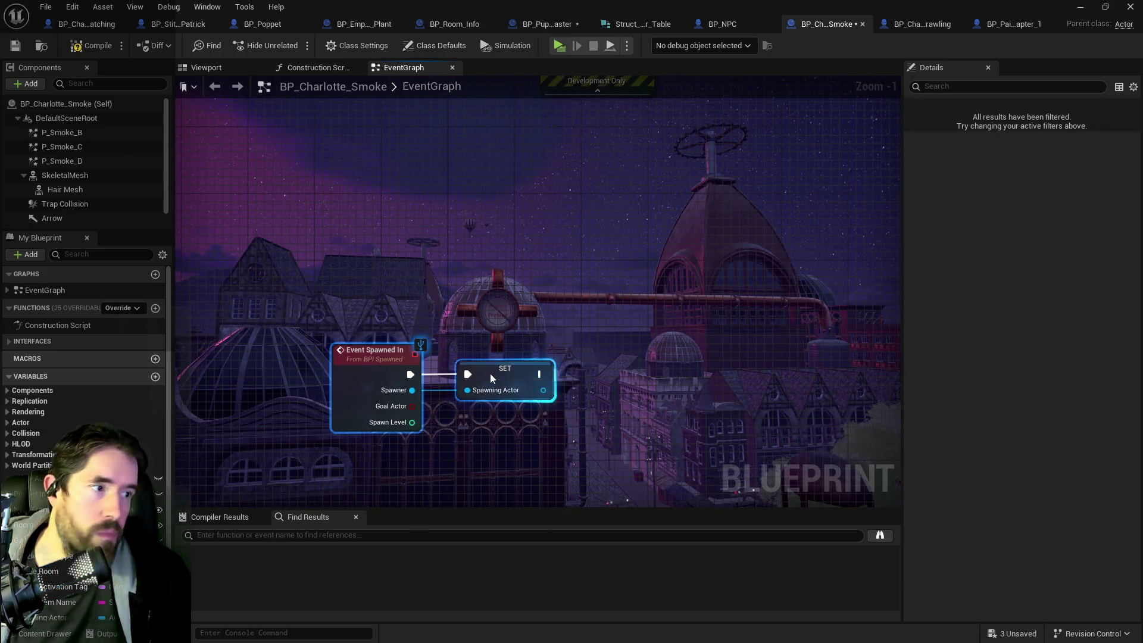
{"action": "left_click_drag", "start_coordinate": [502, 378], "coordinate": [585, 344]}
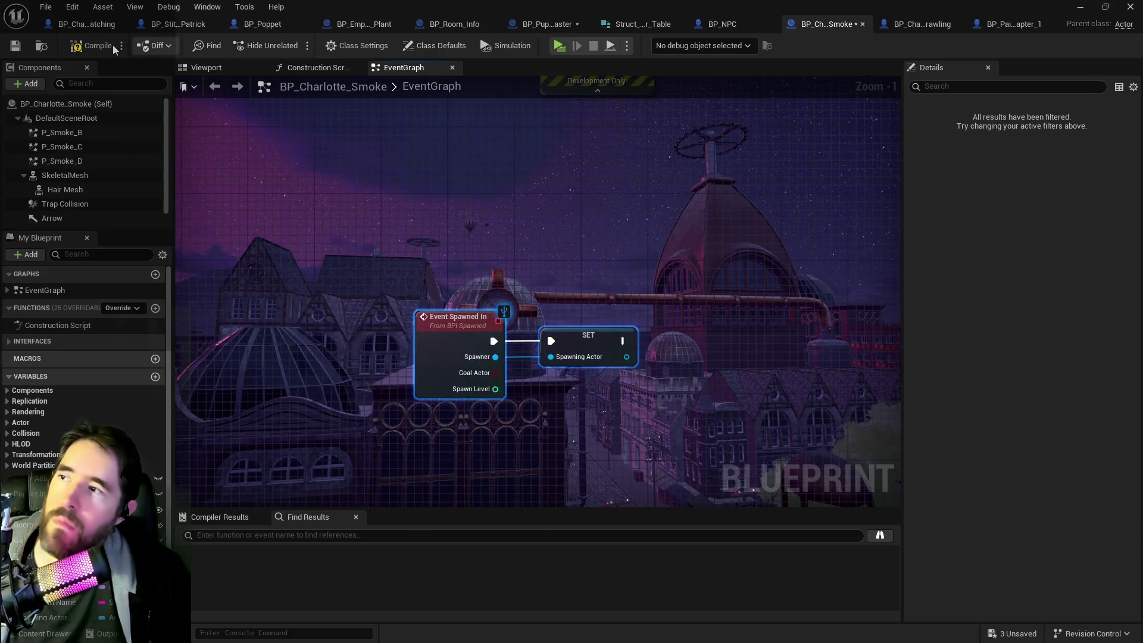
{"action": "key", "text": "ctrl+s"}
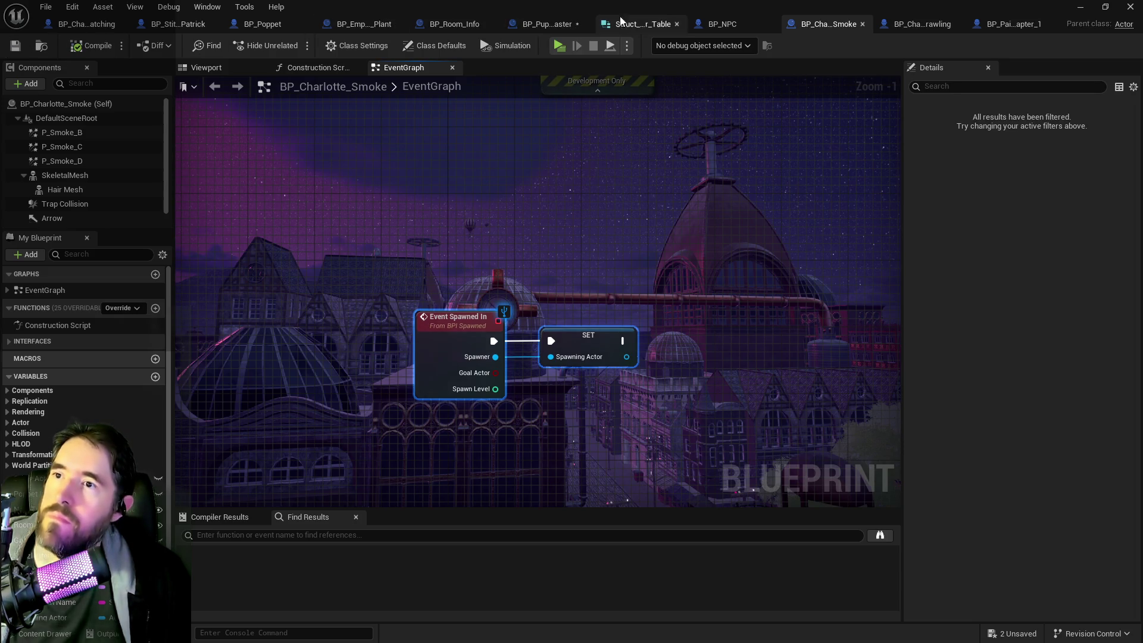
Step: Review the For Each Loop and widget nodes in BP_NPC's System graph
{"action": "left_click", "coordinate": [710, 21]}
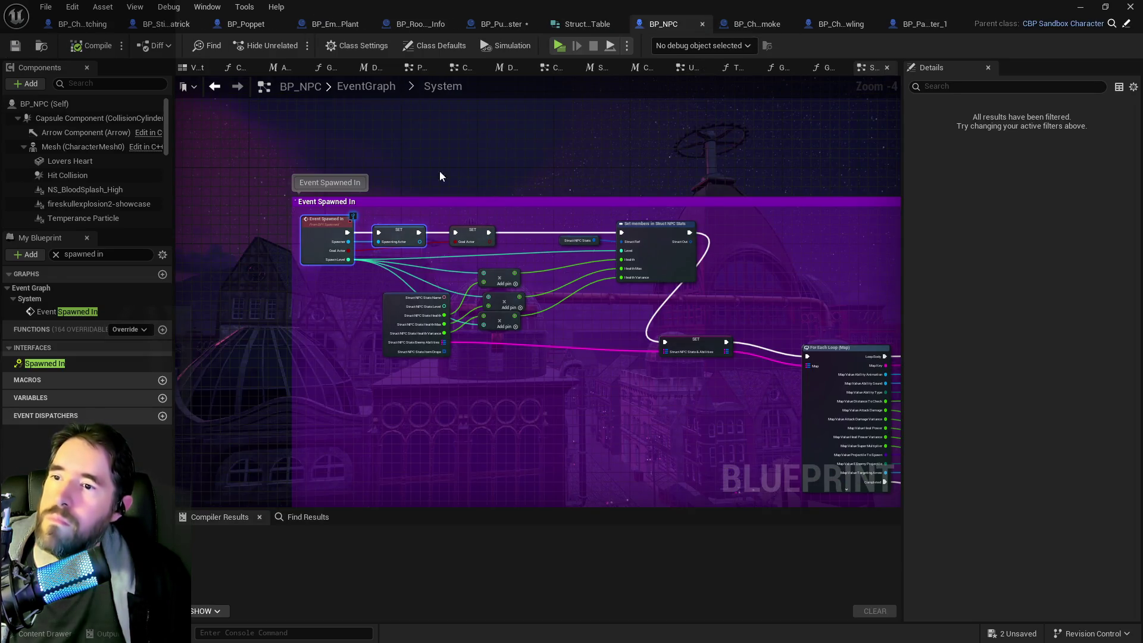
{"action": "scroll", "coordinate": [441, 178], "scroll_direction": "down", "scroll_amount": 2}
{"action": "scroll", "coordinate": [451, 230], "scroll_direction": "up", "scroll_amount": 1}
{"action": "mouse_move", "coordinate": [580, 309]}
{"action": "left_mouse_down"}
{"action": "mouse_move", "coordinate": [388, 178]}
{"action": "mouse_move", "coordinate": [737, 268]}
{"action": "mouse_move", "coordinate": [661, 306]}
{"action": "mouse_move", "coordinate": [581, 312]}
{"action": "left_mouse_up"}
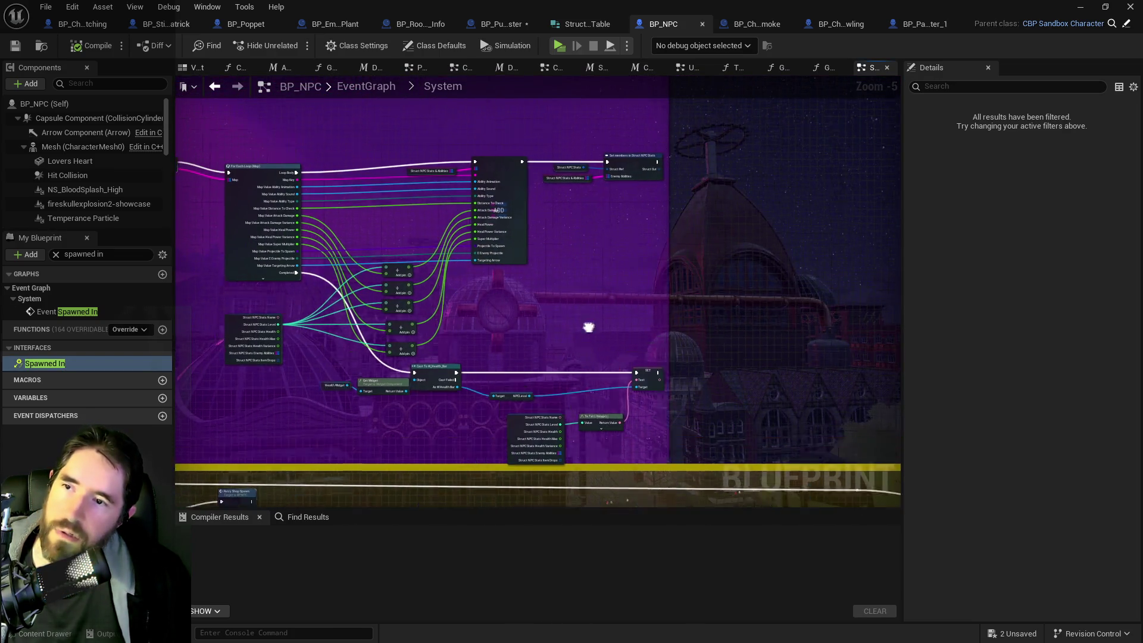
Step: Follow the Spawn NPC chain through the SET, Delay, Print String and Branch nodes
{"action": "left_click", "coordinate": [507, 25]}
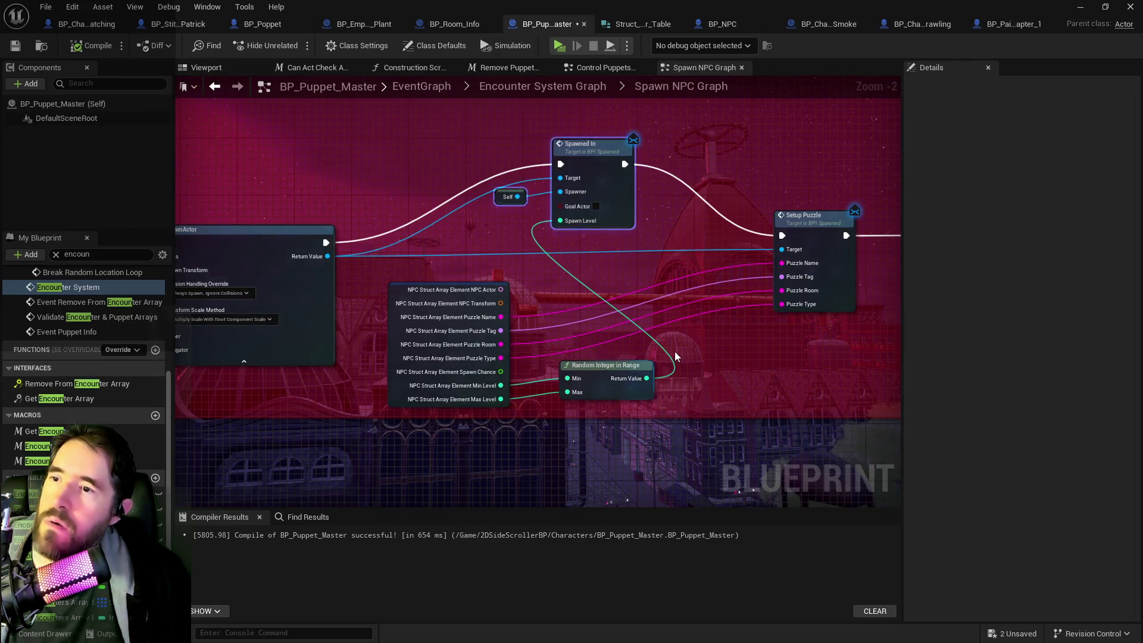
{"action": "scroll", "coordinate": [674, 356], "scroll_direction": "down", "scroll_amount": 1}
{"action": "mouse_move", "coordinate": [675, 355]}
{"action": "left_mouse_down"}
{"action": "mouse_move", "coordinate": [620, 332]}
{"action": "mouse_move", "coordinate": [485, 325]}
{"action": "left_mouse_up"}
{"action": "left_click_drag", "start_coordinate": [751, 356], "coordinate": [601, 351]}
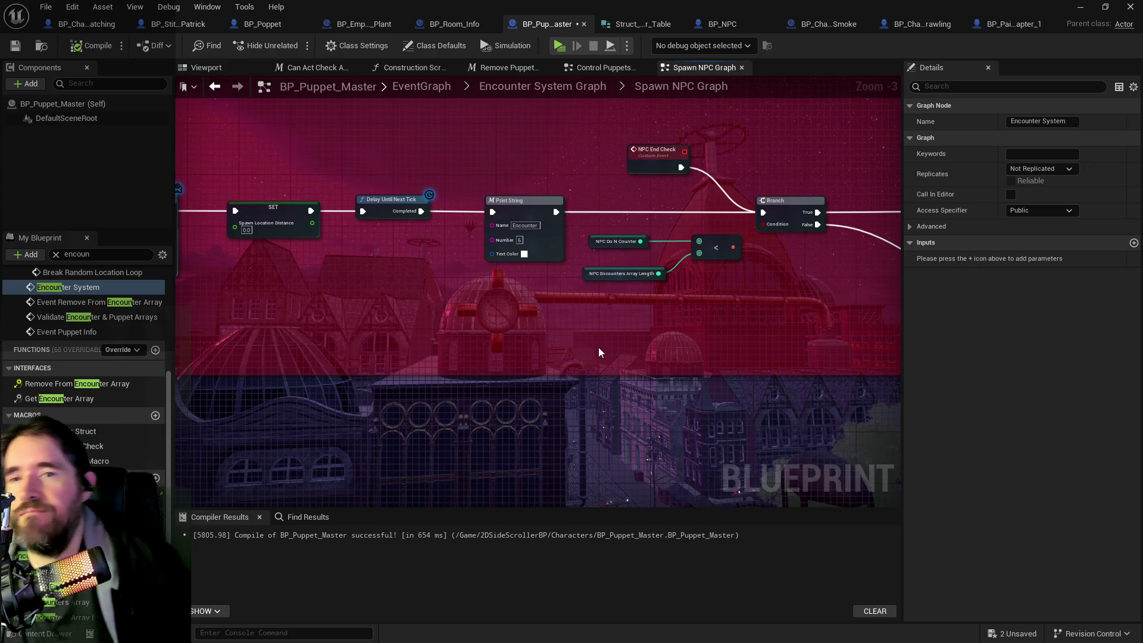
Step: Go up to BP_NPC's top-level EventGraph and search its members for 'puzzle'
{"action": "left_click", "coordinate": [726, 28]}
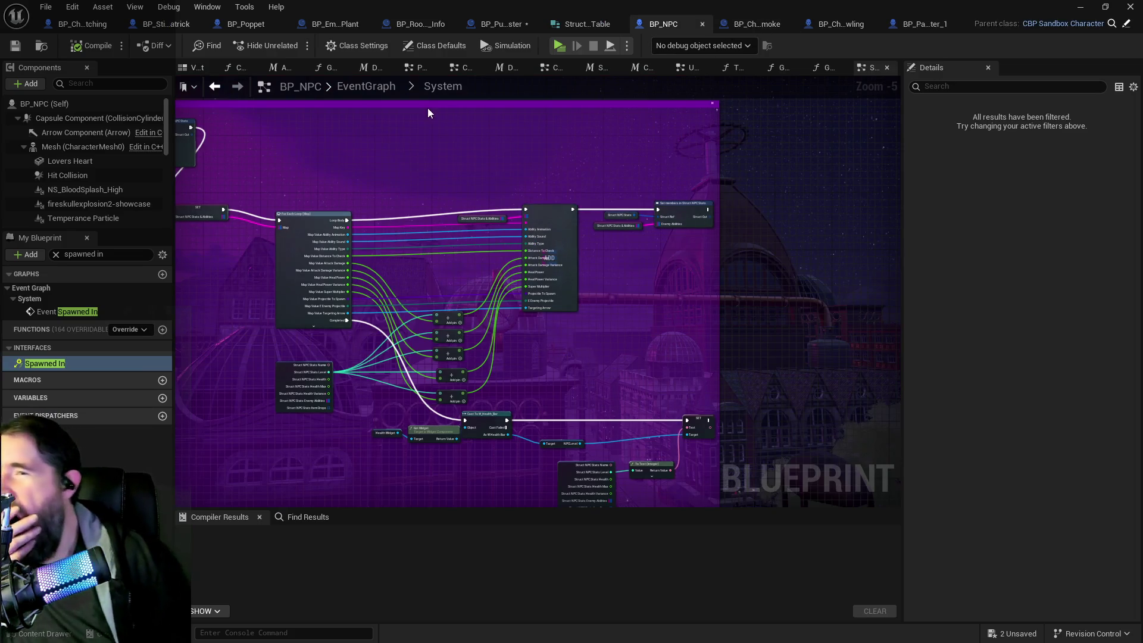
{"action": "left_click", "coordinate": [379, 89]}
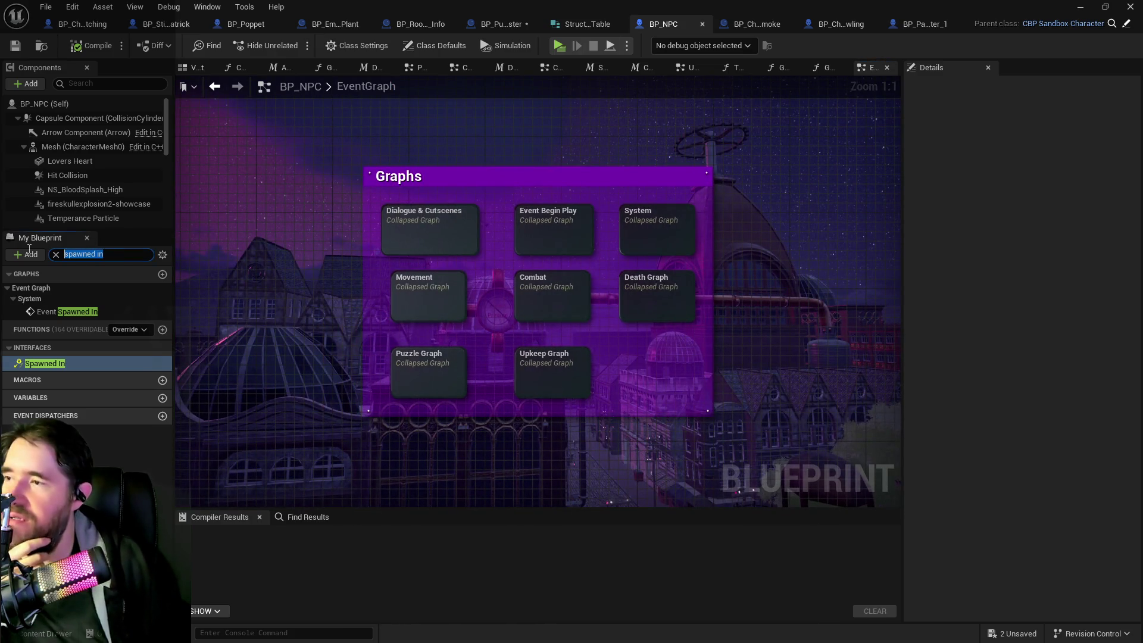
{"action": "type", "text": "puzzle"}
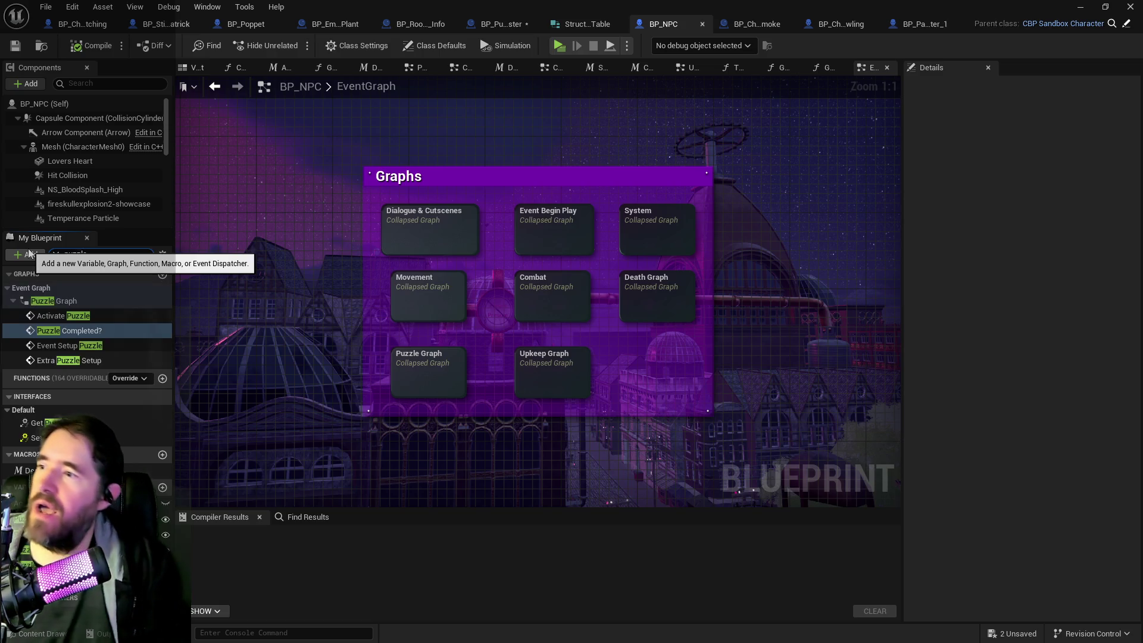
Step: Trace the red comment box's Branch, SET, NPC End Check and Break Transform nodes
{"action": "left_click", "coordinate": [477, 25]}
{"action": "scroll", "coordinate": [395, 194], "scroll_direction": "down", "scroll_amount": 5}
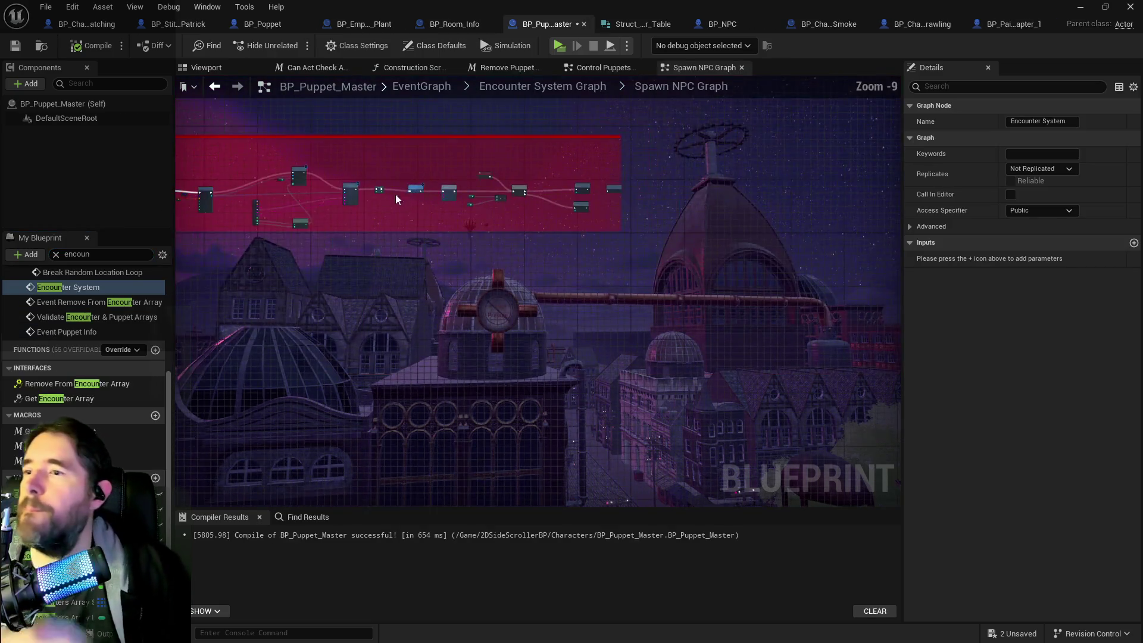
{"action": "mouse_move", "coordinate": [898, 326]}
{"action": "left_mouse_down"}
{"action": "mouse_move", "coordinate": [592, 288]}
{"action": "mouse_move", "coordinate": [506, 155]}
{"action": "mouse_move", "coordinate": [647, 172]}
{"action": "left_mouse_up"}
{"action": "scroll", "coordinate": [519, 201], "scroll_direction": "up", "scroll_amount": 7}
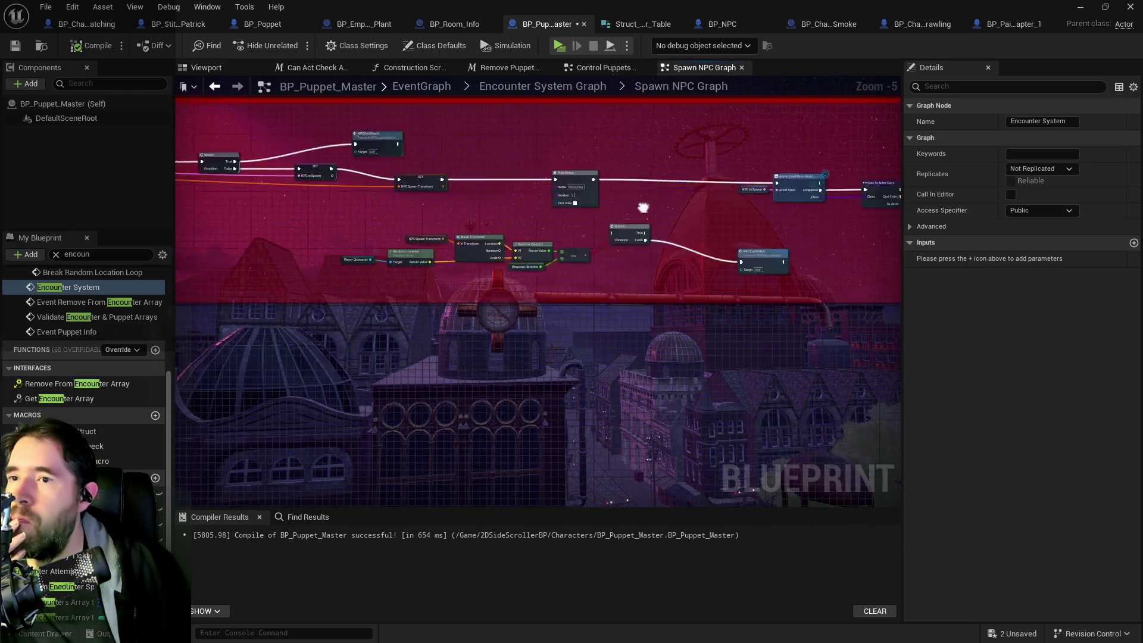
{"action": "scroll", "coordinate": [434, 210], "scroll_direction": "down", "scroll_amount": 3}
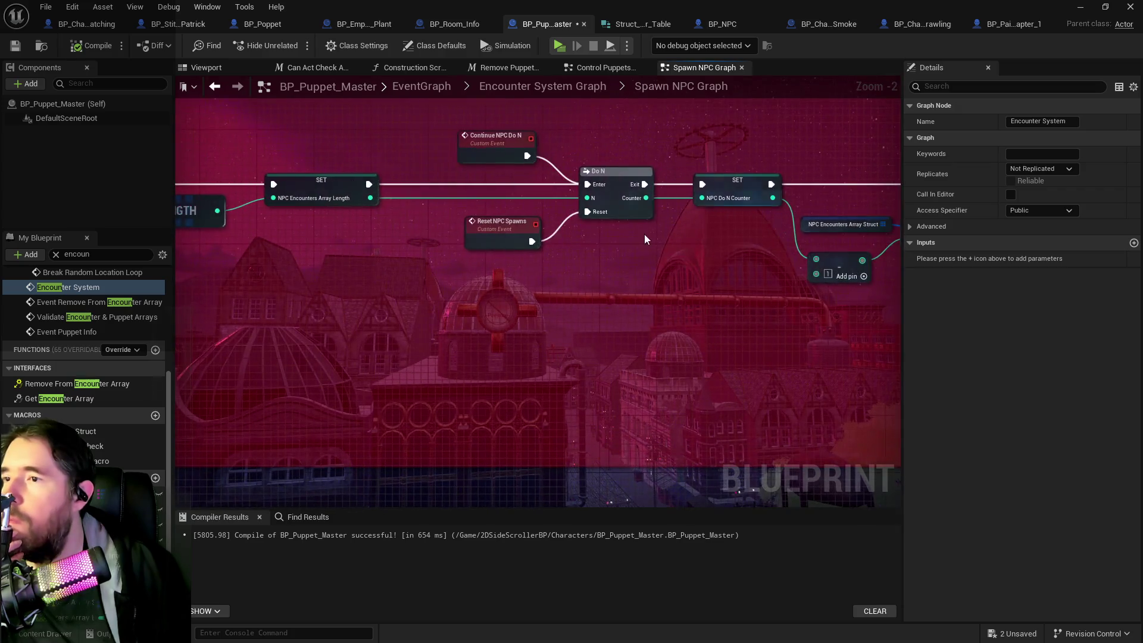
{"action": "scroll", "coordinate": [648, 234], "scroll_direction": "up", "scroll_amount": 3}
{"action": "left_click_drag", "start_coordinate": [727, 209], "coordinate": [463, 209]}
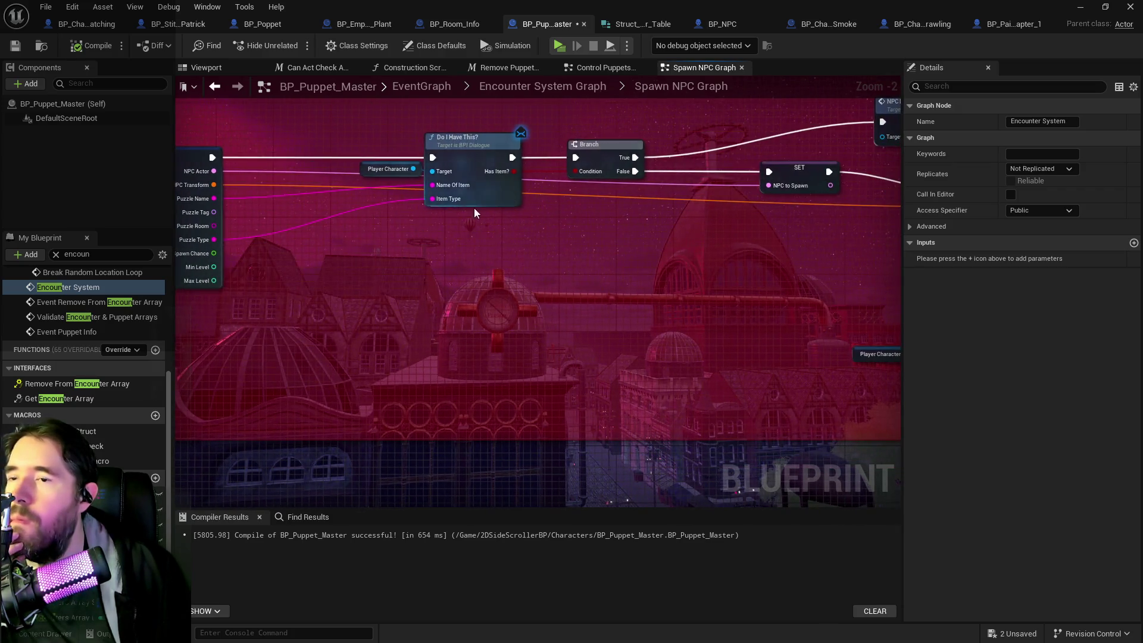
{"action": "left_click_drag", "start_coordinate": [533, 210], "coordinate": [179, 220]}
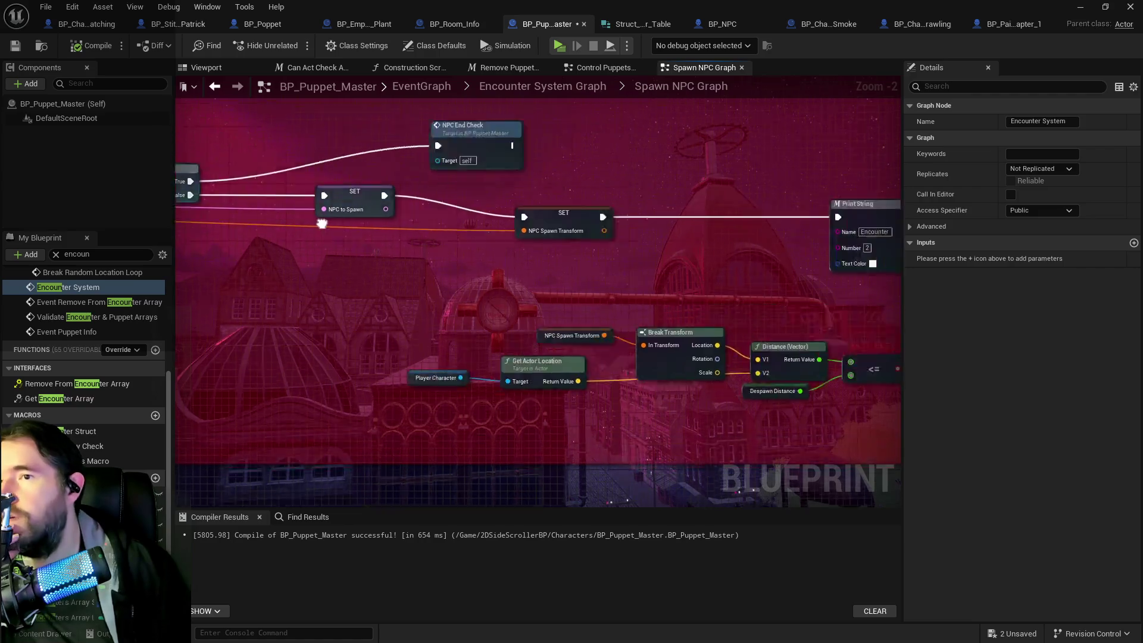
{"action": "mouse_move", "coordinate": [498, 237]}
{"action": "left_mouse_down"}
{"action": "mouse_move", "coordinate": [672, 227]}
{"action": "mouse_move", "coordinate": [341, 234]}
{"action": "mouse_move", "coordinate": [261, 202]}
{"action": "left_mouse_up"}
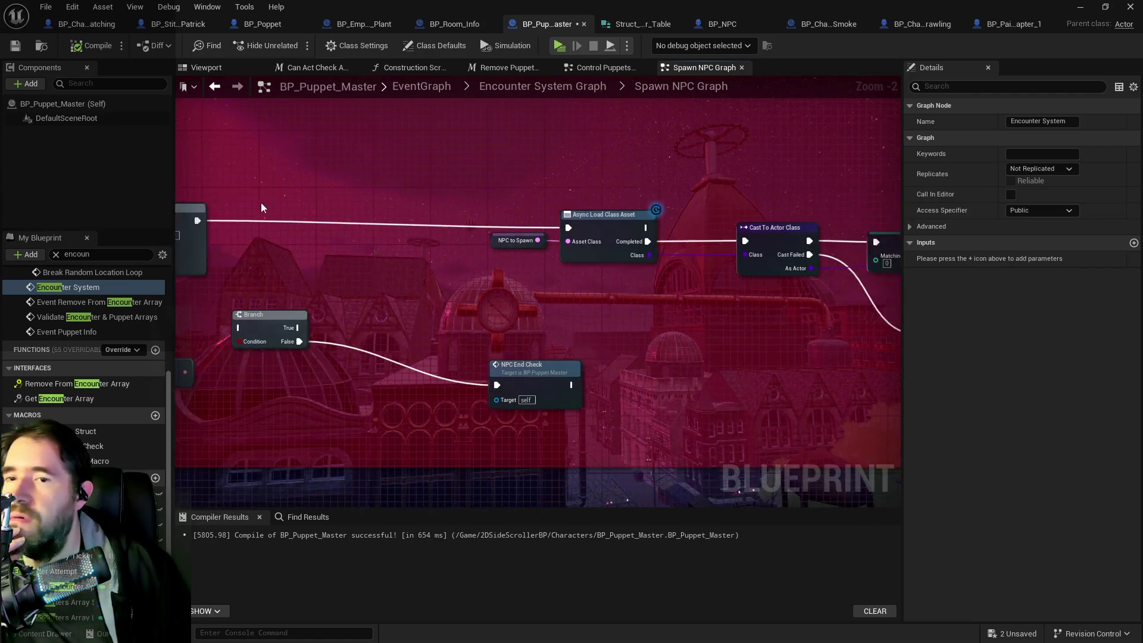
Step: Inspect the Async Load Class Asset, Cast To Actor Class, Print String and SpawnActor nodes
{"action": "mouse_move", "coordinate": [612, 299]}
{"action": "left_mouse_down"}
{"action": "mouse_move", "coordinate": [636, 288]}
{"action": "mouse_move", "coordinate": [498, 288]}
{"action": "mouse_move", "coordinate": [413, 336]}
{"action": "left_mouse_up"}
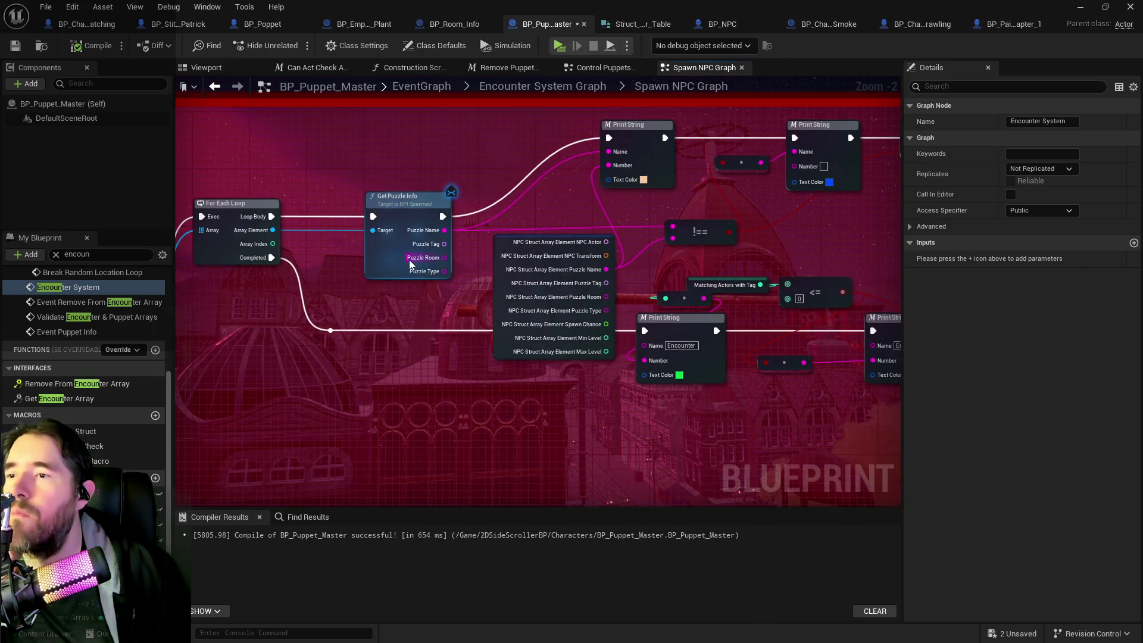
{"action": "scroll", "coordinate": [419, 338], "scroll_direction": "down", "scroll_amount": 4}
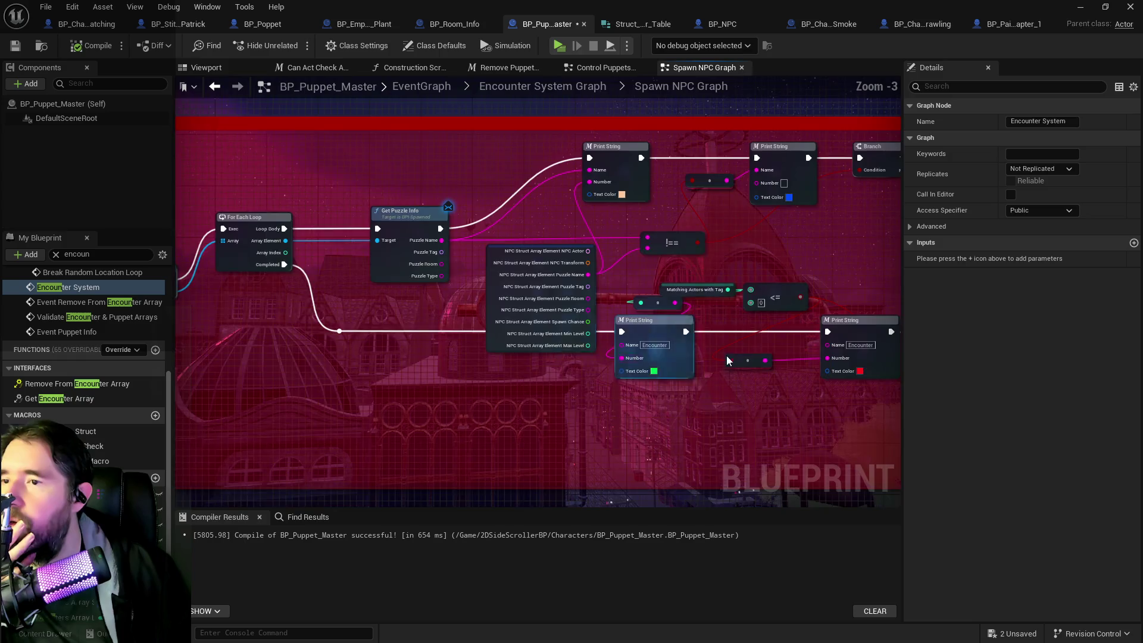
{"action": "scroll", "coordinate": [638, 287], "scroll_direction": "up", "scroll_amount": 2}
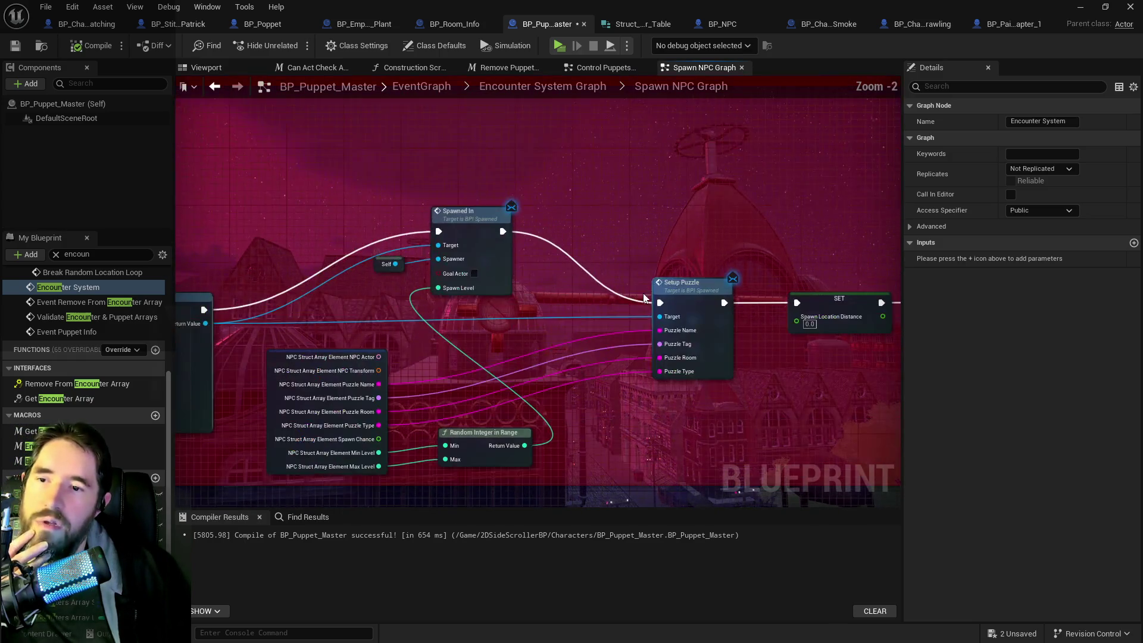
{"action": "left_click_drag", "start_coordinate": [612, 369], "coordinate": [874, 73]}
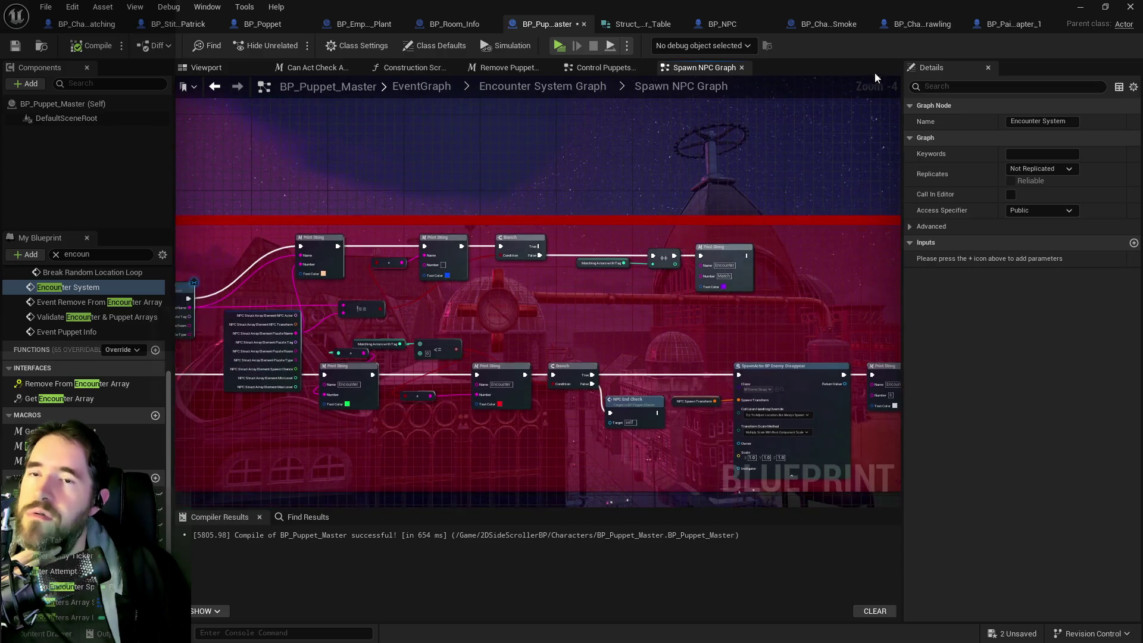
{"action": "left_click", "coordinate": [799, 27]}
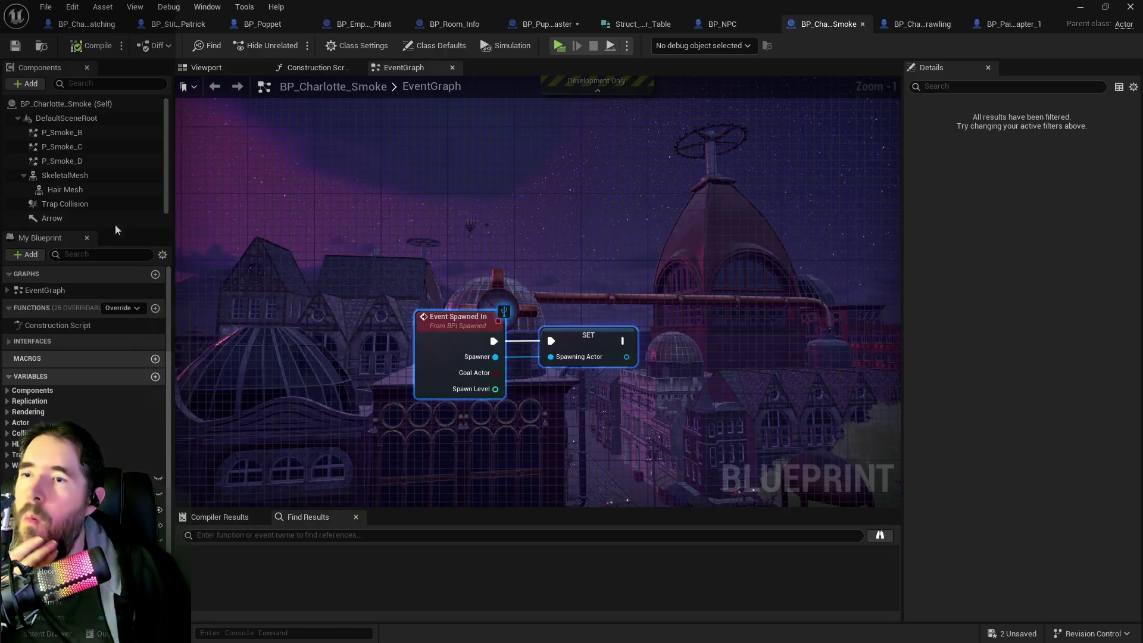
Step: Filter members by 'puzzle' and wire a Puzzle Item Name getter into the Puzzle Name return
{"action": "left_click", "coordinate": [100, 256]}
{"action": "type", "text": "get puzzle"}
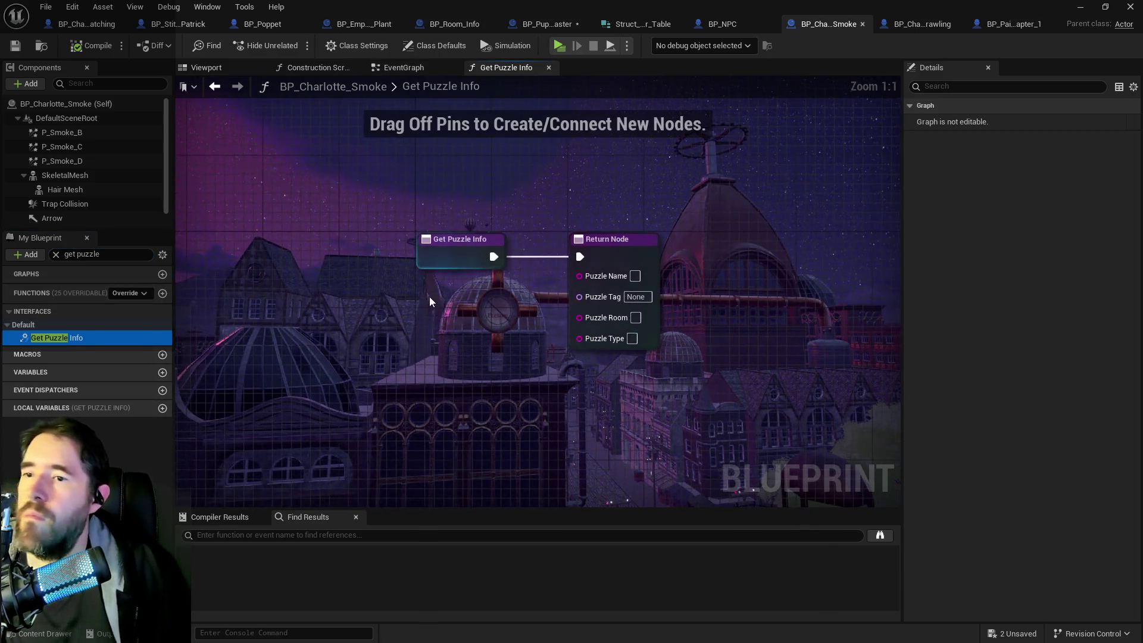
{"action": "left_click", "coordinate": [72, 274]}
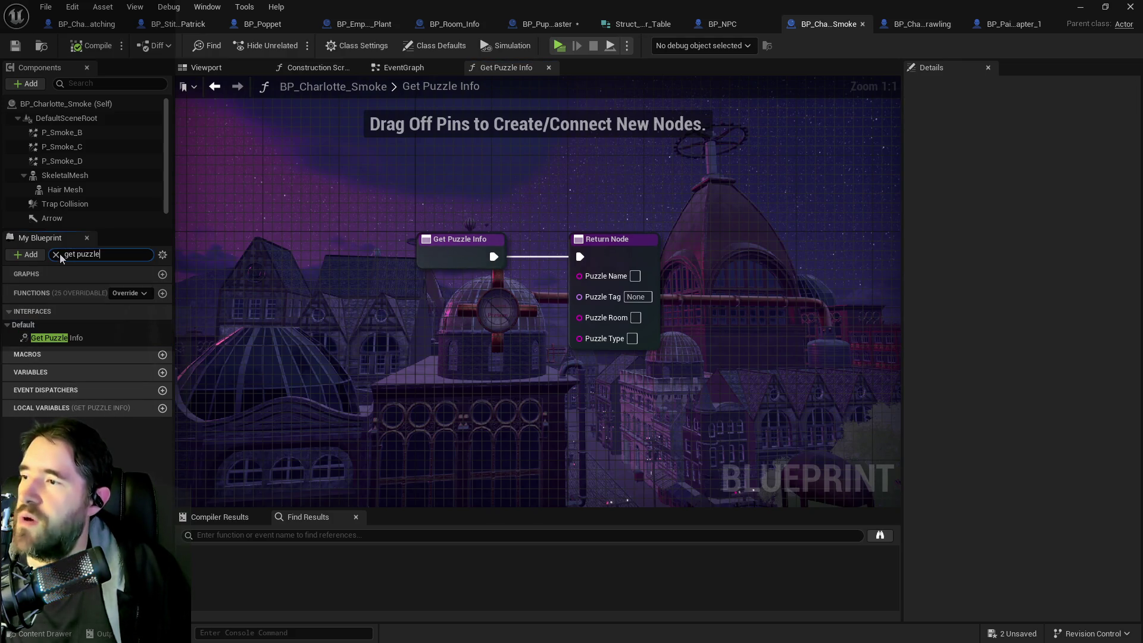
{"action": "left_click", "coordinate": [57, 254]}
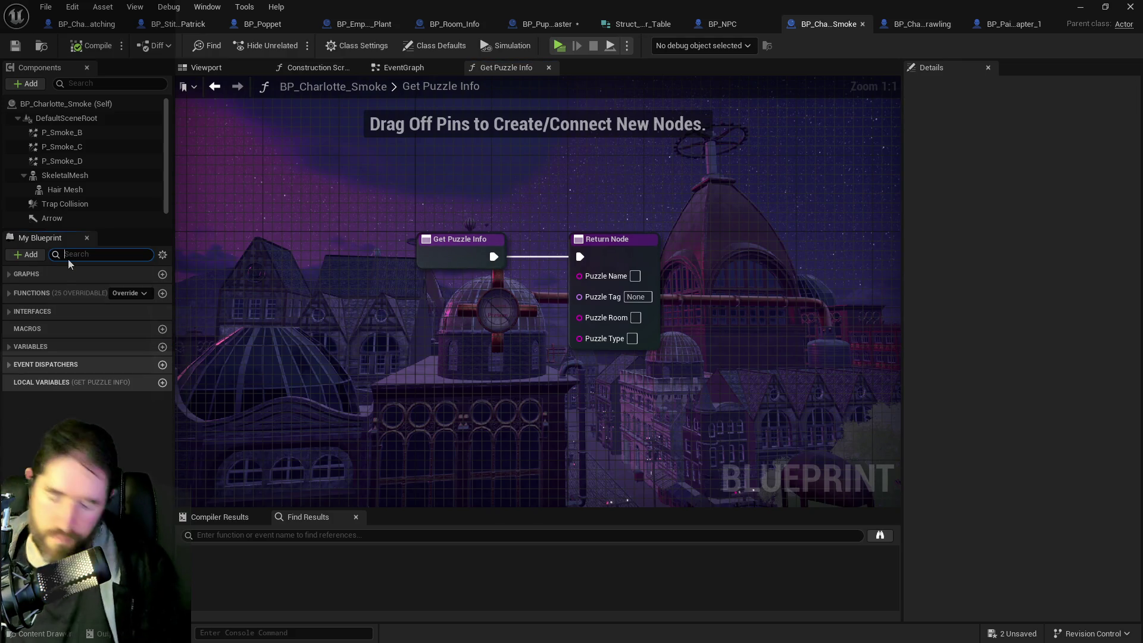
{"action": "type", "text": "puzzle"}
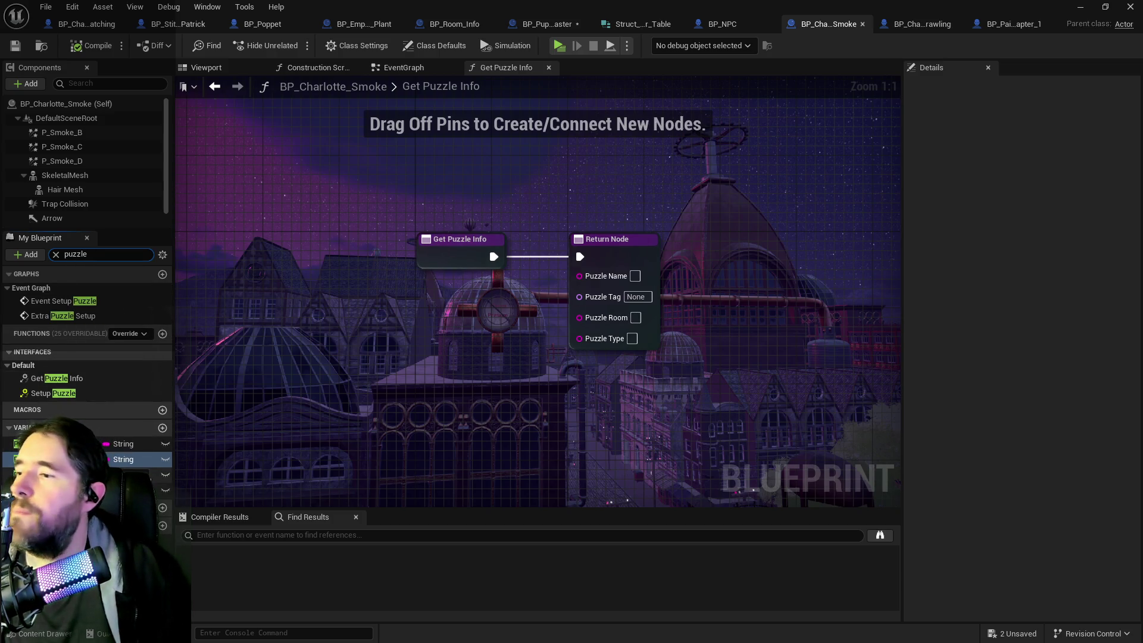
{"action": "mouse_move", "coordinate": [29, 443]}
{"action": "left_mouse_down"}
{"action": "mouse_move", "coordinate": [494, 378]}
{"action": "mouse_move", "coordinate": [476, 280]}
{"action": "left_mouse_up"}
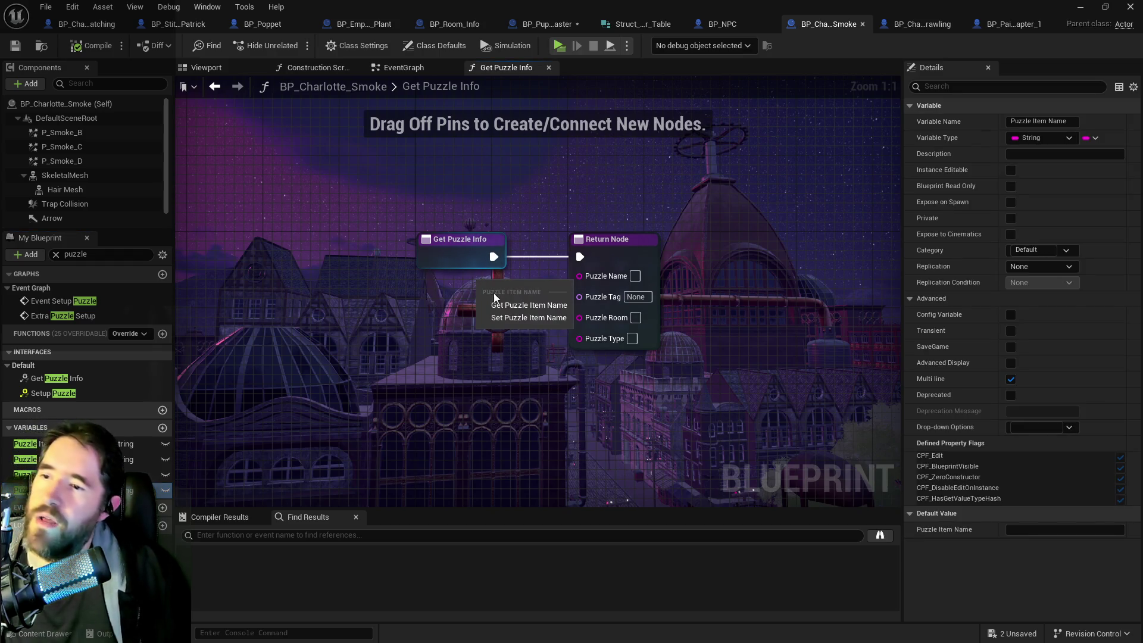
{"action": "left_click", "coordinate": [499, 306]}
{"action": "left_click_drag", "start_coordinate": [547, 290], "coordinate": [579, 274]}
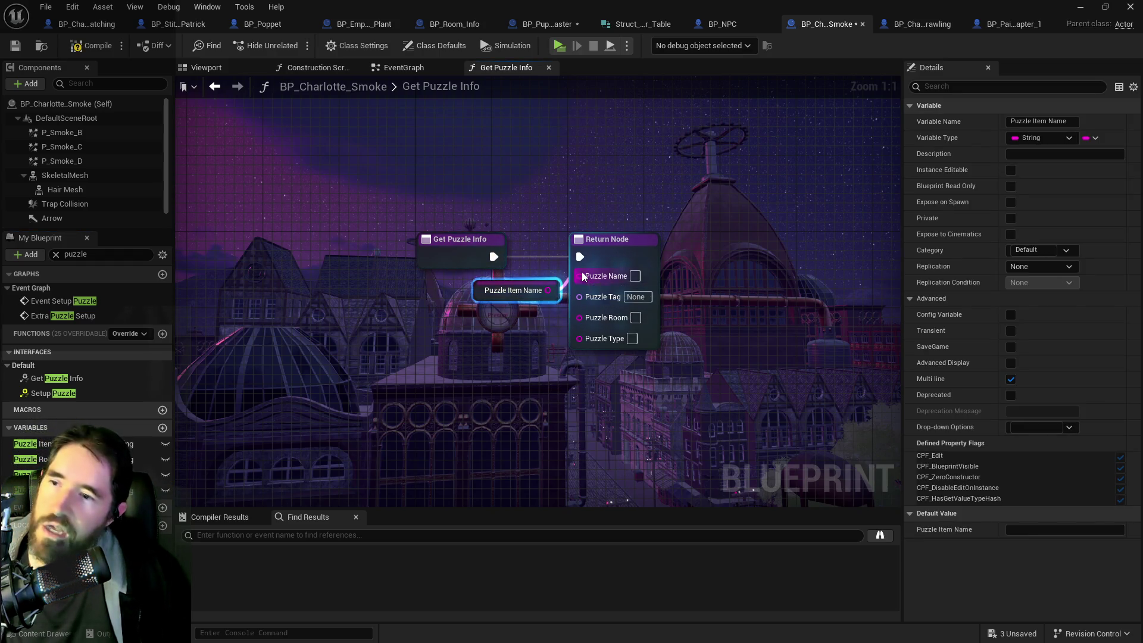
Step: Feed a Puzzle Activation Tag getter into the returned Puzzle Tag and space the nodes
{"action": "left_click_drag", "start_coordinate": [36, 489], "coordinate": [483, 319]}
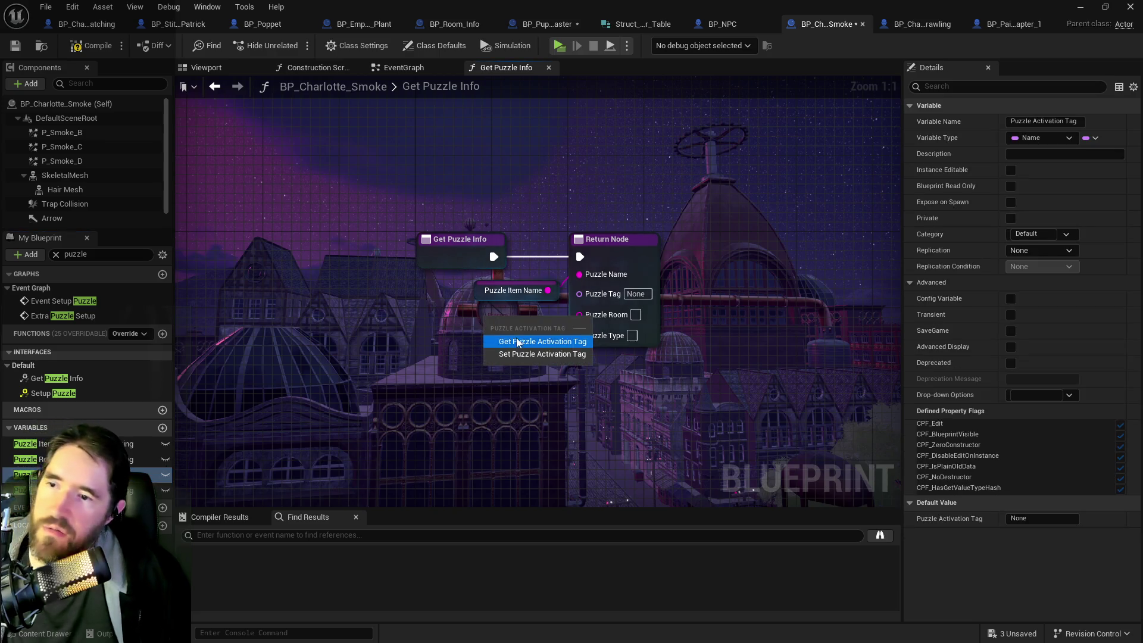
{"action": "left_click", "coordinate": [515, 338]}
{"action": "mouse_move", "coordinate": [570, 318]}
{"action": "left_mouse_down"}
{"action": "mouse_move", "coordinate": [578, 327]}
{"action": "mouse_move", "coordinate": [580, 292]}
{"action": "left_mouse_up"}
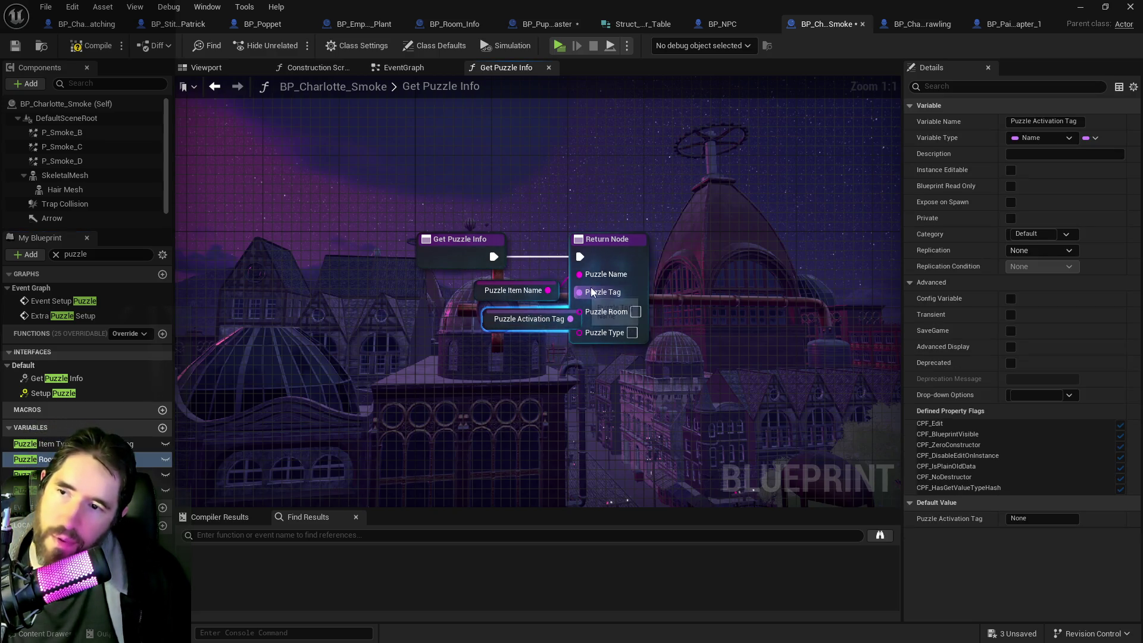
{"action": "left_click_drag", "start_coordinate": [635, 254], "coordinate": [654, 255]}
{"action": "left_click_drag", "start_coordinate": [485, 317], "coordinate": [466, 316]}
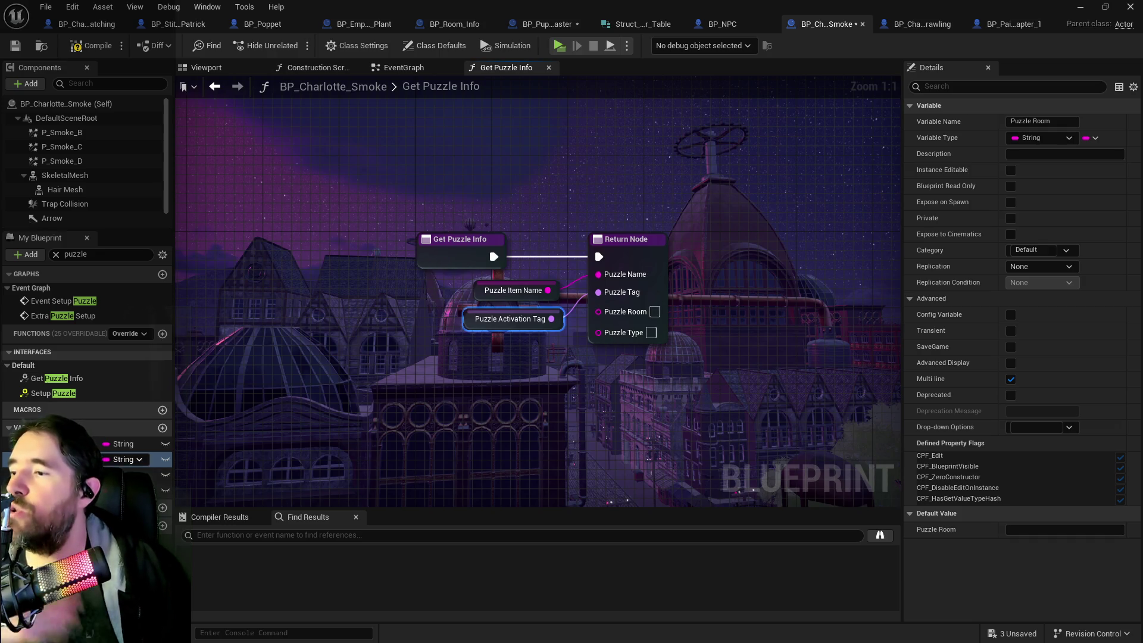
Step: Add Puzzle Room and Puzzle Item Type getters, then compile and save BP_Charlotte_Smoke
{"action": "mouse_move", "coordinate": [71, 459]}
{"action": "left_mouse_down"}
{"action": "mouse_move", "coordinate": [334, 381]}
{"action": "mouse_move", "coordinate": [505, 365]}
{"action": "mouse_move", "coordinate": [613, 326]}
{"action": "mouse_move", "coordinate": [599, 310]}
{"action": "left_mouse_up"}
{"action": "left_click", "coordinate": [539, 376]}
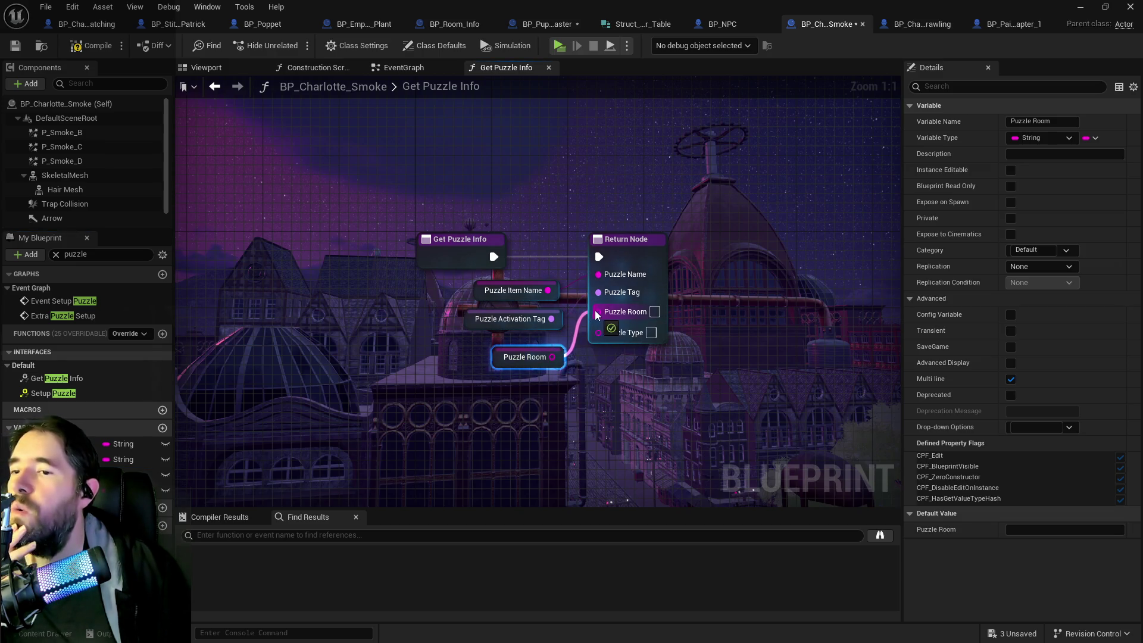
{"action": "mouse_move", "coordinate": [128, 443]}
{"action": "left_mouse_down"}
{"action": "mouse_move", "coordinate": [468, 427]}
{"action": "mouse_move", "coordinate": [477, 388]}
{"action": "mouse_move", "coordinate": [547, 394]}
{"action": "mouse_move", "coordinate": [599, 331]}
{"action": "left_mouse_up"}
{"action": "left_click", "coordinate": [518, 403]}
{"action": "left_click", "coordinate": [70, 48]}
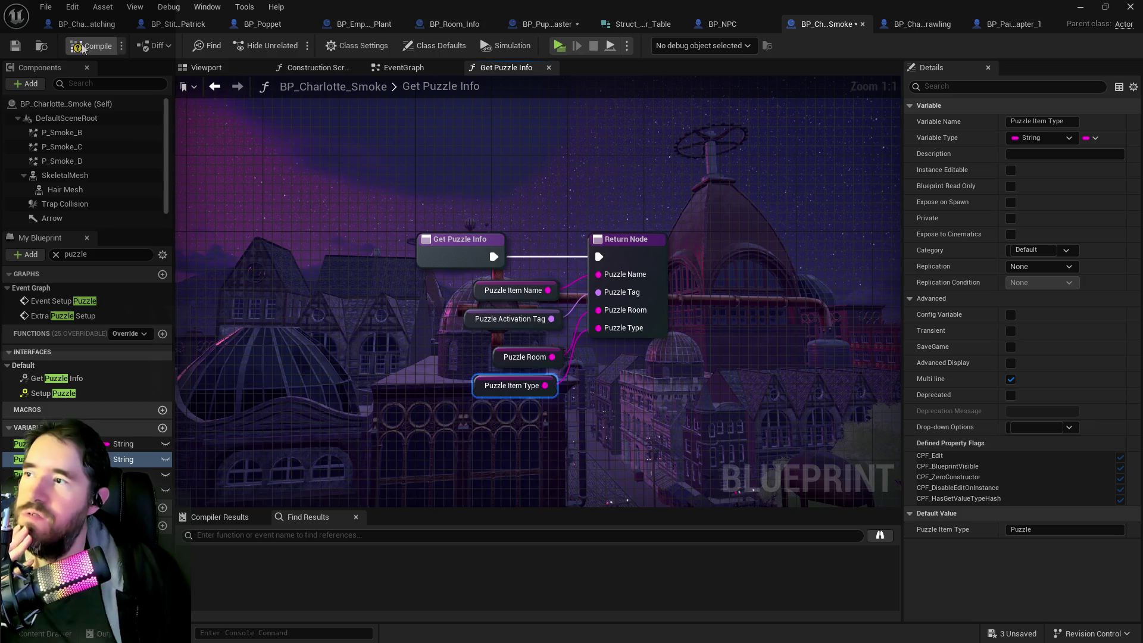
{"action": "left_click", "coordinate": [15, 46]}
{"action": "key", "text": "super+Down"}
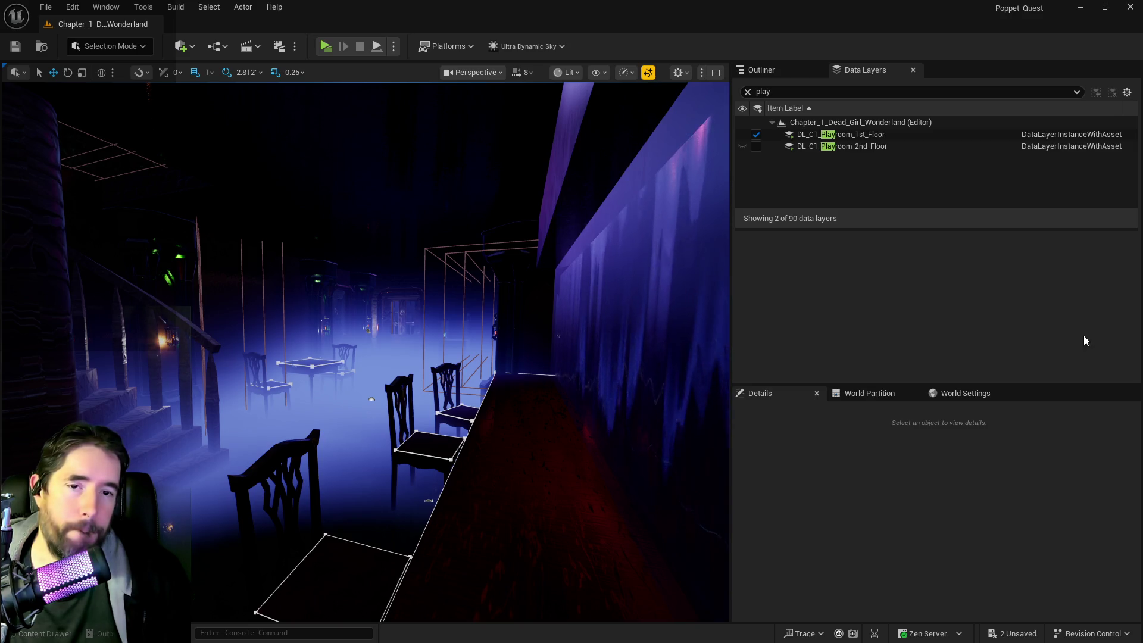
Step: Clear the data layer filter and unload Safari_Room, Playroom_1st_Floor and Patricks_Room
{"action": "left_click", "coordinate": [748, 91]}
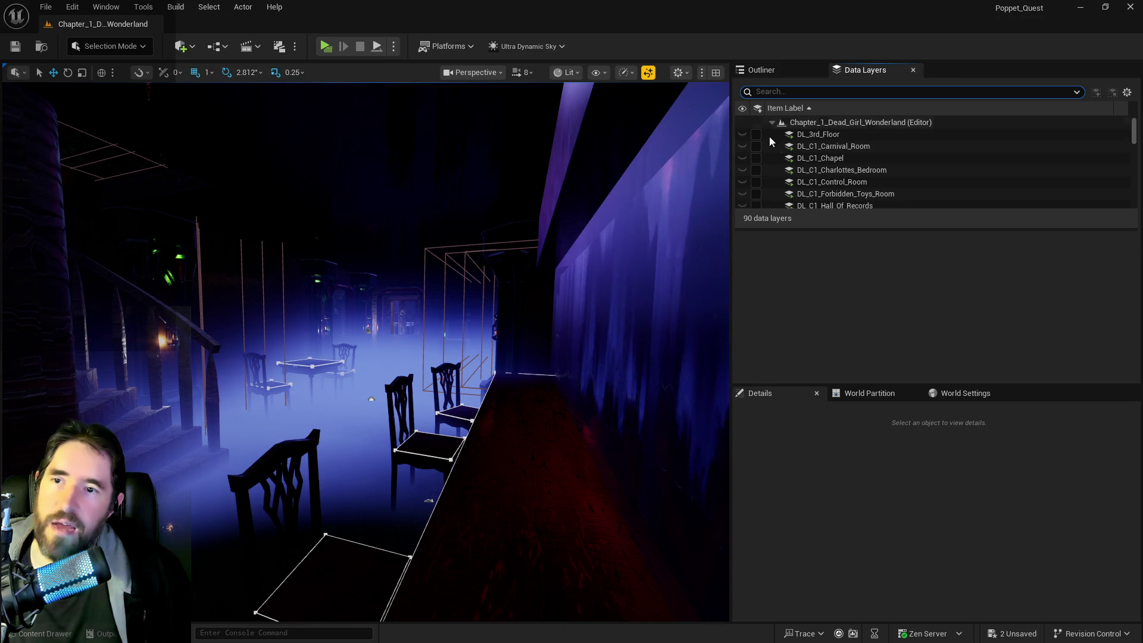
{"action": "scroll", "coordinate": [834, 179], "scroll_direction": "down", "scroll_amount": 3}
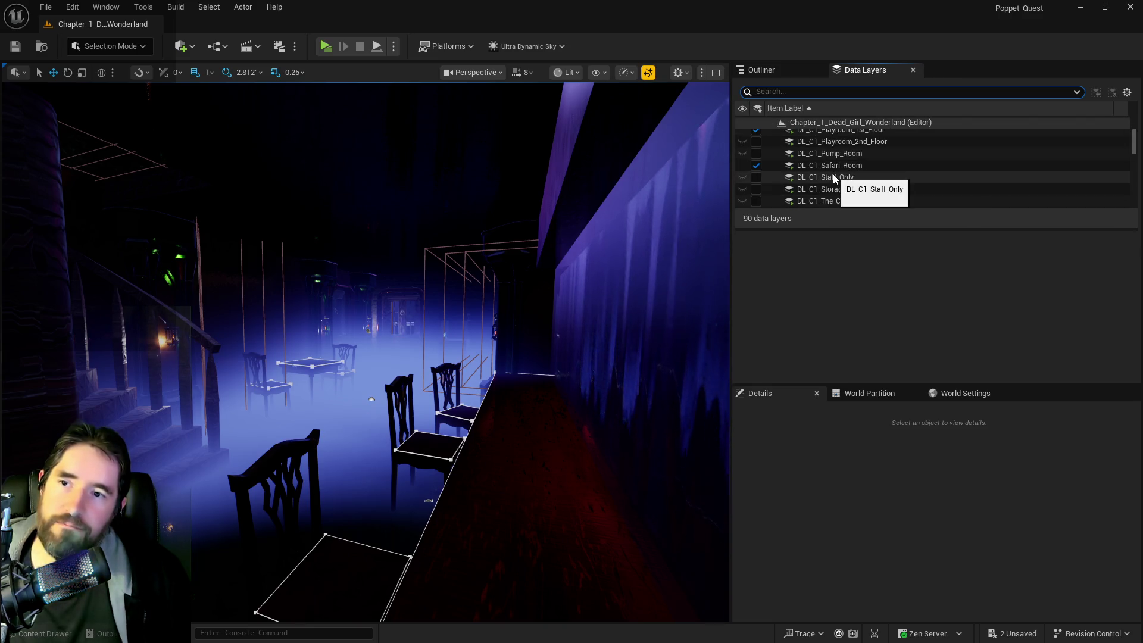
{"action": "scroll", "coordinate": [851, 190], "scroll_direction": "down", "scroll_amount": 2}
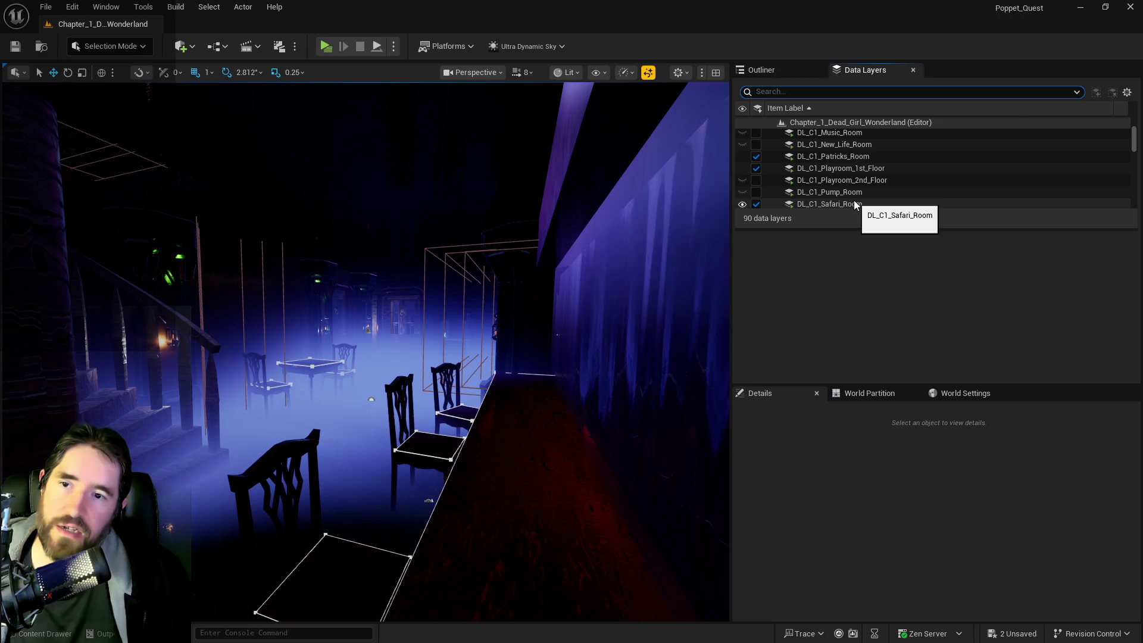
{"action": "left_click", "coordinate": [756, 204]}
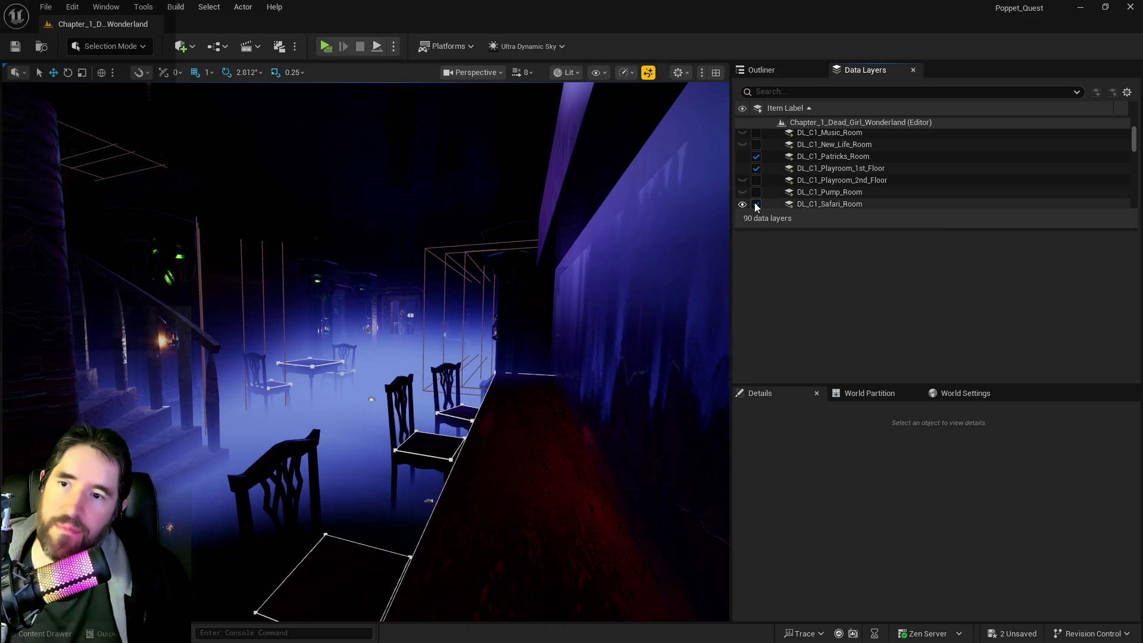
{"action": "left_click", "coordinate": [756, 168]}
{"action": "left_click", "coordinate": [756, 156]}
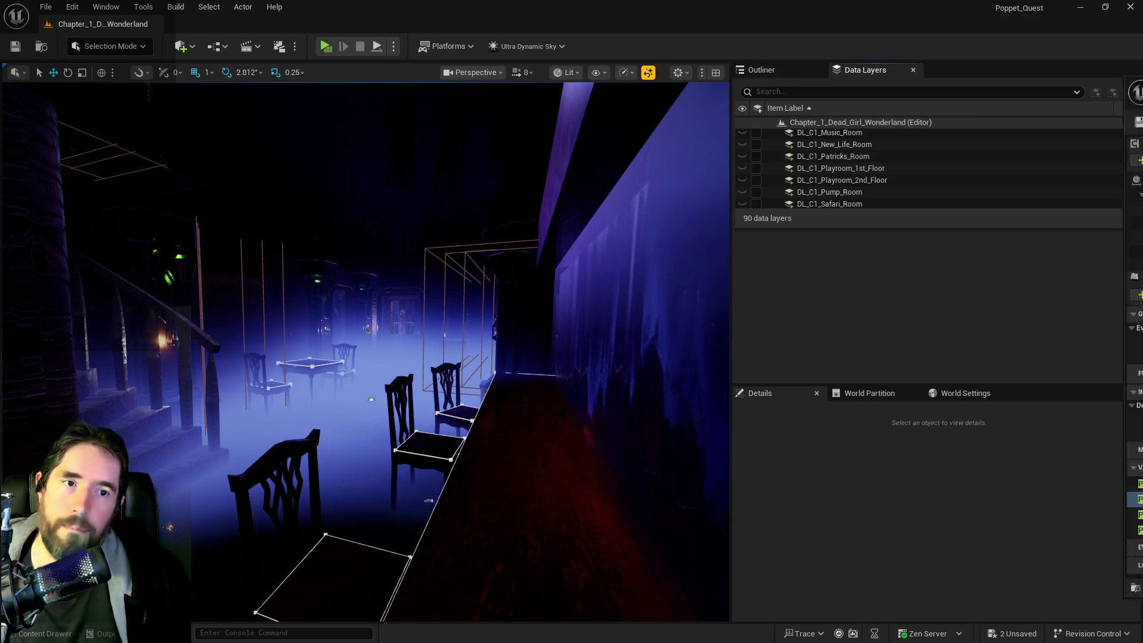
{"action": "key", "text": "alt+Tab"}
{"action": "double_click", "coordinate": [250, 93]}
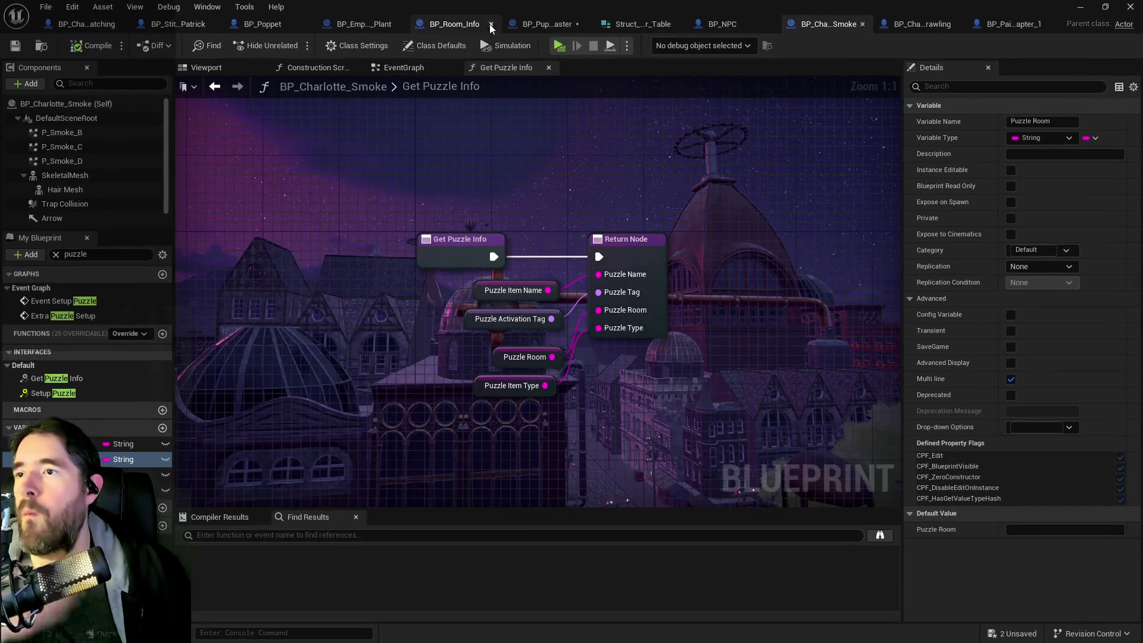
Step: Save BP_Puppet_Master and recentre its Spawn NPC Graph
{"action": "left_click", "coordinate": [526, 22]}
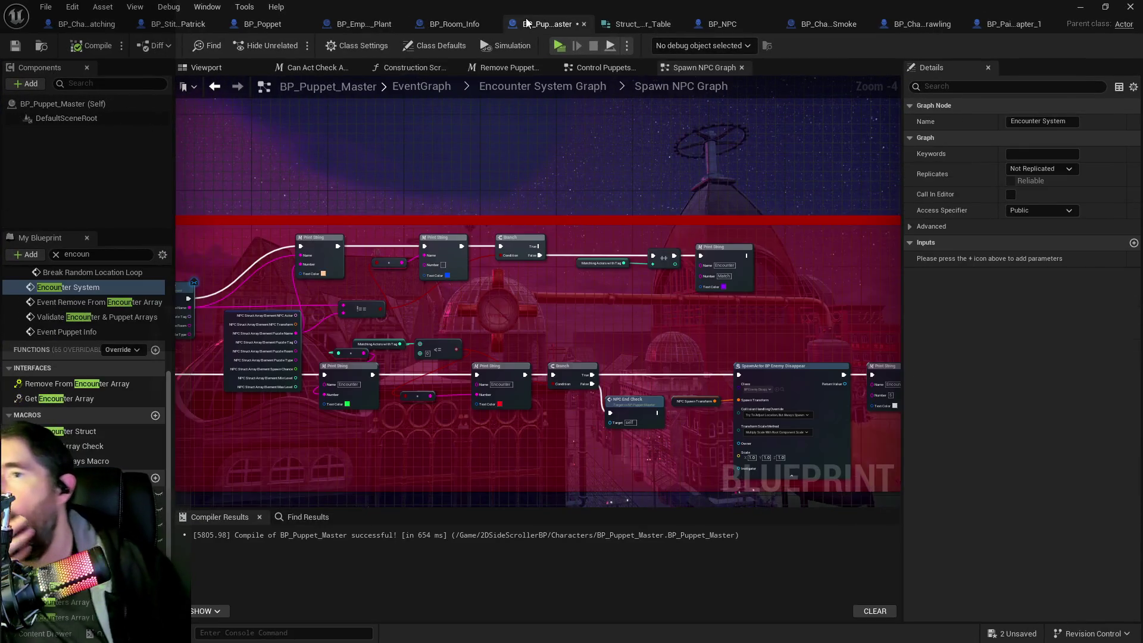
{"action": "left_click", "coordinate": [25, 46]}
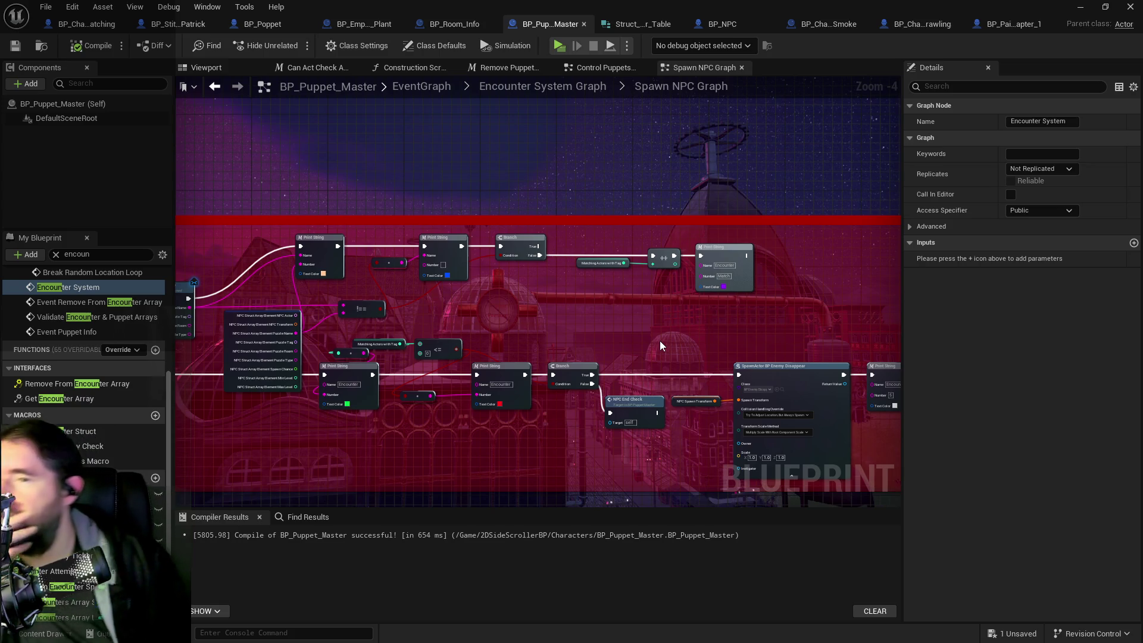
{"action": "left_click_drag", "start_coordinate": [654, 329], "coordinate": [563, 311]}
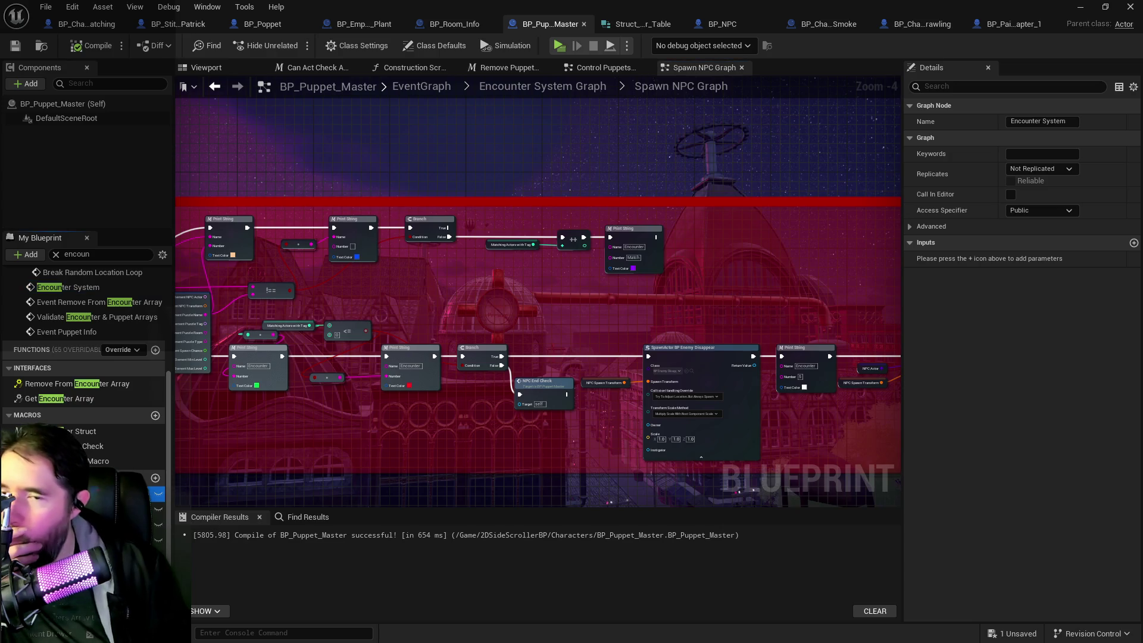
{"action": "left_click", "coordinate": [1081, 7]}
{"action": "key", "text": "alt+Tab"}
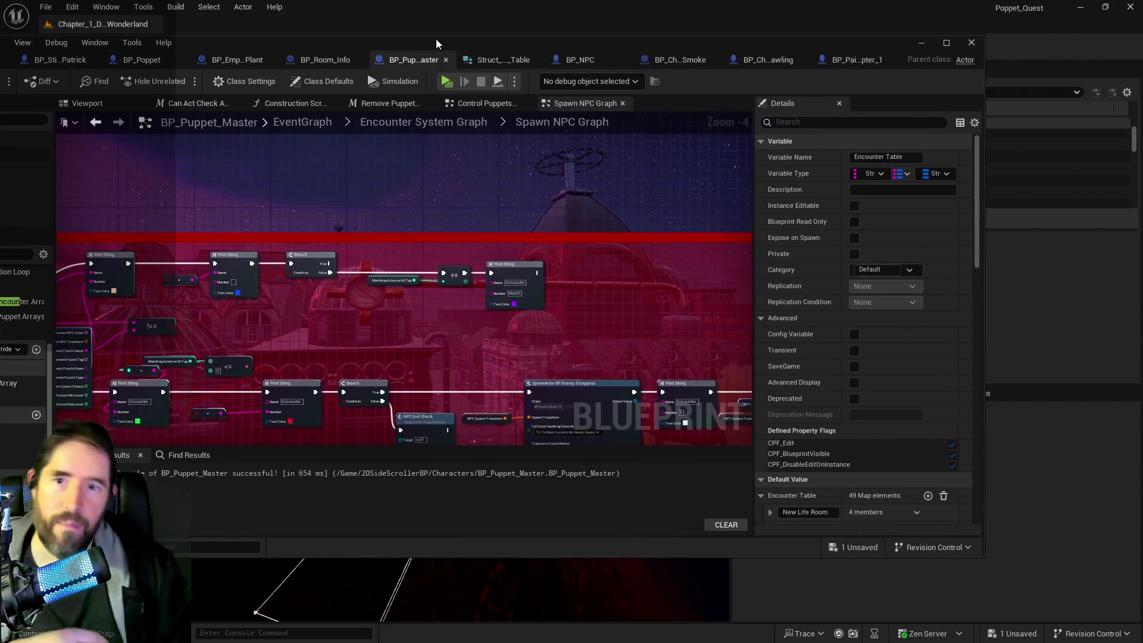
Step: Add a second NPC to the Lower Decks encounter with actor BP_Charlotte_Smoke
{"action": "scroll", "coordinate": [962, 480], "scroll_direction": "down", "scroll_amount": 5}
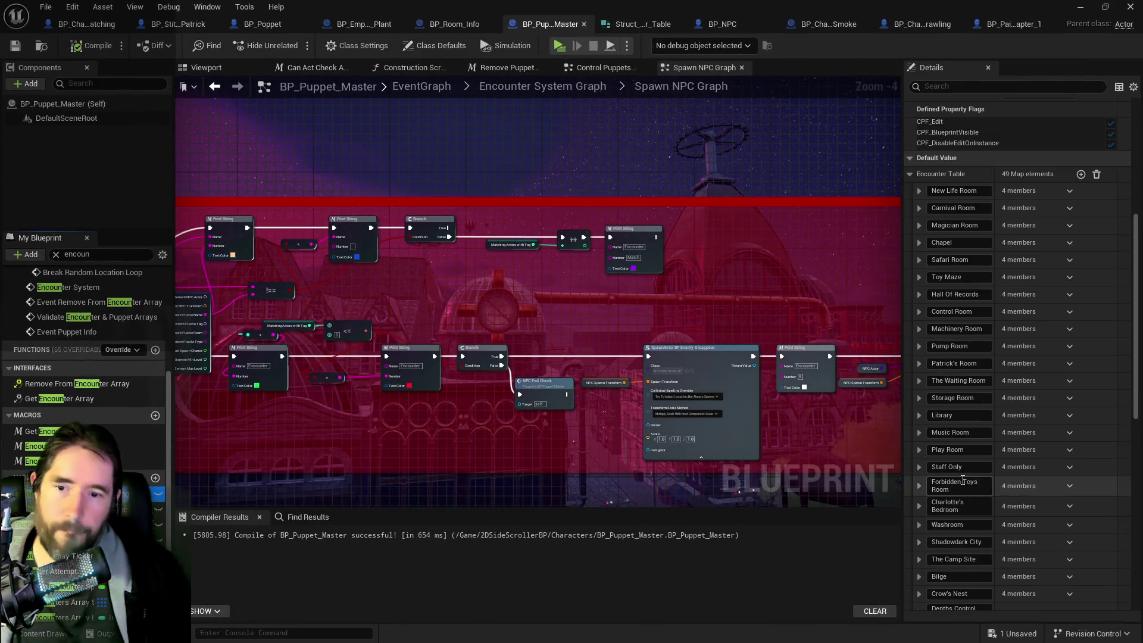
{"action": "scroll", "coordinate": [962, 479], "scroll_direction": "down", "scroll_amount": 1}
{"action": "scroll", "coordinate": [962, 480], "scroll_direction": "down", "scroll_amount": 2}
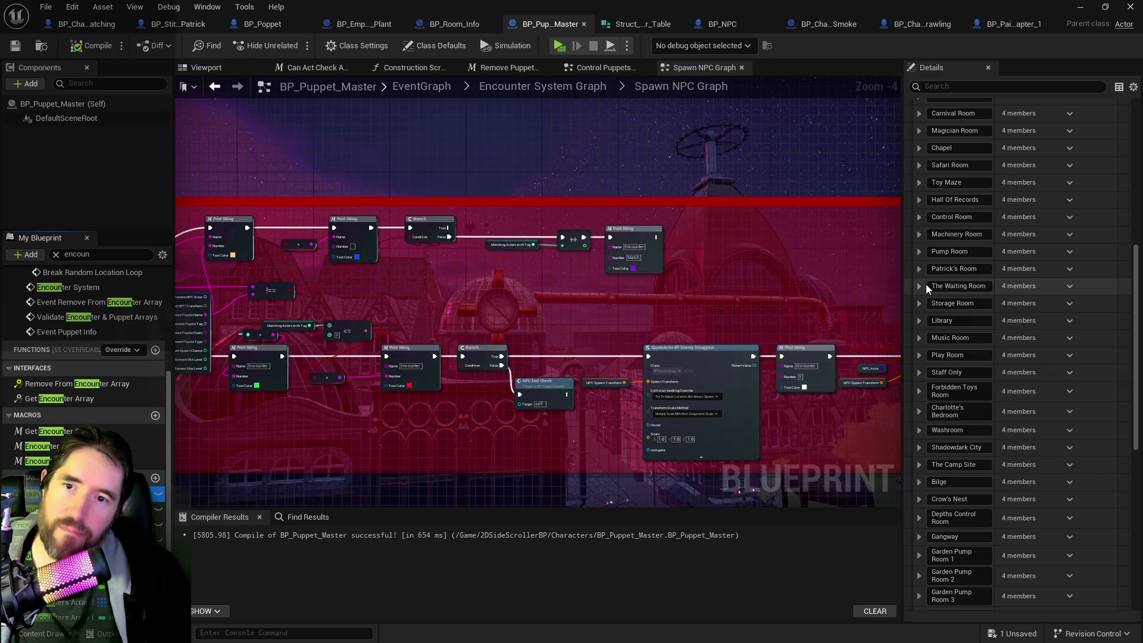
{"action": "scroll", "coordinate": [920, 417], "scroll_direction": "down", "scroll_amount": 3}
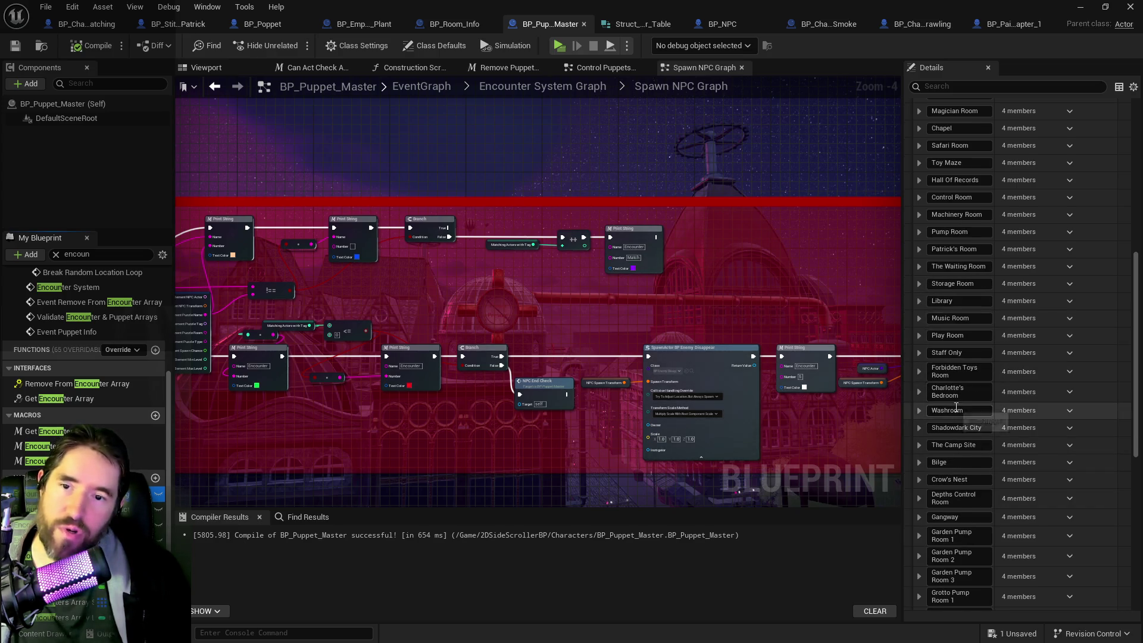
{"action": "scroll", "coordinate": [923, 436], "scroll_direction": "down", "scroll_amount": 6}
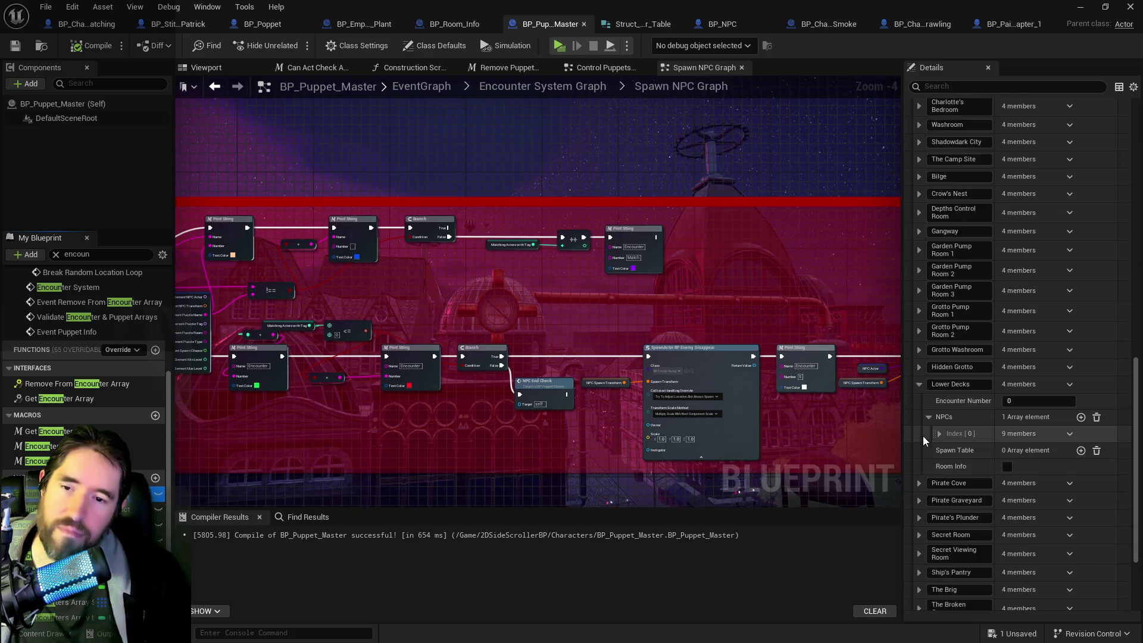
{"action": "left_click", "coordinate": [1081, 418]}
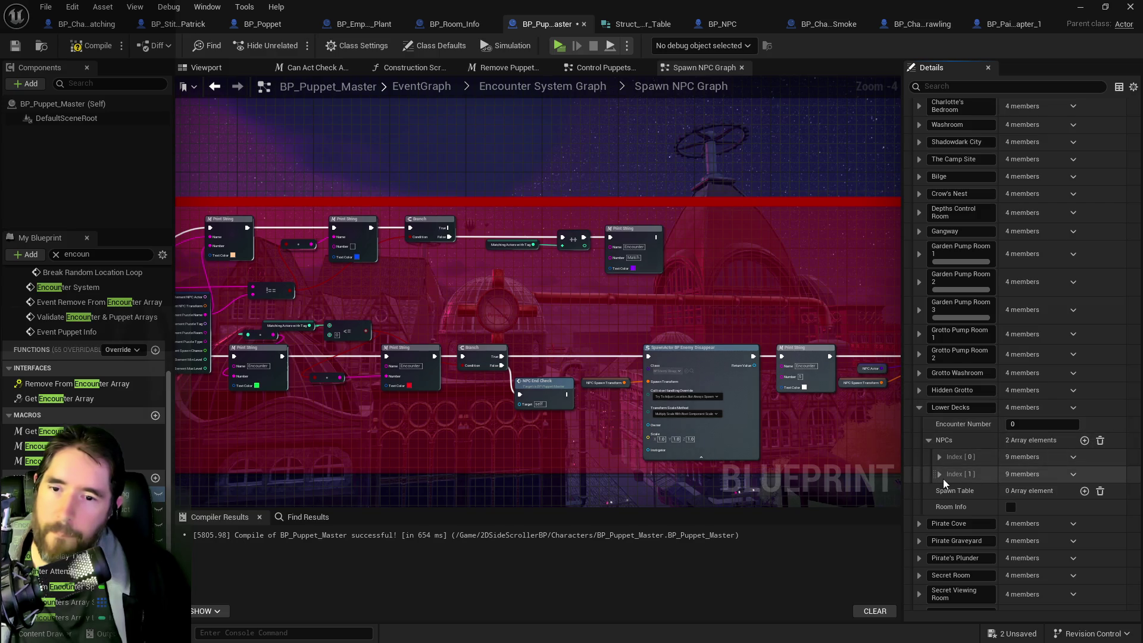
{"action": "left_click", "coordinate": [939, 476]}
{"action": "left_click", "coordinate": [1023, 491]}
{"action": "type", "text": "smok"}
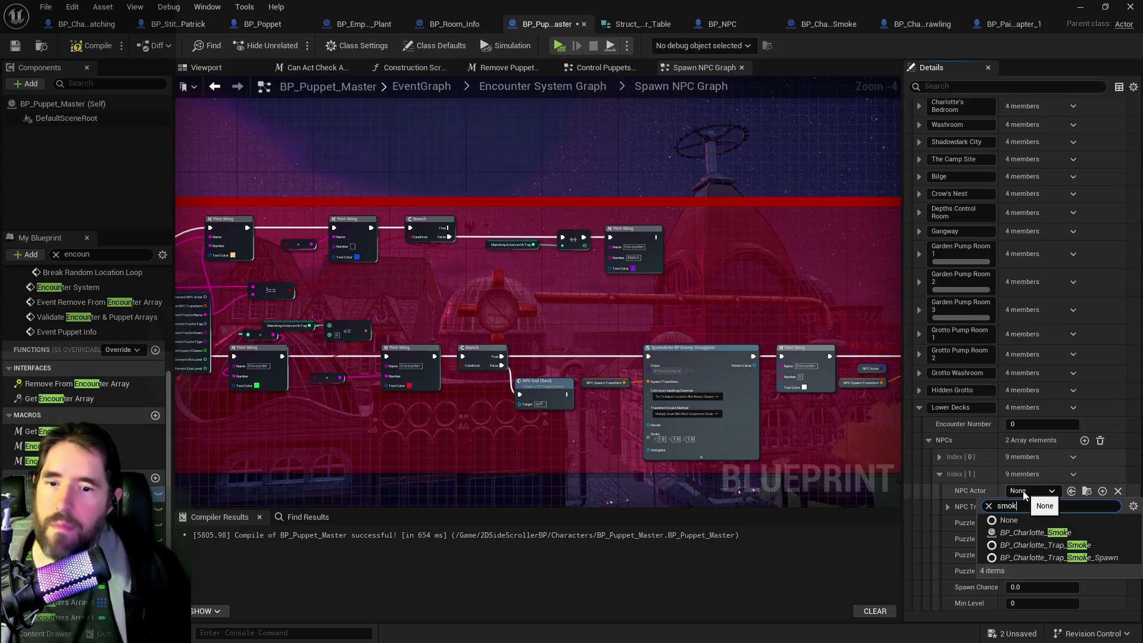
{"action": "left_click", "coordinate": [1026, 529]}
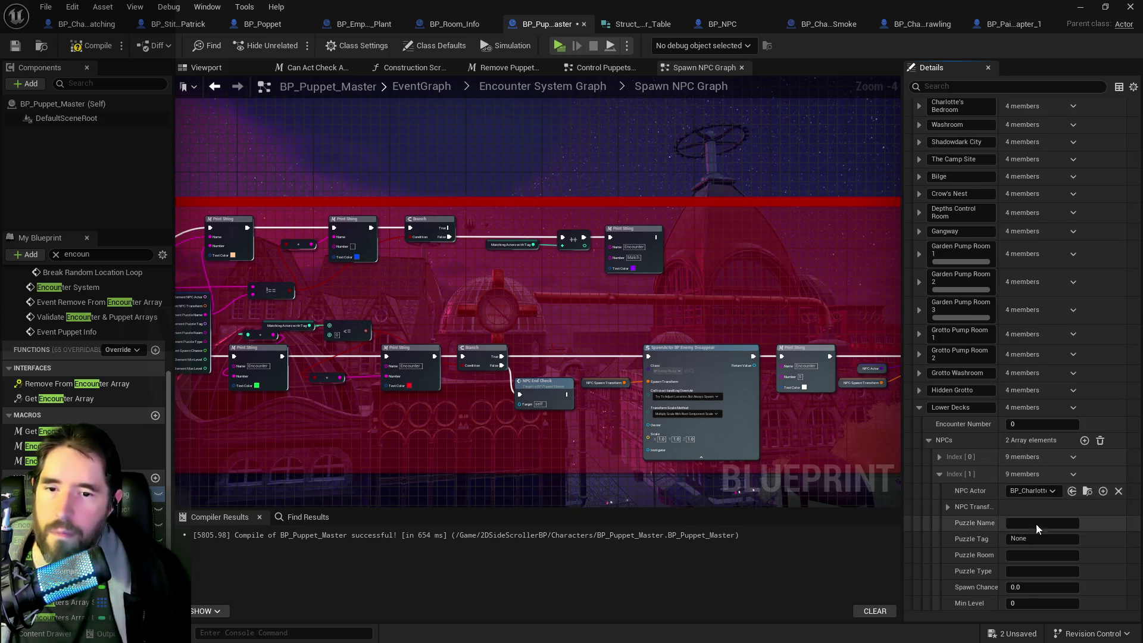
Step: Add another Lower Decks NPC entry and assign BP_Charlotte_Smoke to NPC Index [3]
{"action": "left_click", "coordinate": [1085, 440]}
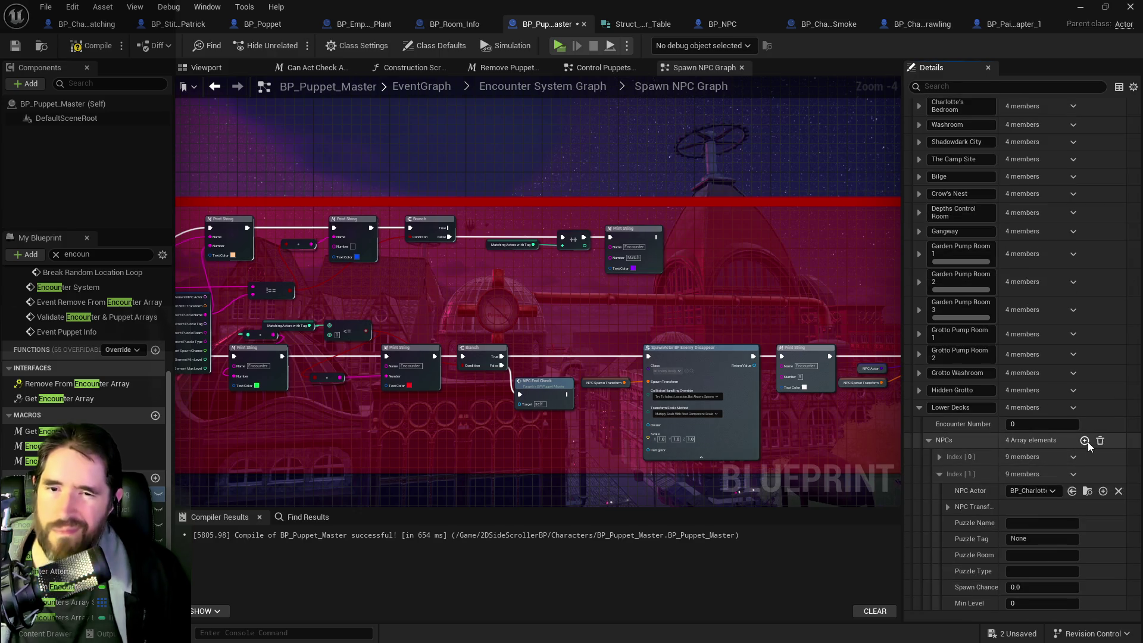
{"action": "scroll", "coordinate": [1042, 485], "scroll_direction": "down", "scroll_amount": 2}
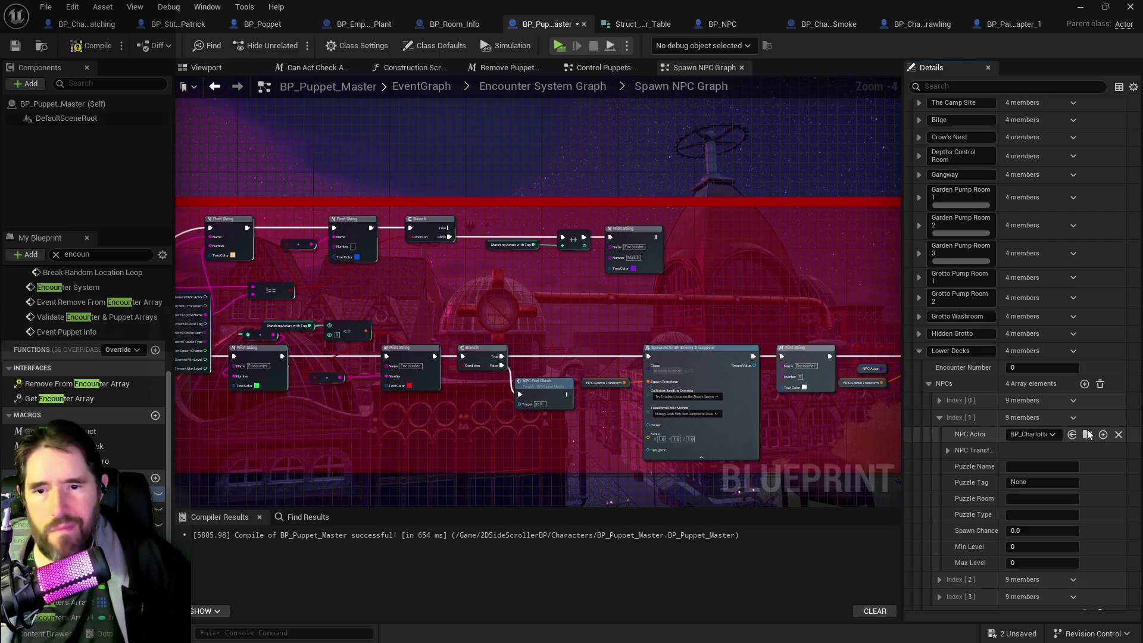
{"action": "scroll", "coordinate": [1018, 520], "scroll_direction": "down", "scroll_amount": 1}
{"action": "left_click", "coordinate": [939, 560]}
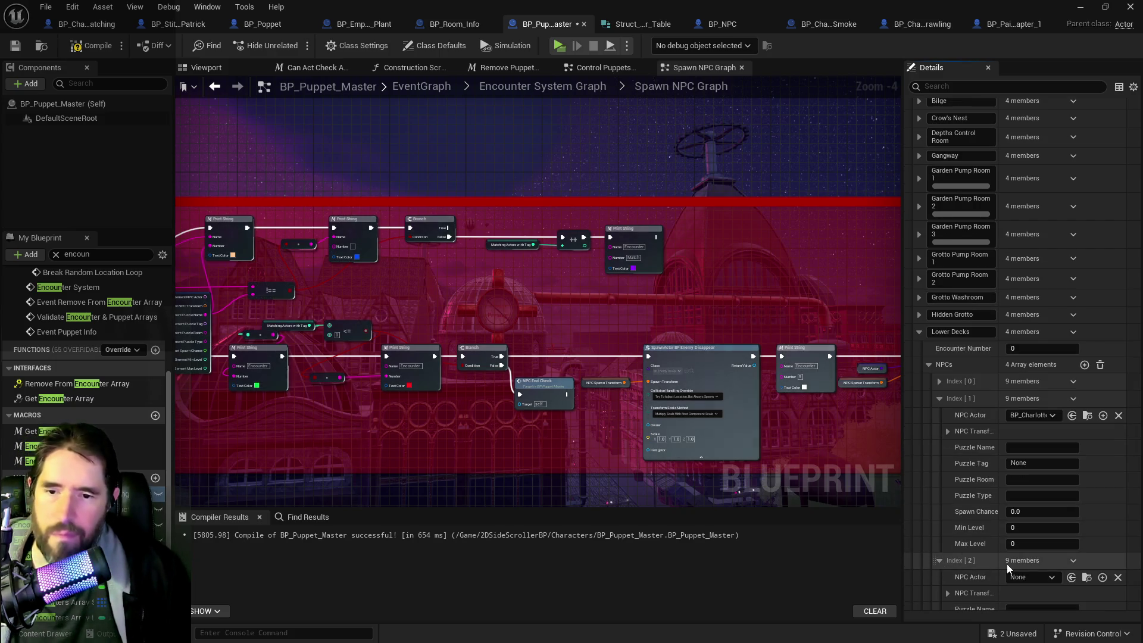
{"action": "scroll", "coordinate": [991, 574], "scroll_direction": "down", "scroll_amount": 6}
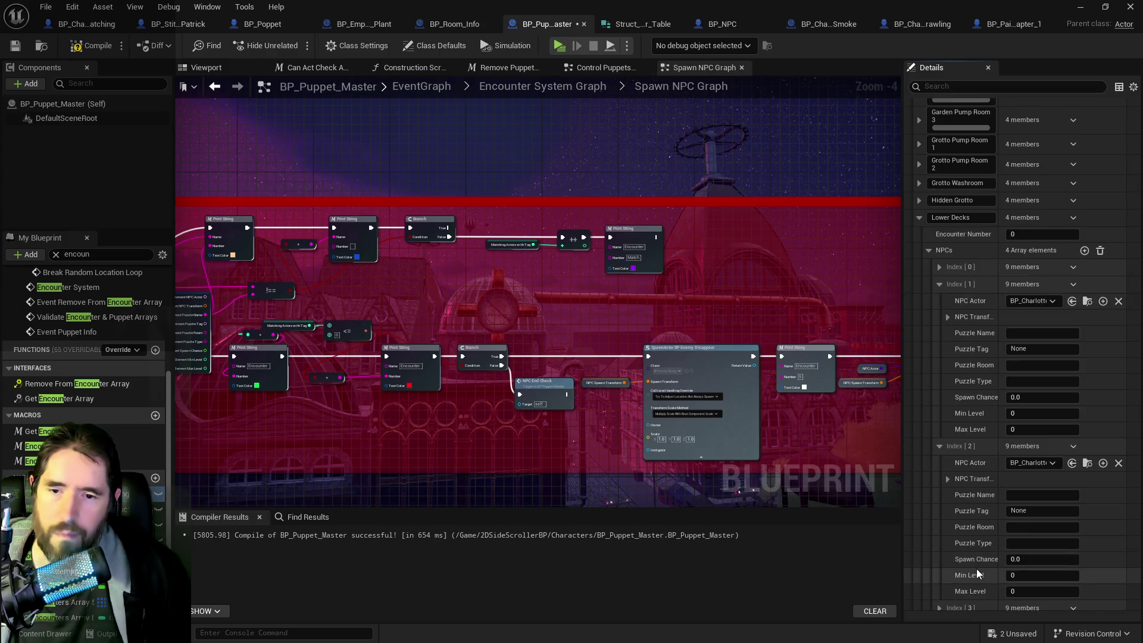
{"action": "left_click", "coordinate": [940, 532]}
{"action": "left_click", "coordinate": [1073, 548]}
{"action": "type", "text": "Lower Decks"}
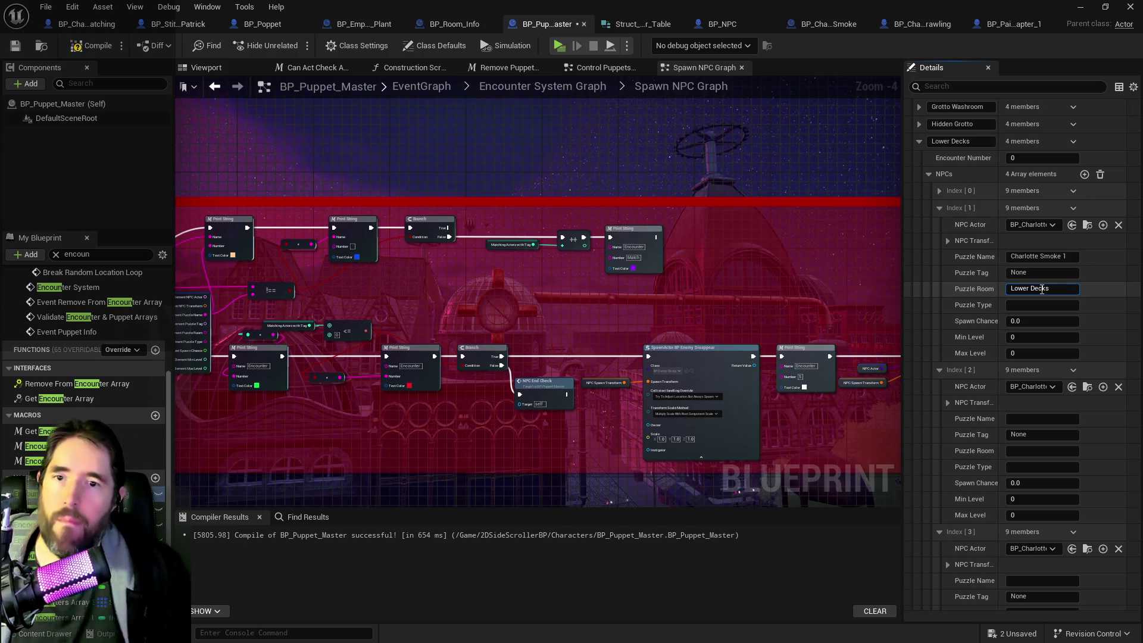
Step: Set the first NPC's room to Lower Decks and name the second 'Charlotte Smoke 2'
{"action": "left_click", "coordinate": [1063, 257]}
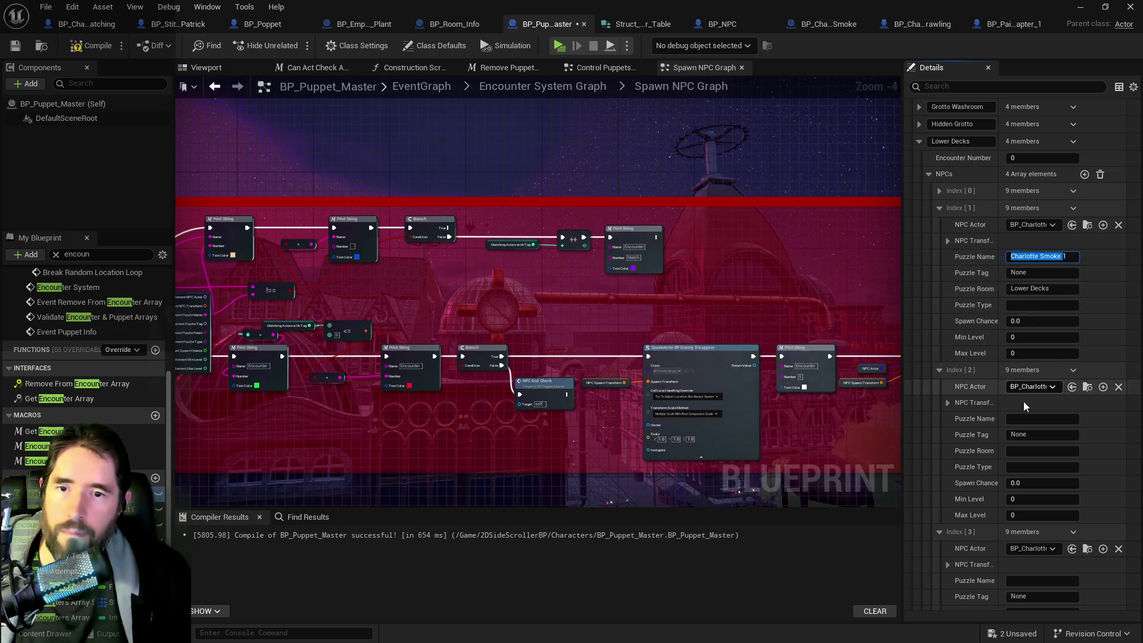
{"action": "key", "text": "ctrl+c"}
{"action": "left_click", "coordinate": [1020, 420]}
{"action": "key", "text": "ctrl+v"}
{"action": "key", "text": "BackSpace"}
{"action": "type", "text": "2"}
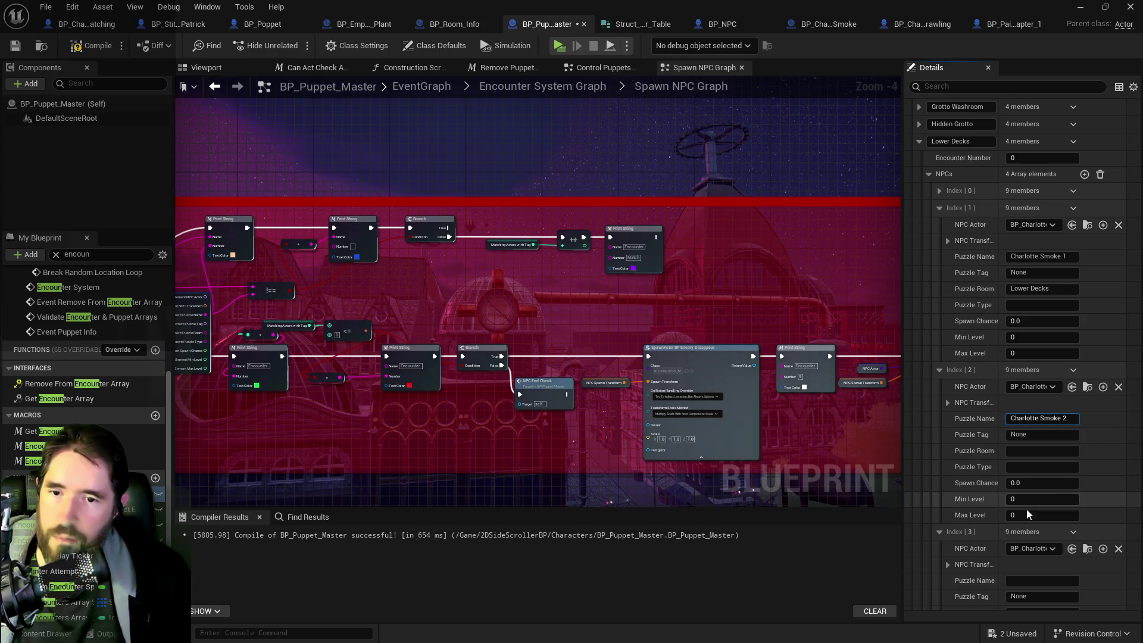
{"action": "left_click", "coordinate": [1014, 581]}
{"action": "type", "text": "Charlotte Smoke 3"}
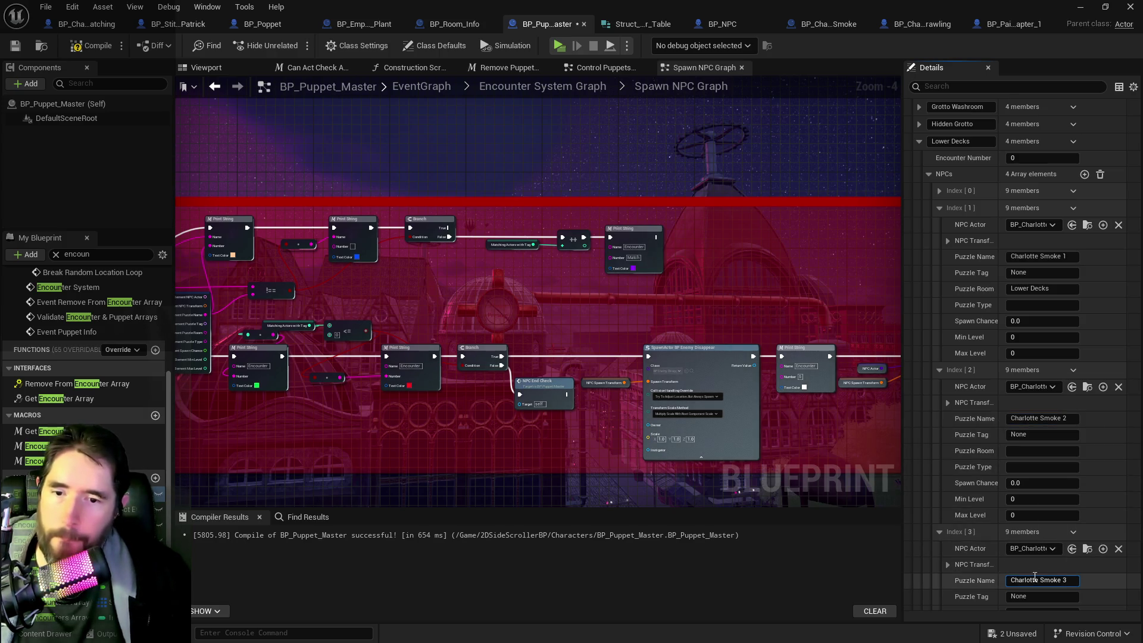
{"action": "scroll", "coordinate": [1035, 579], "scroll_direction": "down", "scroll_amount": 3}
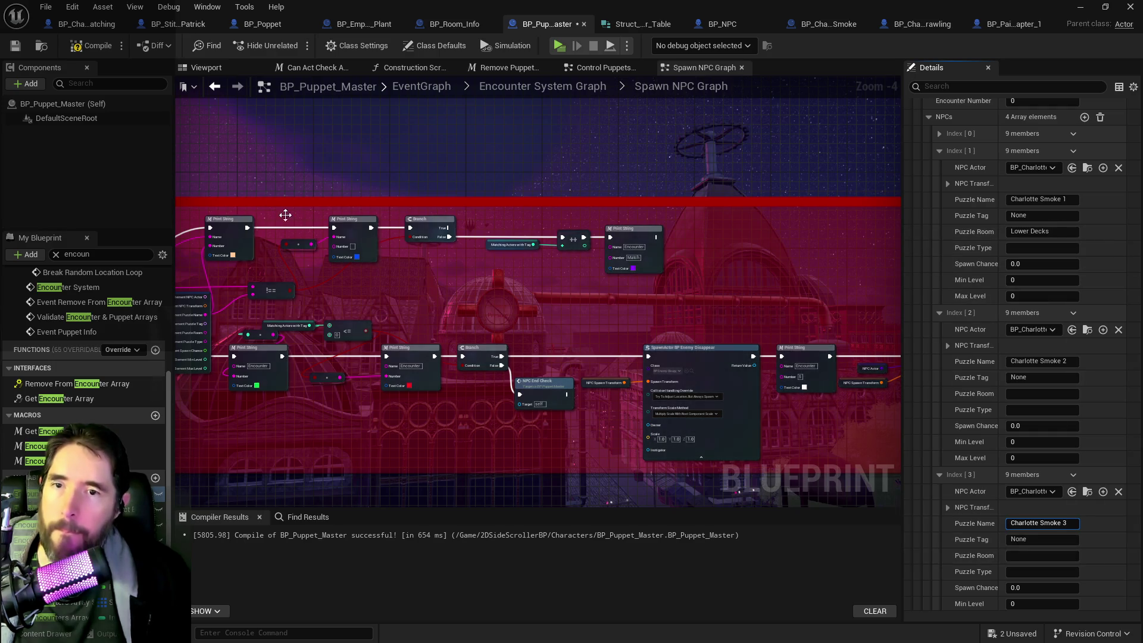
Step: Alt-drag a chair to create the duplicate Level_Chair27 and copy its location
{"action": "scroll", "coordinate": [400, 204], "scroll_direction": "down", "scroll_amount": 2}
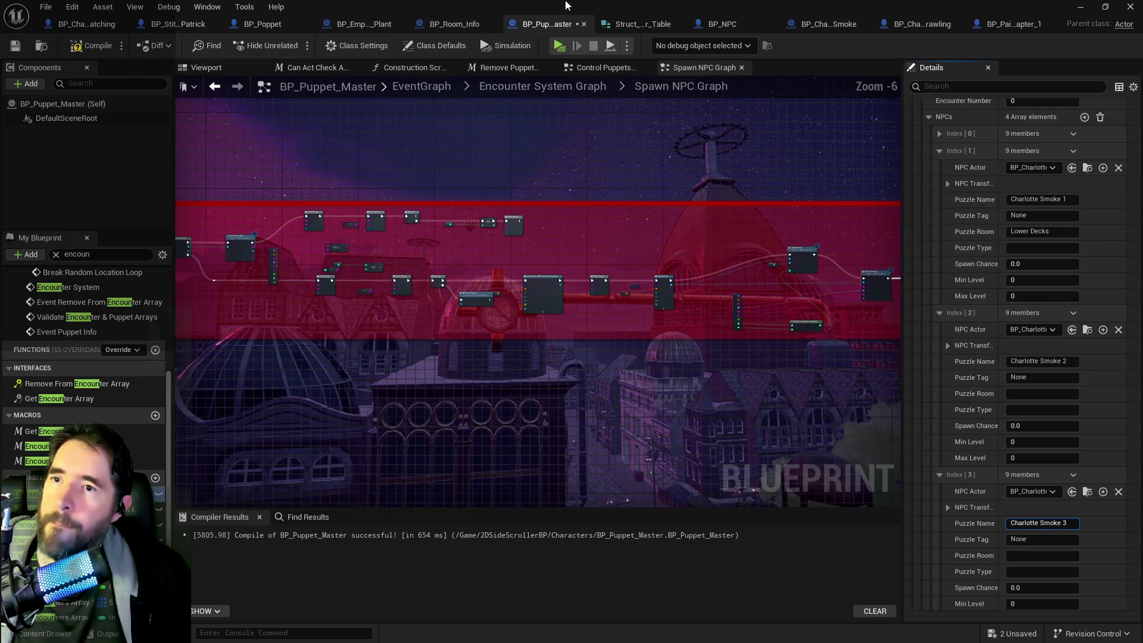
{"action": "key", "text": "alt+Tab"}
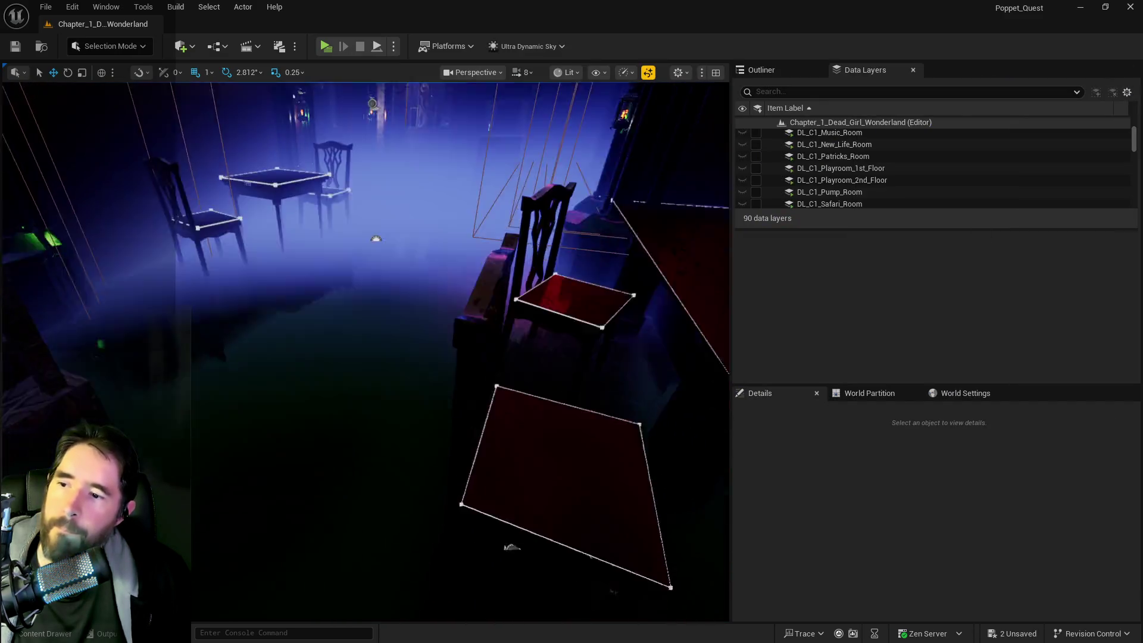
{"action": "left_click", "coordinate": [466, 385]}
{"action": "mouse_move", "coordinate": [487, 454]}
{"action": "left_mouse_down", "text": "alt"}
{"action": "mouse_move", "coordinate": [363, 411]}
{"action": "mouse_move", "coordinate": [285, 450]}
{"action": "mouse_move", "coordinate": [280, 513]}
{"action": "mouse_move", "coordinate": [390, 291]}
{"action": "left_mouse_up", "text": "alt"}
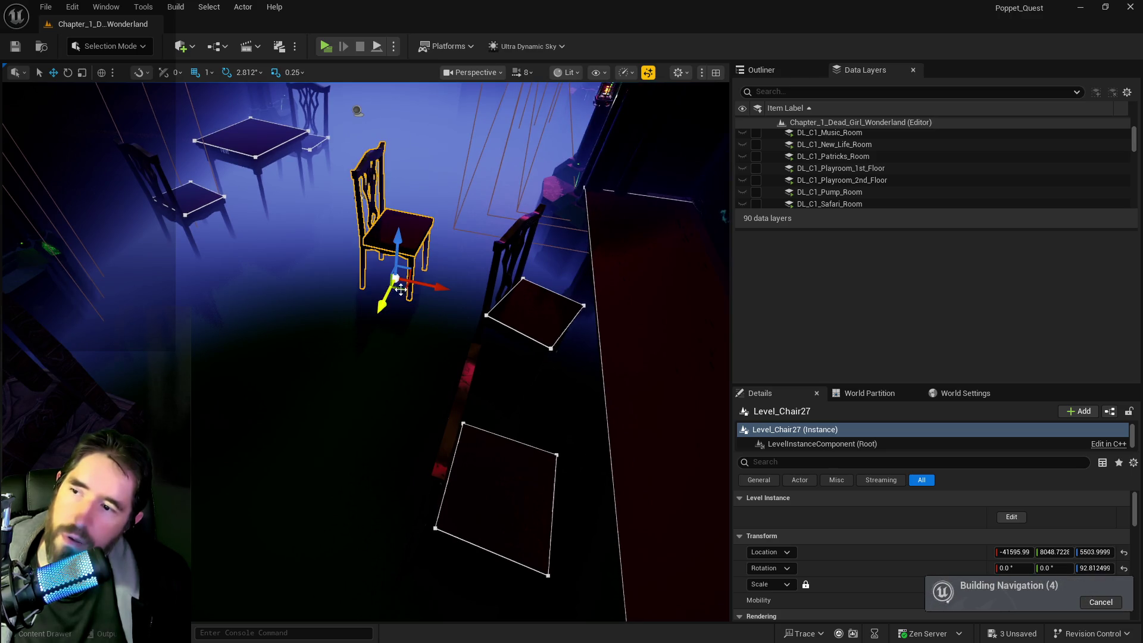
{"action": "right_click", "coordinate": [857, 555]}
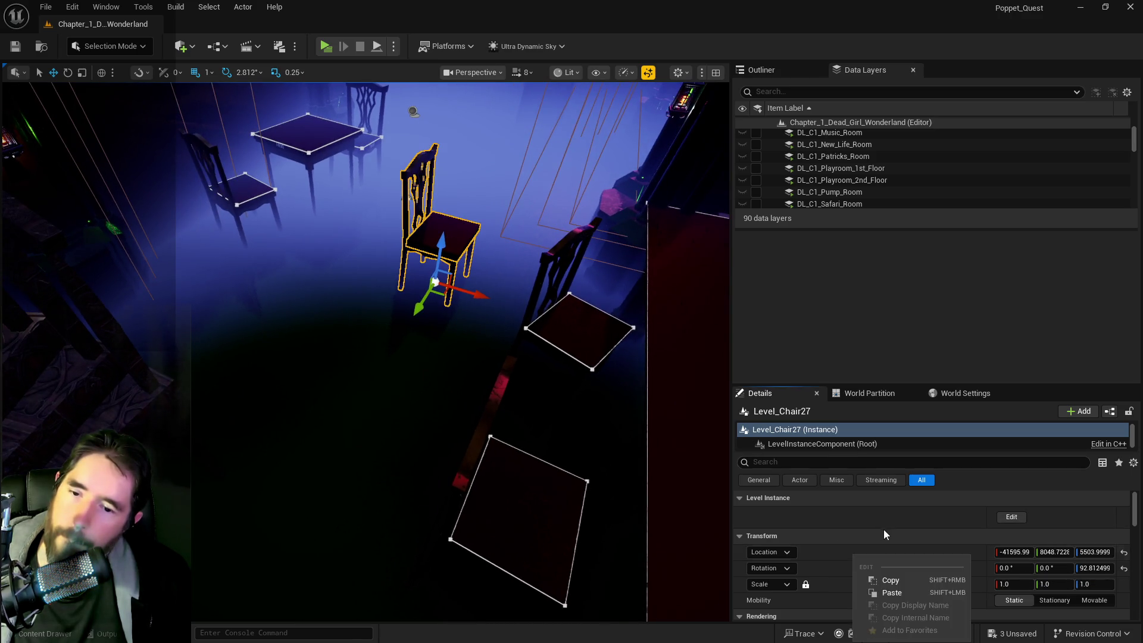
{"action": "left_click", "coordinate": [883, 580]}
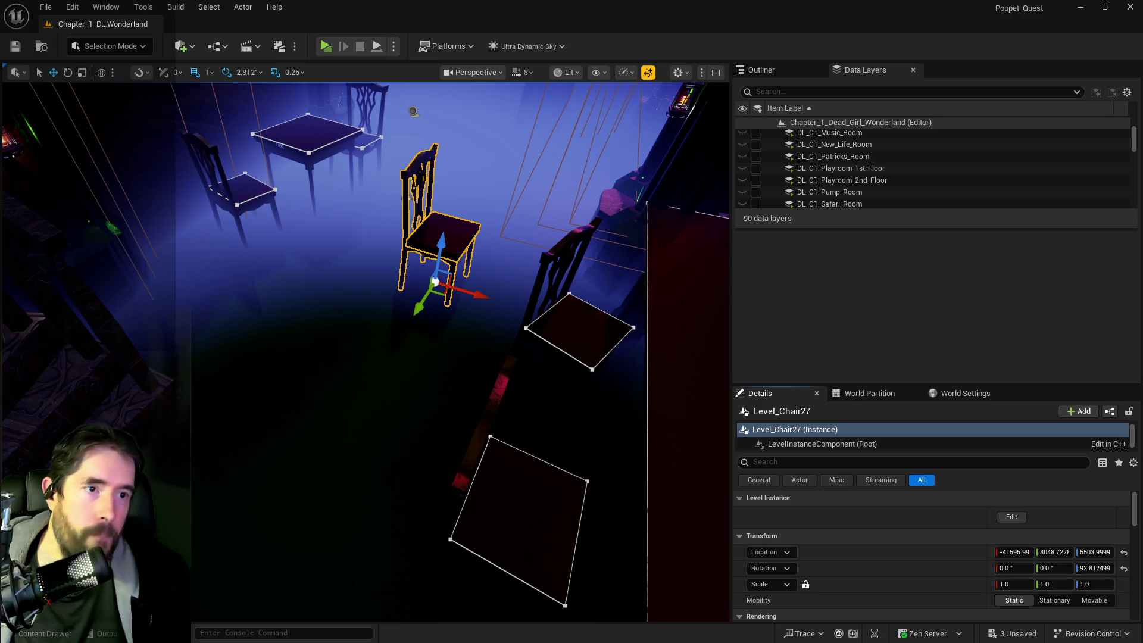
Step: Paste the chair location into Index [1] Charlotte Smoke 1's NPC Transform (-41595.99, 8048.72, 5503.99)
{"action": "key", "text": "alt+Tab"}
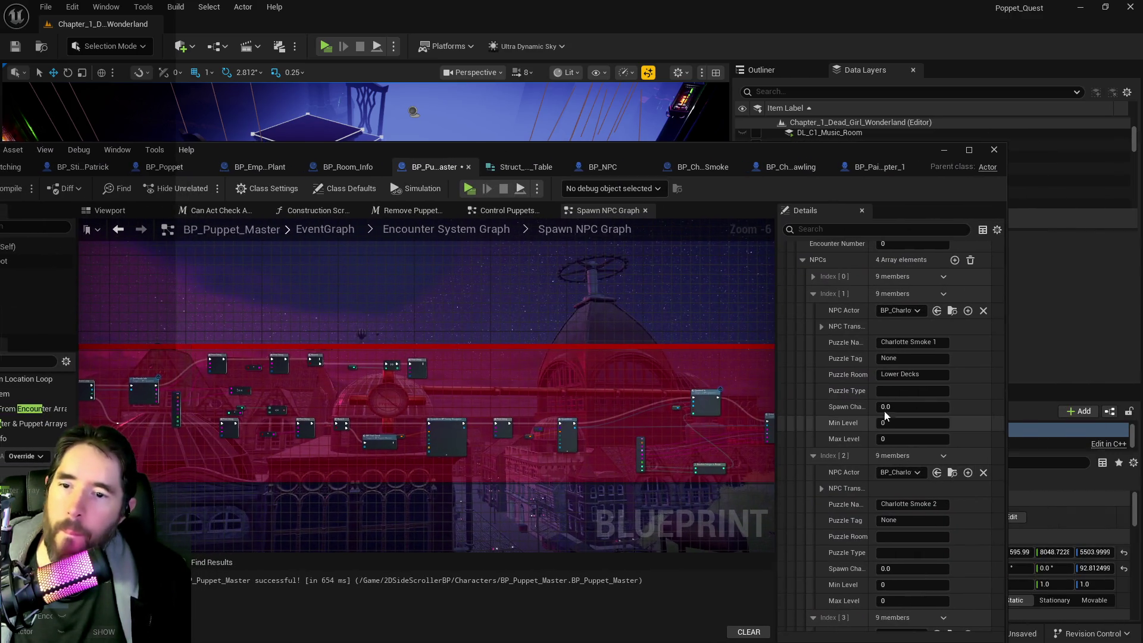
{"action": "left_click", "coordinate": [823, 326]}
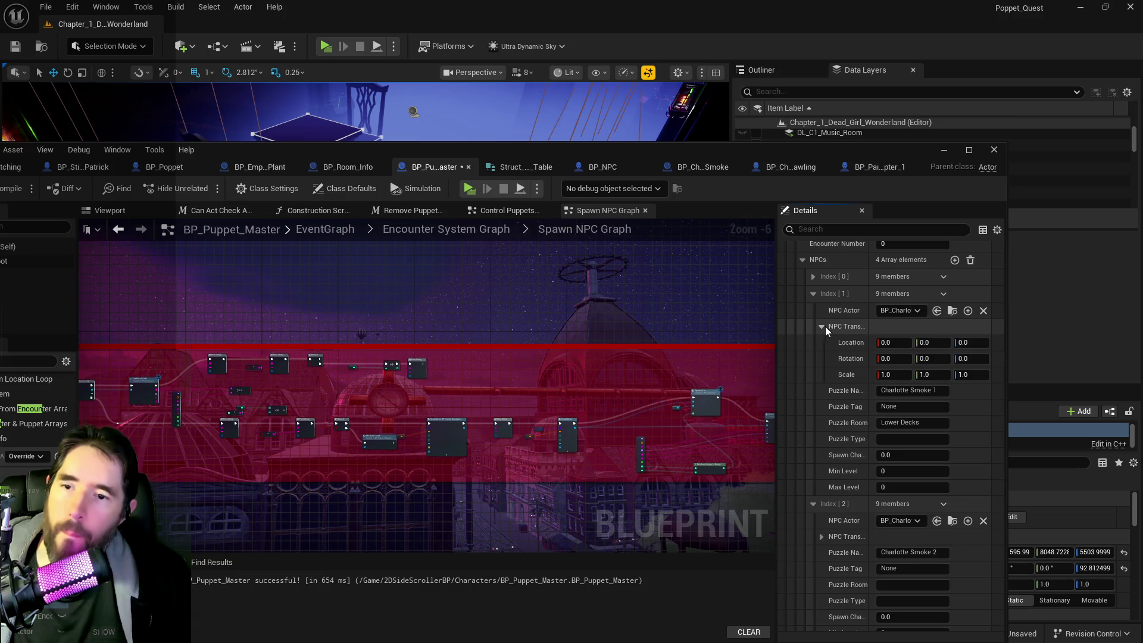
{"action": "right_click", "coordinate": [903, 331]}
{"action": "left_click", "coordinate": [929, 408]}
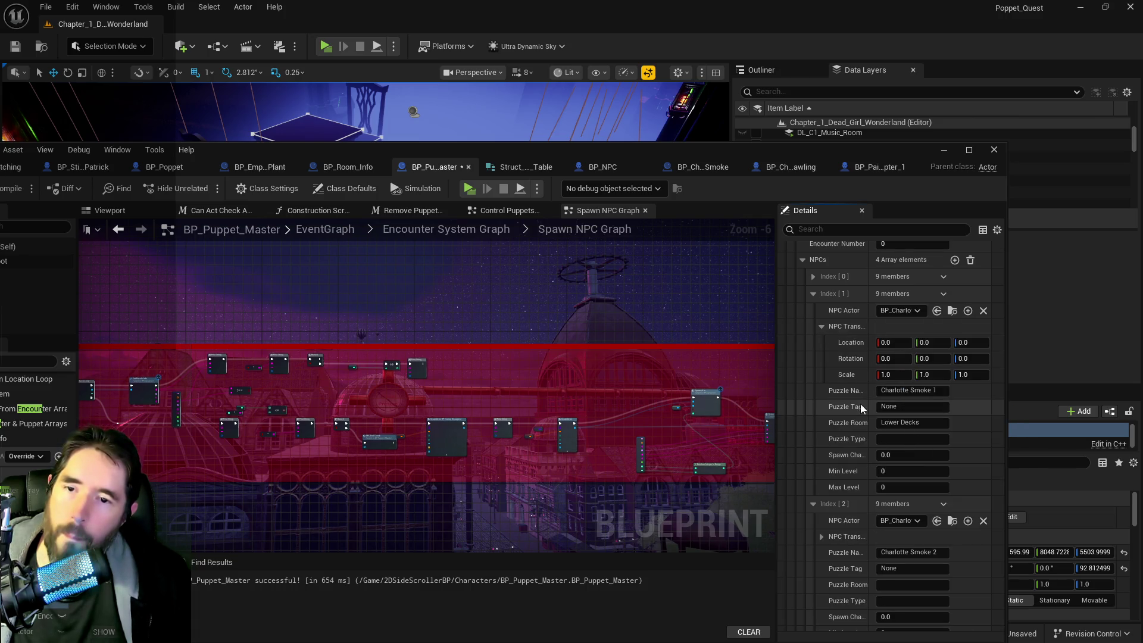
{"action": "right_click", "coordinate": [863, 348]}
{"action": "left_click", "coordinate": [873, 385]}
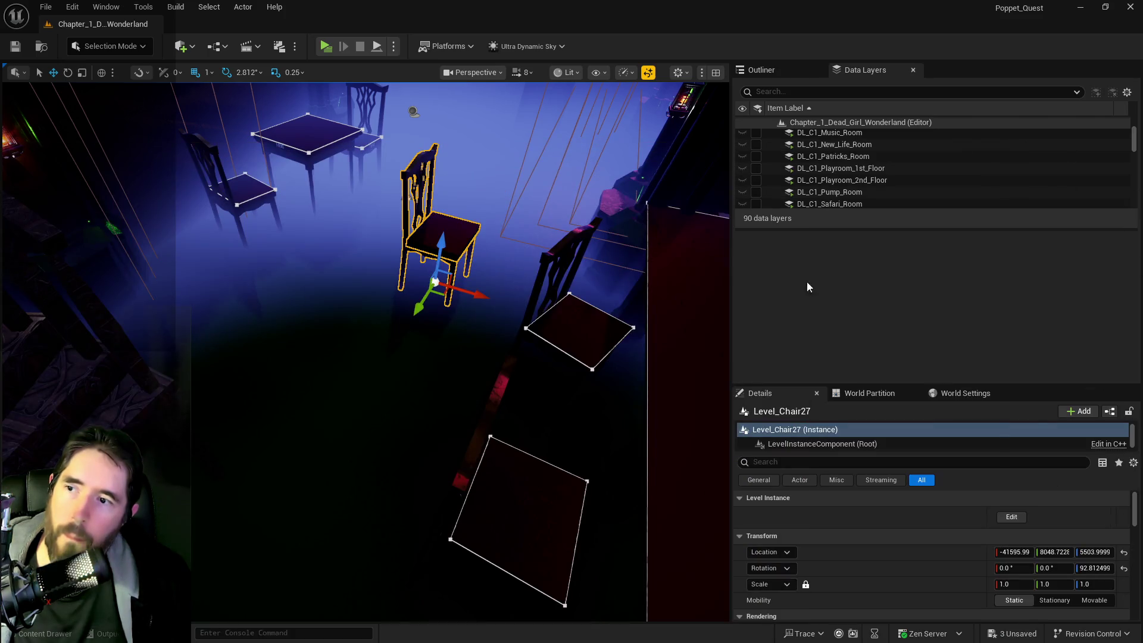
{"action": "left_click_drag", "start_coordinate": [417, 357], "coordinate": [369, 333]}
{"action": "mouse_move", "coordinate": [580, 326]}
{"action": "left_mouse_down"}
{"action": "mouse_move", "coordinate": [488, 387]}
{"action": "mouse_move", "coordinate": [284, 470]}
{"action": "mouse_move", "coordinate": [214, 275]}
{"action": "mouse_move", "coordinate": [181, 226]}
{"action": "mouse_move", "coordinate": [213, 248]}
{"action": "mouse_move", "coordinate": [198, 250]}
{"action": "mouse_move", "coordinate": [204, 264]}
{"action": "left_mouse_up"}
Step: Move the chair along X and paste its location into Charlotte Smoke 2 (-36226.99, 5846.72, 5503.99)
{"action": "key", "text": "f"}
{"action": "mouse_move", "coordinate": [371, 410]}
{"action": "left_mouse_down"}
{"action": "mouse_move", "coordinate": [370, 387]}
{"action": "mouse_move", "coordinate": [371, 410]}
{"action": "left_mouse_up"}
{"action": "left_click_drag", "start_coordinate": [375, 370], "coordinate": [454, 358]}
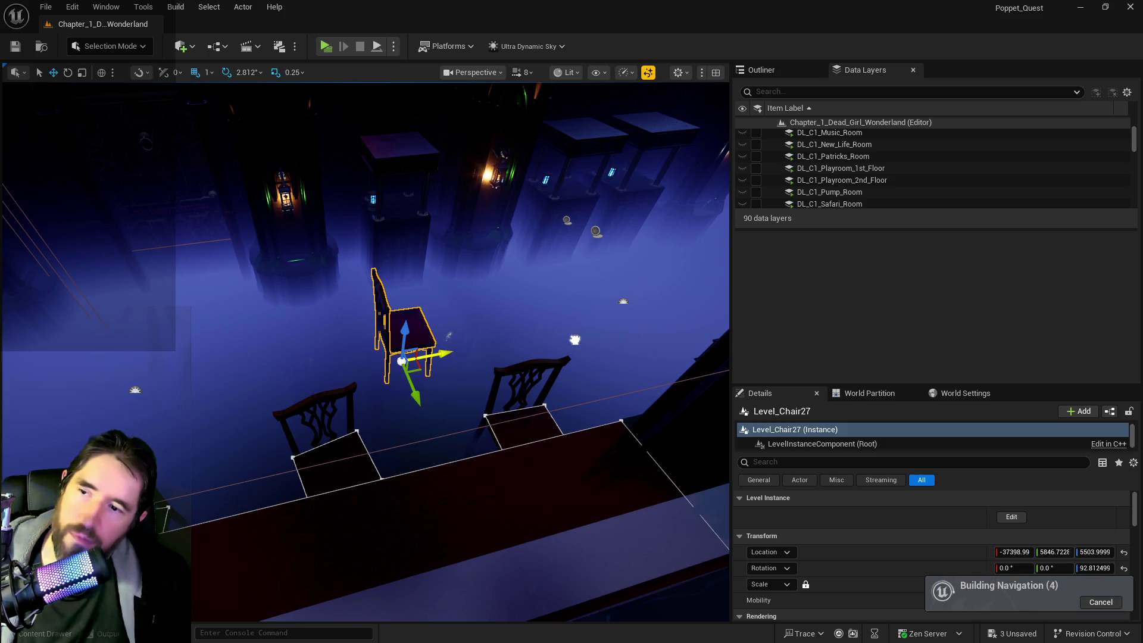
{"action": "left_click_drag", "start_coordinate": [575, 340], "coordinate": [582, 338]}
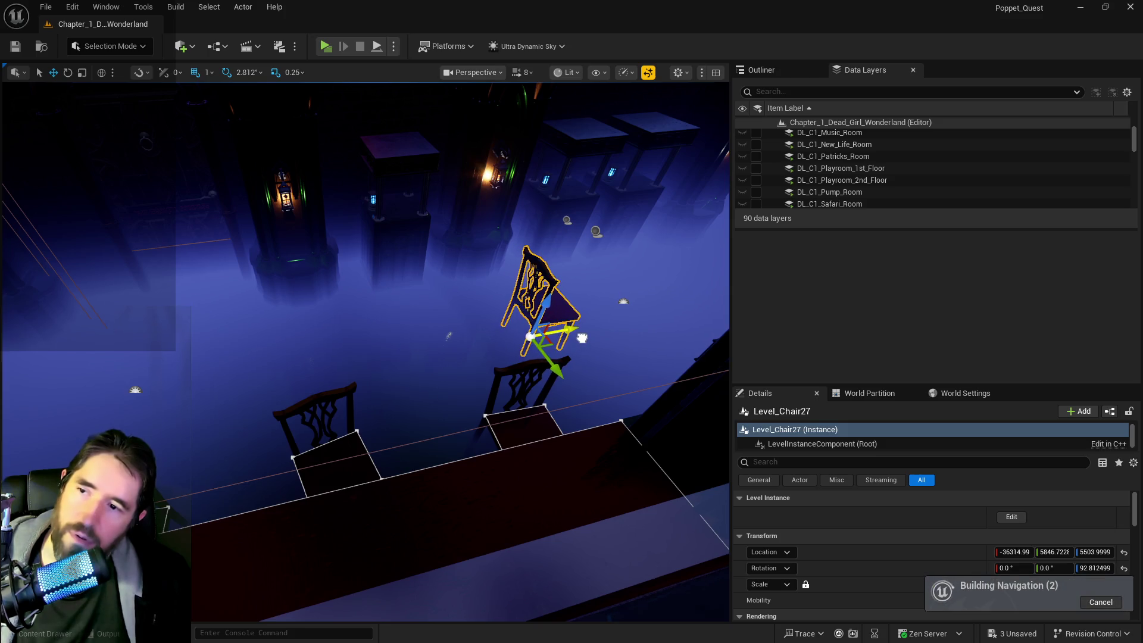
{"action": "right_click", "coordinate": [934, 559]}
{"action": "left_click", "coordinate": [962, 493]}
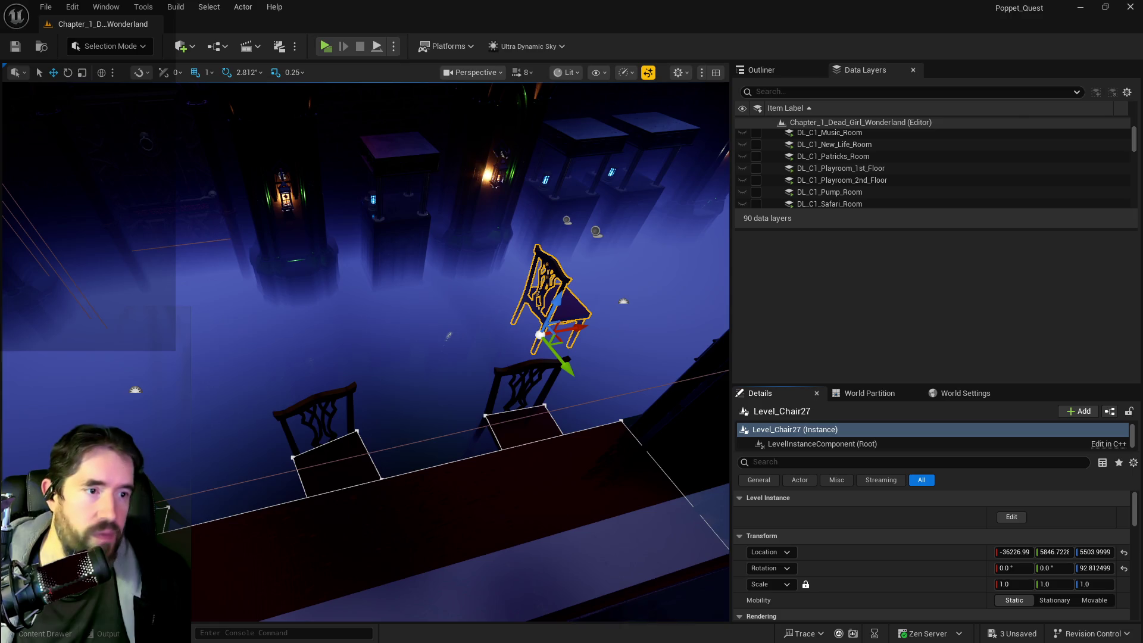
{"action": "mouse_move", "coordinate": [1142, 161]}
{"action": "left_mouse_down"}
{"action": "mouse_move", "coordinate": [880, 166]}
{"action": "mouse_move", "coordinate": [709, 114]}
{"action": "left_mouse_up"}
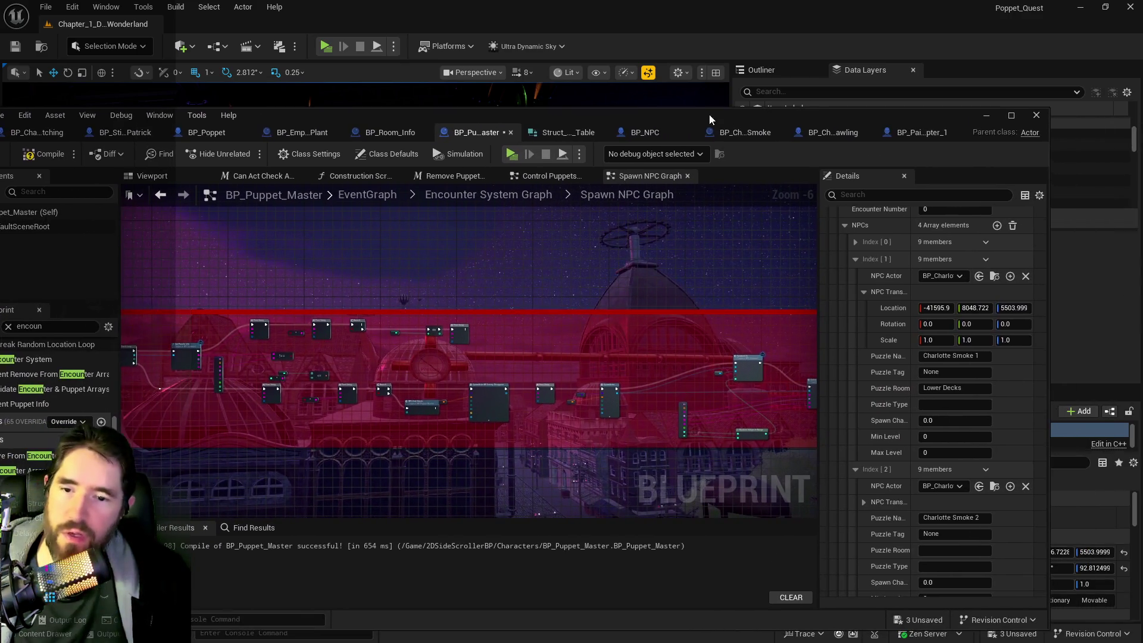
{"action": "left_click", "coordinate": [863, 502]}
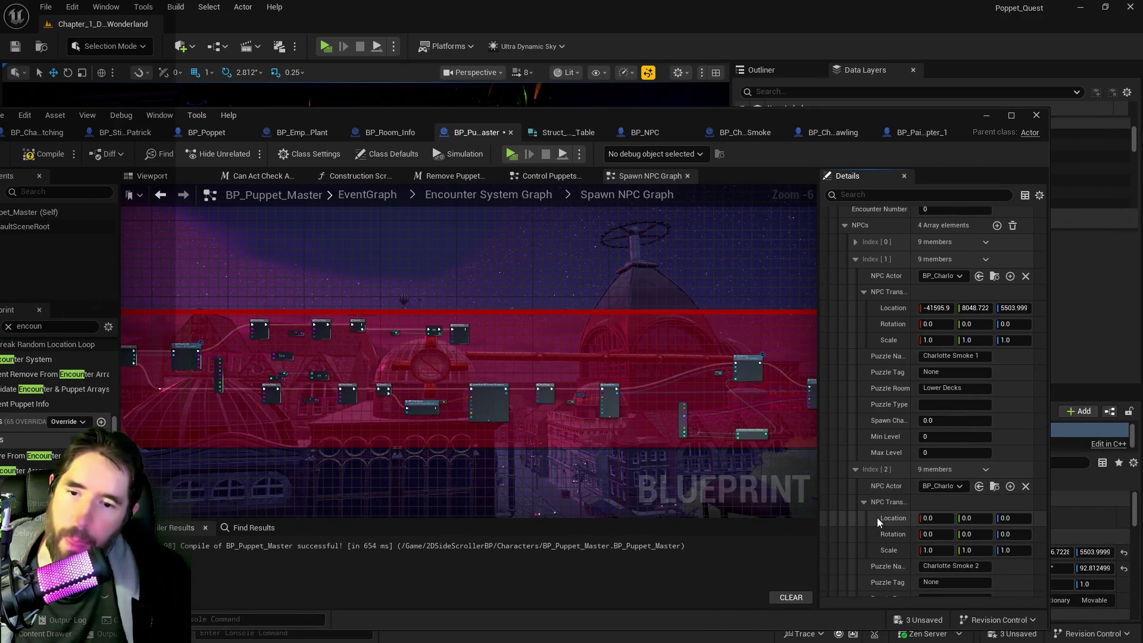
{"action": "right_click", "coordinate": [893, 528]}
{"action": "left_click_drag", "start_coordinate": [709, 115], "coordinate": [937, 130]}
Step: Move the chair back along X and far up the hall along Y, then copy its location
{"action": "left_click", "coordinate": [966, 255]}
{"action": "mouse_move", "coordinate": [406, 287]}
{"action": "left_mouse_down"}
{"action": "mouse_move", "coordinate": [333, 288]}
{"action": "mouse_move", "coordinate": [555, 130]}
{"action": "left_mouse_up"}
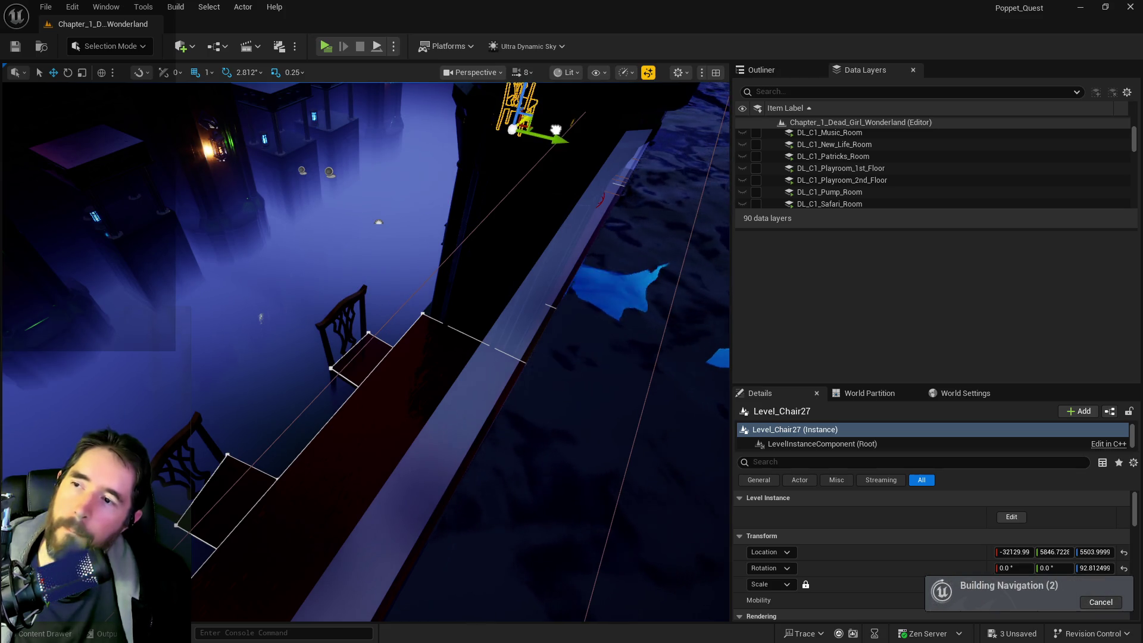
{"action": "key", "text": "f"}
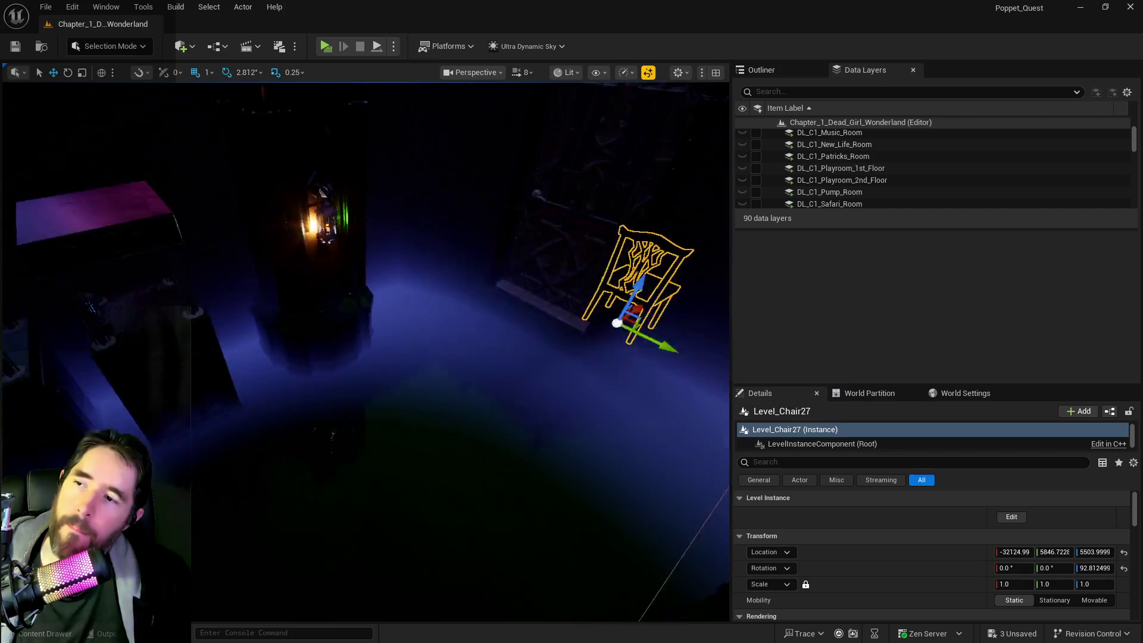
{"action": "mouse_move", "coordinate": [523, 176]}
{"action": "left_mouse_down"}
{"action": "mouse_move", "coordinate": [523, 203]}
{"action": "mouse_move", "coordinate": [523, 176]}
{"action": "left_mouse_up"}
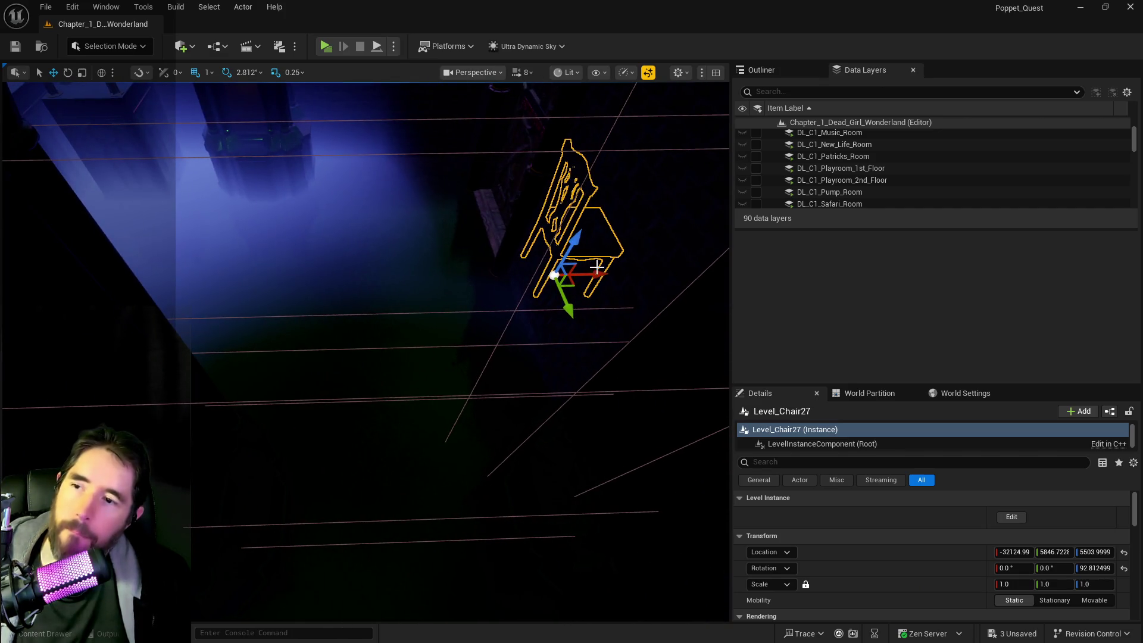
{"action": "mouse_move", "coordinate": [511, 287]}
{"action": "left_mouse_down"}
{"action": "mouse_move", "coordinate": [441, 292]}
{"action": "mouse_move", "coordinate": [441, 310]}
{"action": "mouse_move", "coordinate": [381, 337]}
{"action": "left_mouse_up"}
{"action": "left_click_drag", "start_coordinate": [441, 310], "coordinate": [456, 309]}
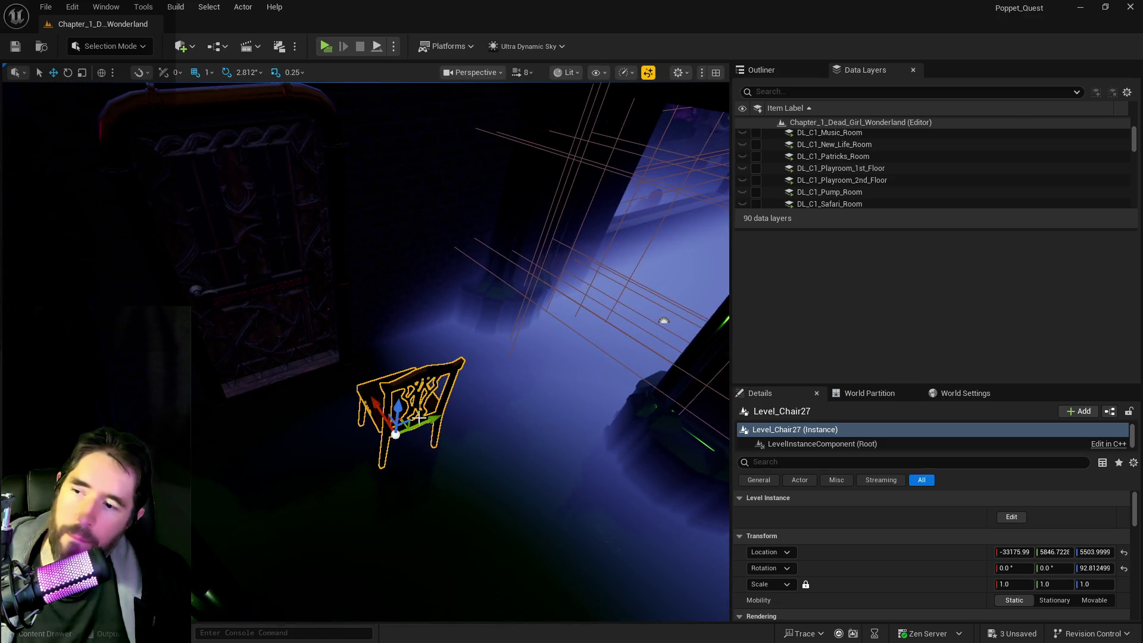
{"action": "left_click_drag", "start_coordinate": [431, 424], "coordinate": [617, 348]}
{"action": "mouse_move", "coordinate": [680, 326]}
{"action": "left_mouse_down"}
{"action": "mouse_move", "coordinate": [692, 321]}
{"action": "mouse_move", "coordinate": [625, 333]}
{"action": "mouse_move", "coordinate": [597, 368]}
{"action": "mouse_move", "coordinate": [321, 335]}
{"action": "left_mouse_up"}
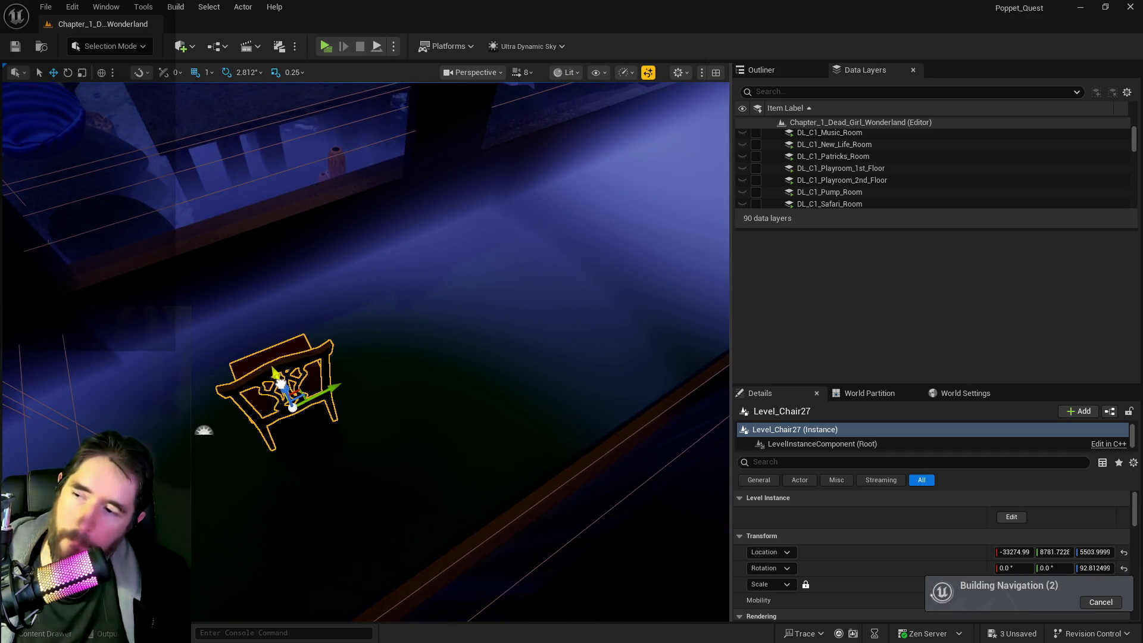
{"action": "mouse_move", "coordinate": [327, 403]}
{"action": "left_mouse_down"}
{"action": "mouse_move", "coordinate": [566, 278]}
{"action": "mouse_move", "coordinate": [723, 249]}
{"action": "left_mouse_up"}
{"action": "key", "text": "f"}
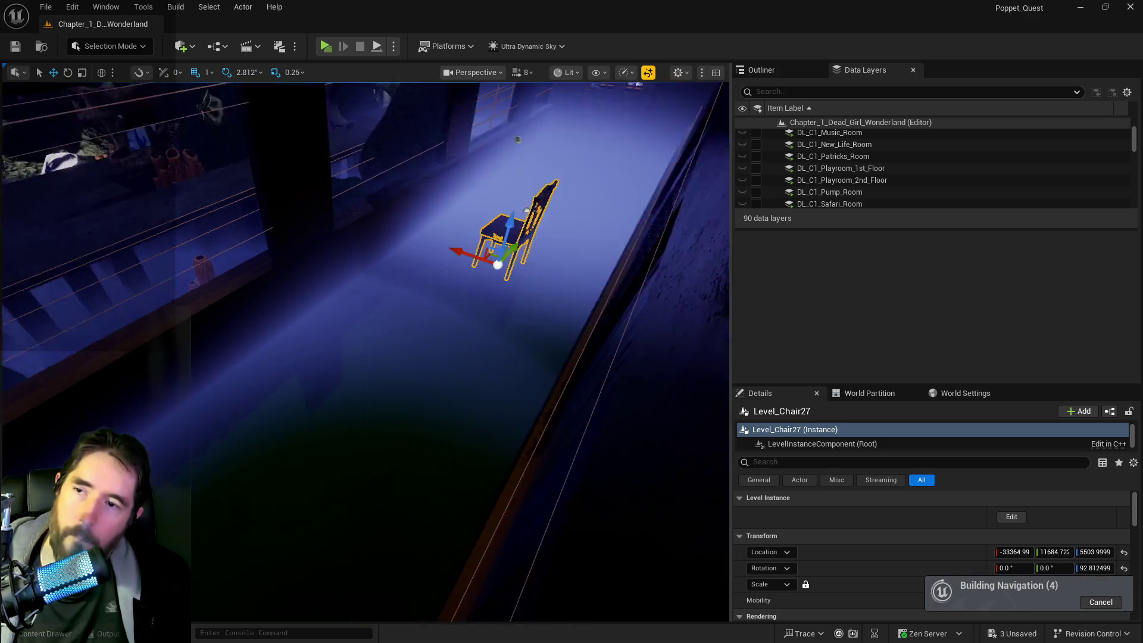
{"action": "right_click", "coordinate": [897, 557]}
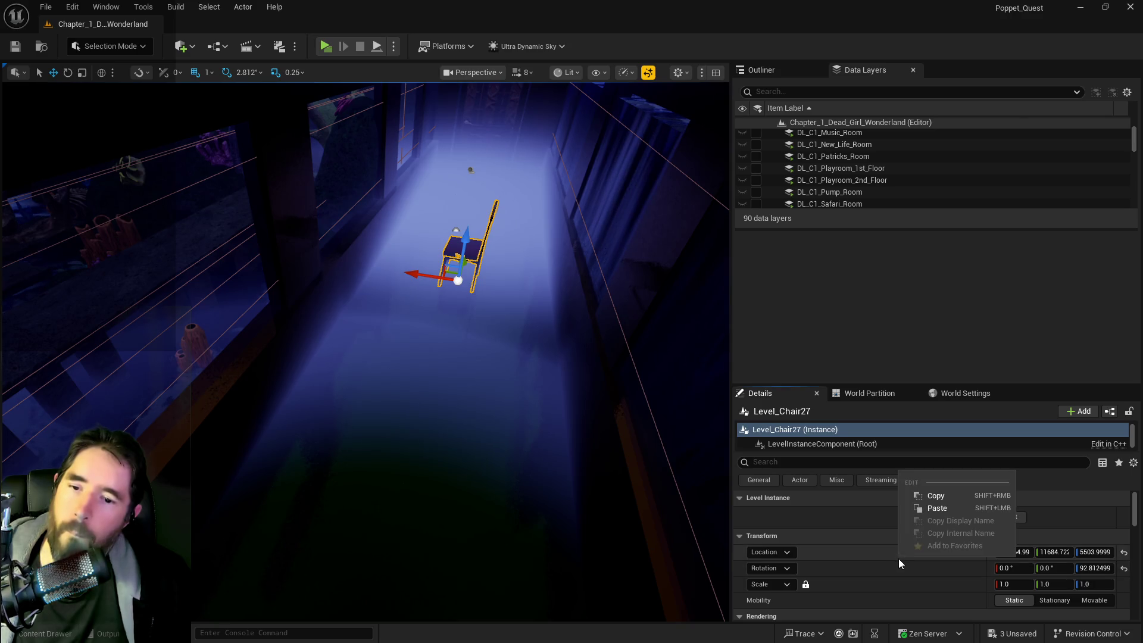
{"action": "left_click", "coordinate": [934, 503]}
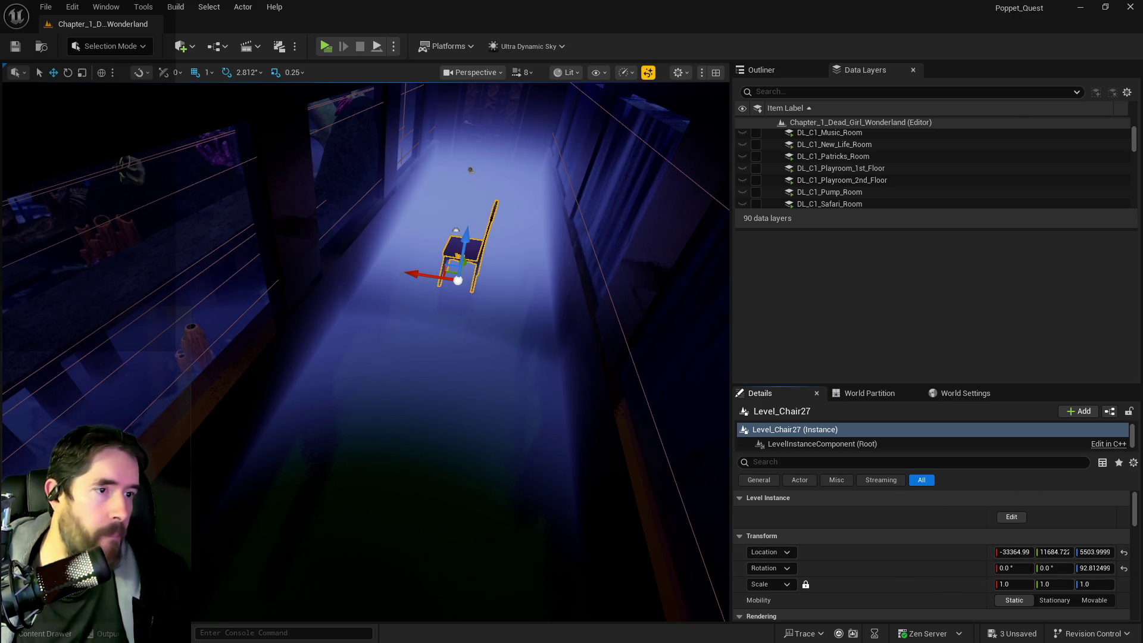
Step: Paste the location into Charlotte Smoke 3 (-33364.99, 11684.72, 5503.99) and delete the helper chair
{"action": "key", "text": "alt+Tab"}
{"action": "scroll", "coordinate": [788, 507], "scroll_direction": "down", "scroll_amount": 5}
{"action": "right_click", "coordinate": [798, 459]}
{"action": "left_click", "coordinate": [815, 495]}
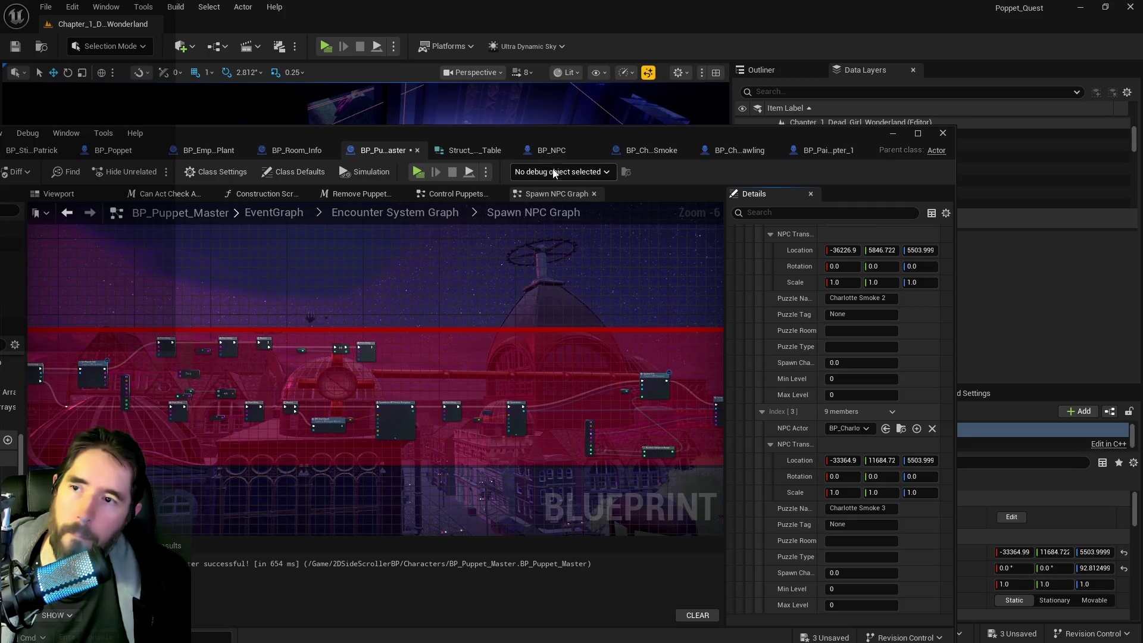
{"action": "key", "text": "alt+Tab"}
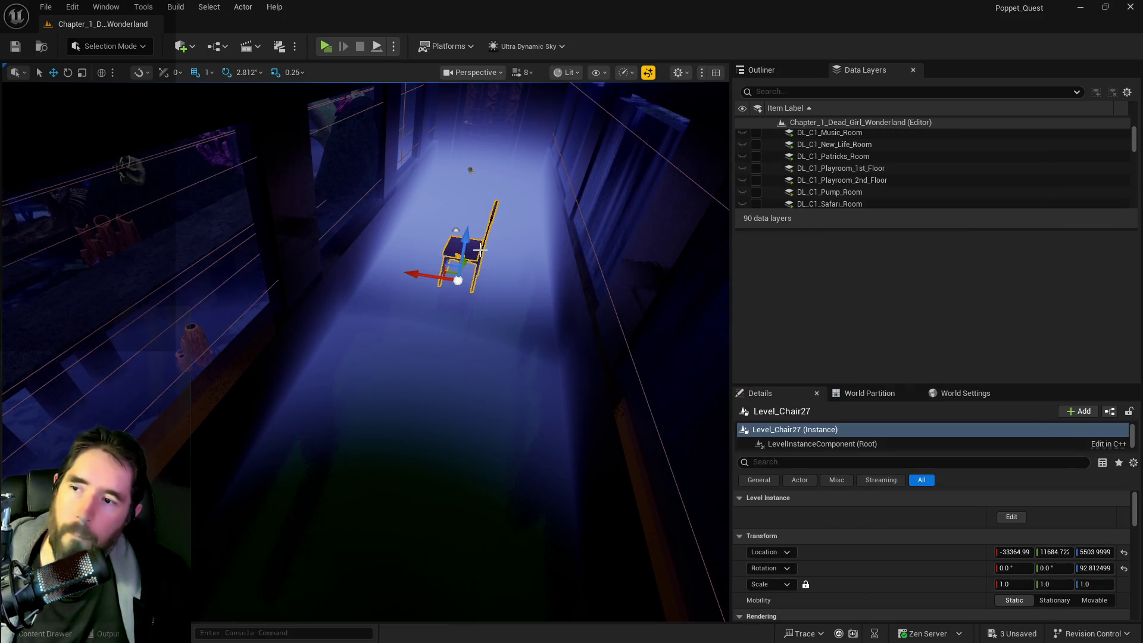
{"action": "key", "text": "Delete"}
Step: Save all changes, run a Standalone play test, toggle the card menu, and stop with Esc
{"action": "left_click_drag", "start_coordinate": [451, 360], "coordinate": [453, 361]}
{"action": "key", "text": "ctrl+s"}
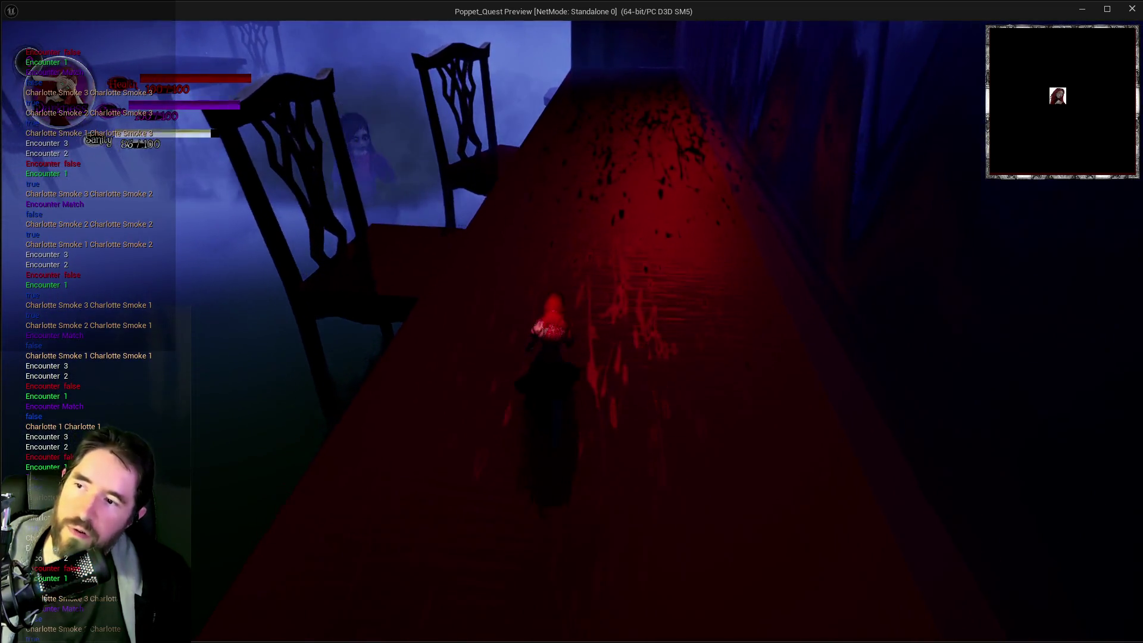
{"action": "key", "text": "Tab"}
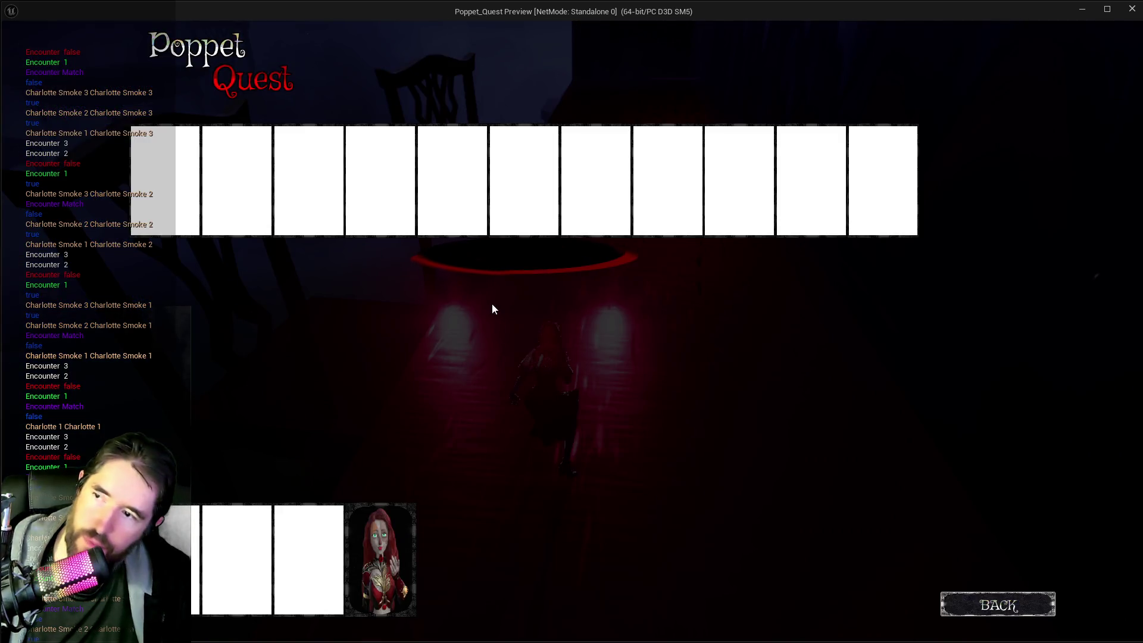
{"action": "key", "text": "Tab"}
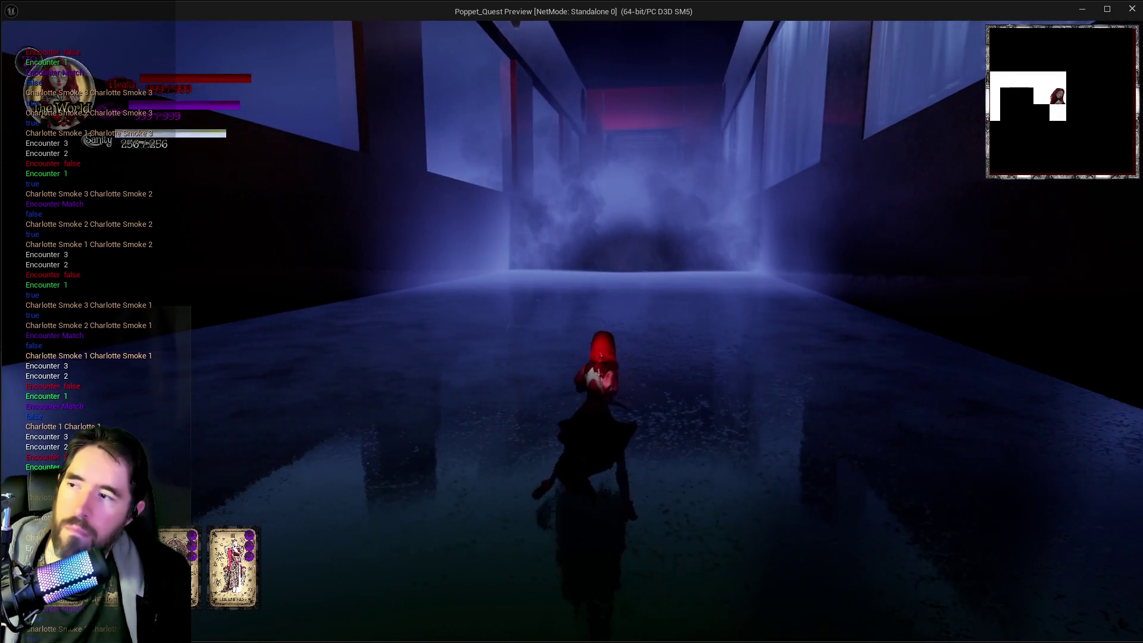
{"action": "key", "text": "shift+F1"}
{"action": "key", "text": "alt+Tab"}
{"action": "key", "text": "Escape"}
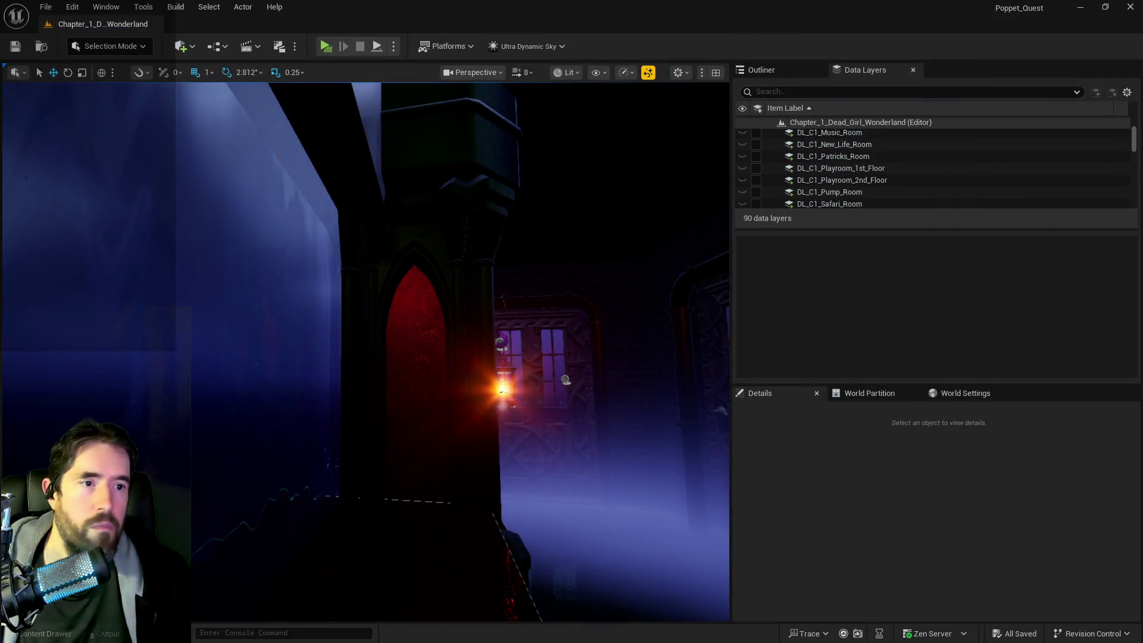
Step: Set the Charlotte Smoke NPC Transform Location Z values to 5600.0 in BP_Puppet_Master
{"action": "key", "text": "alt+Tab"}
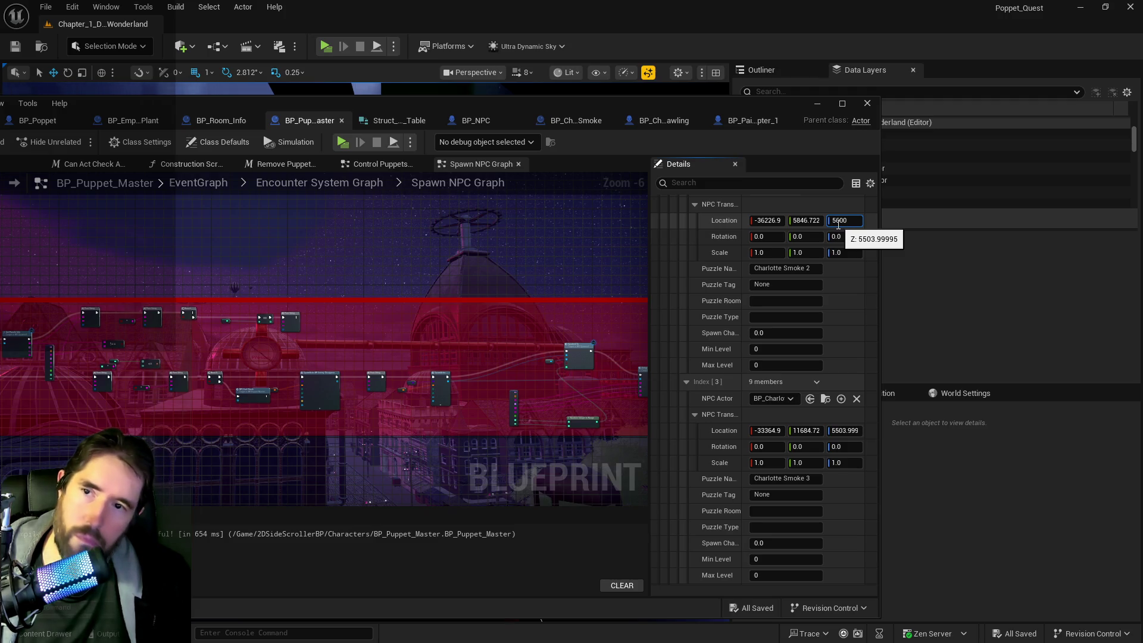
{"action": "scroll", "coordinate": [774, 347], "scroll_direction": "up", "scroll_amount": 5}
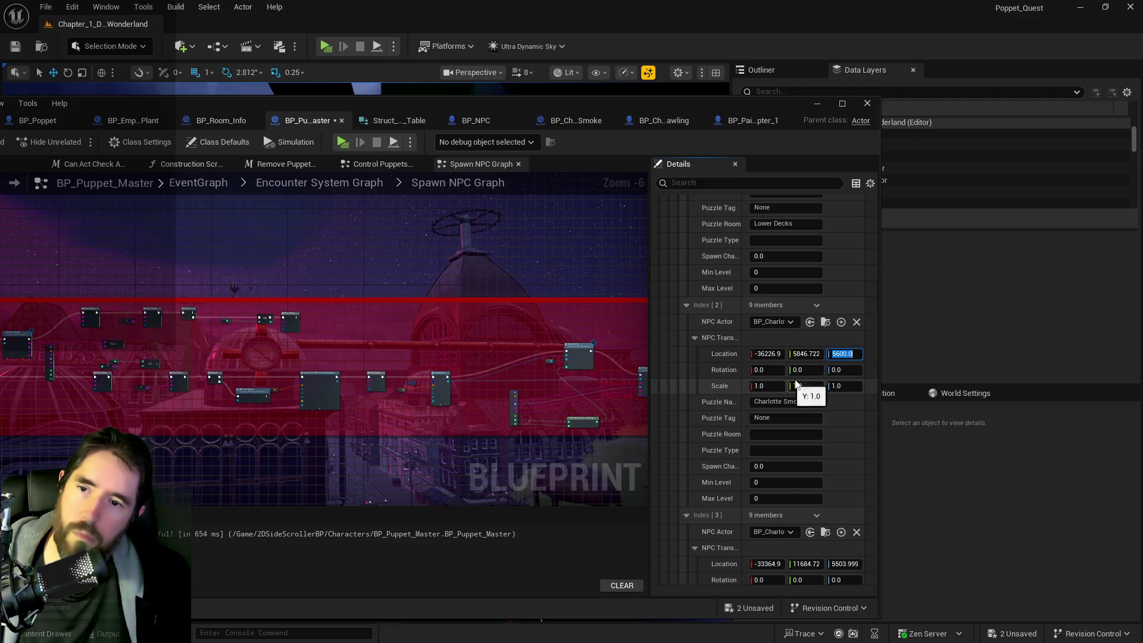
{"action": "scroll", "coordinate": [821, 451], "scroll_direction": "down", "scroll_amount": 2}
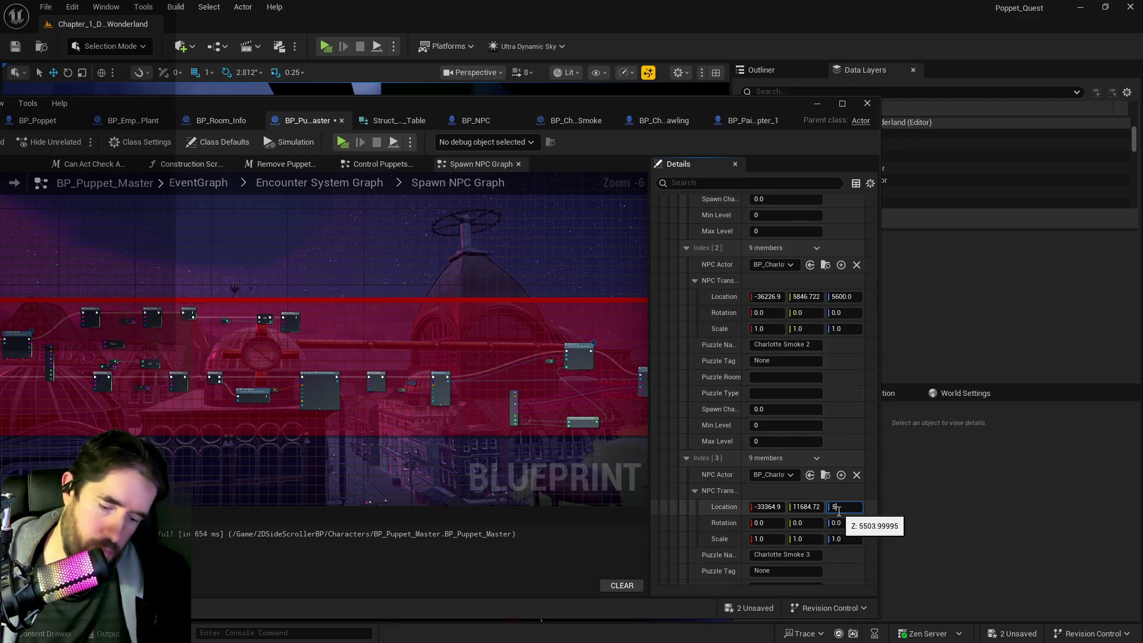
{"action": "scroll", "coordinate": [829, 368], "scroll_direction": "up", "scroll_amount": 8}
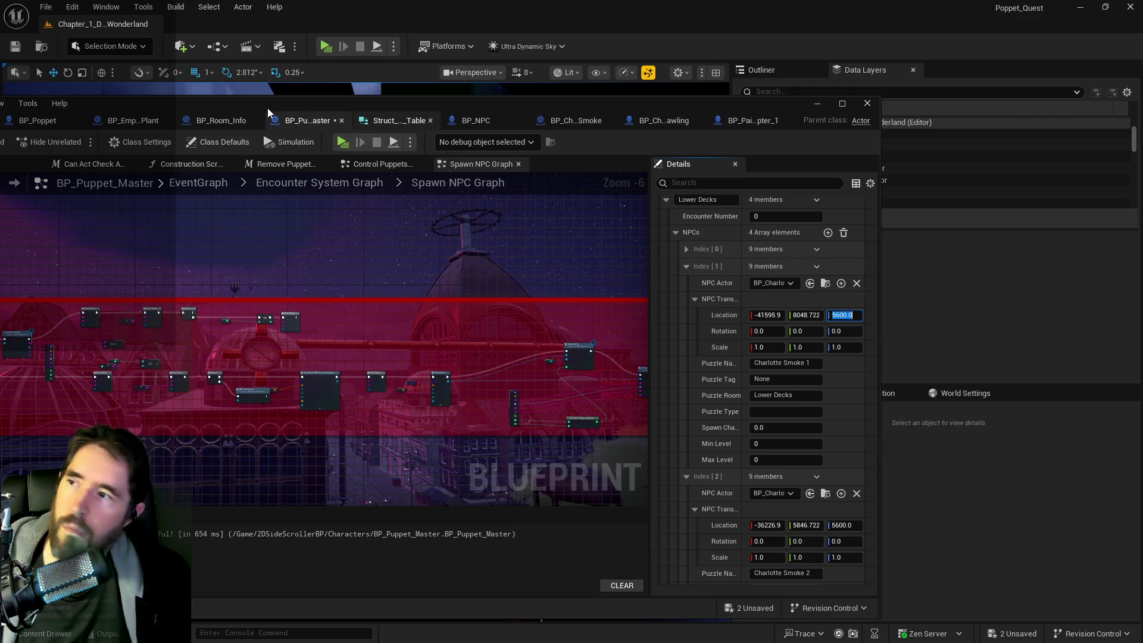
Step: Enlarge the BP_Puppet_Master editor window and compile and save the blueprint
{"action": "left_click_drag", "start_coordinate": [267, 97], "coordinate": [543, 113]}
{"action": "double_click", "coordinate": [446, 119]}
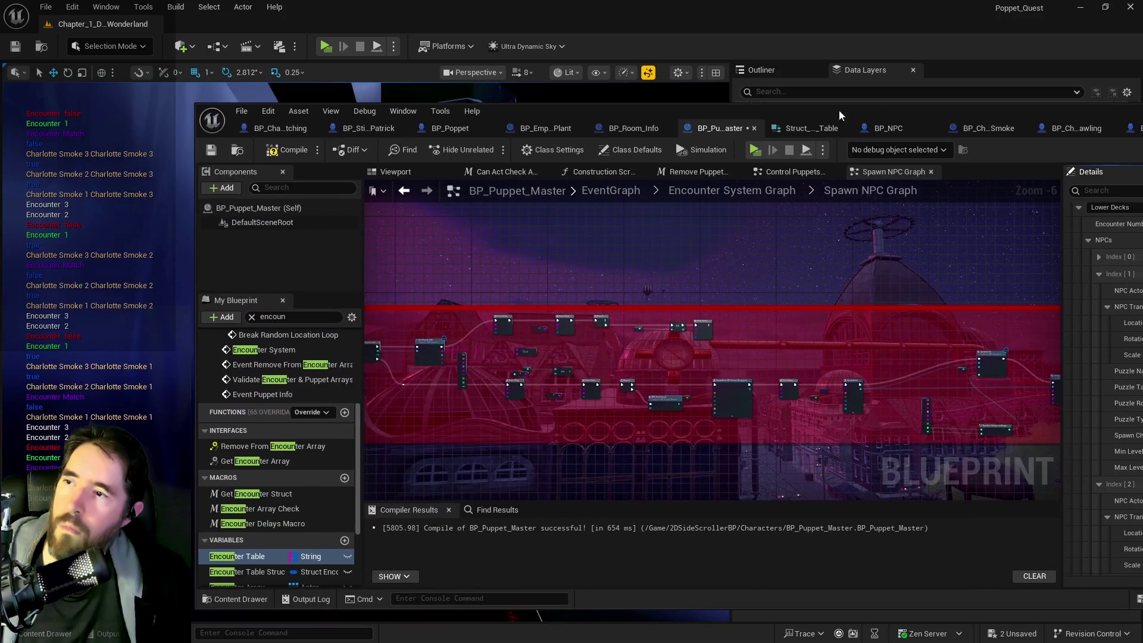
{"action": "left_click", "coordinate": [288, 149]}
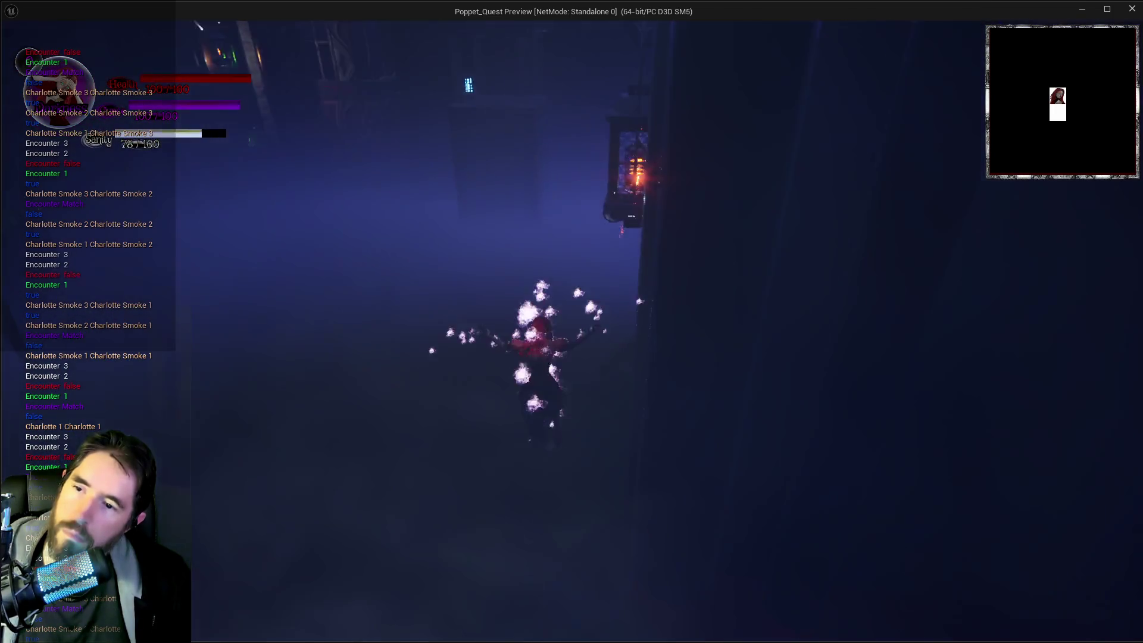
Step: Toggle the card menu, then glide off the ledge and smoke-dash down the foggy corridor
{"action": "key", "text": "Tab"}
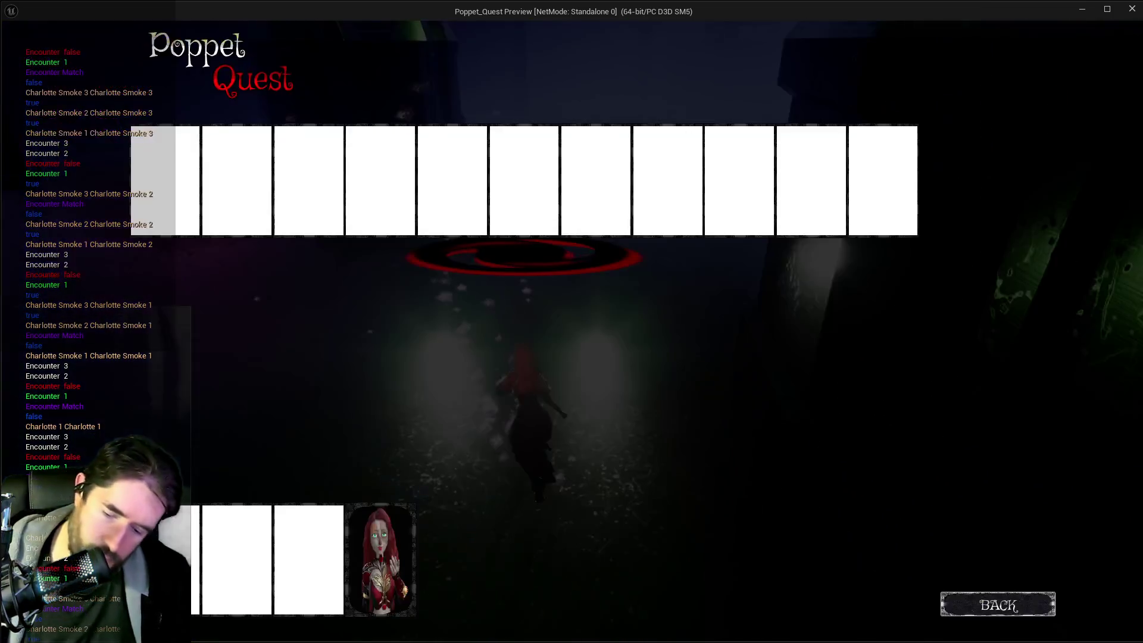
{"action": "key", "text": "Tab"}
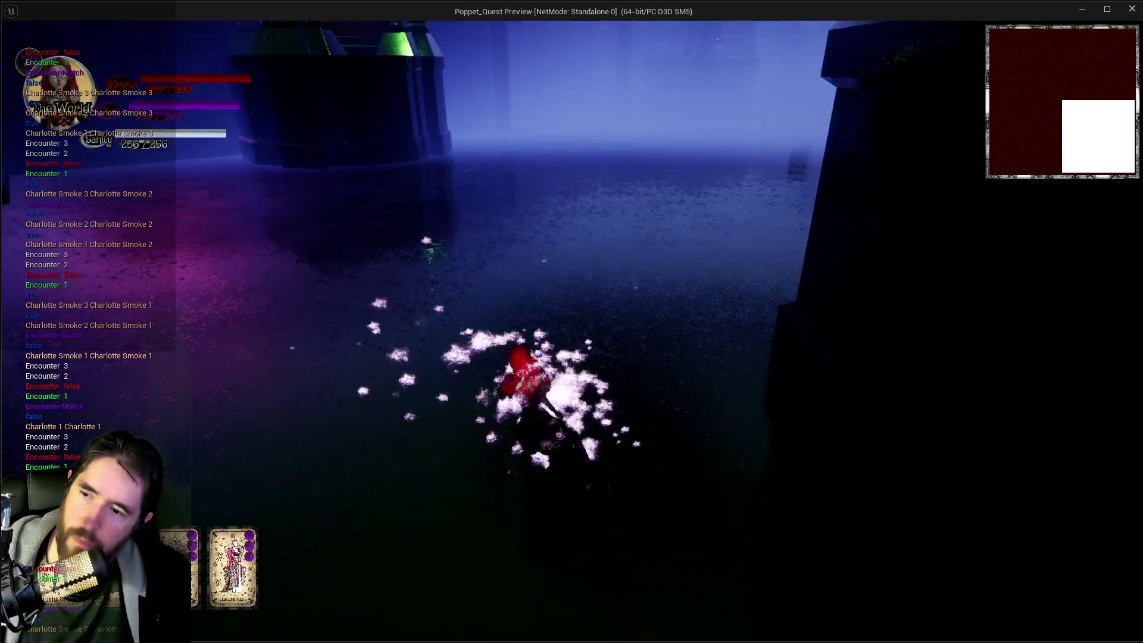
{"action": "key", "text": "d"}
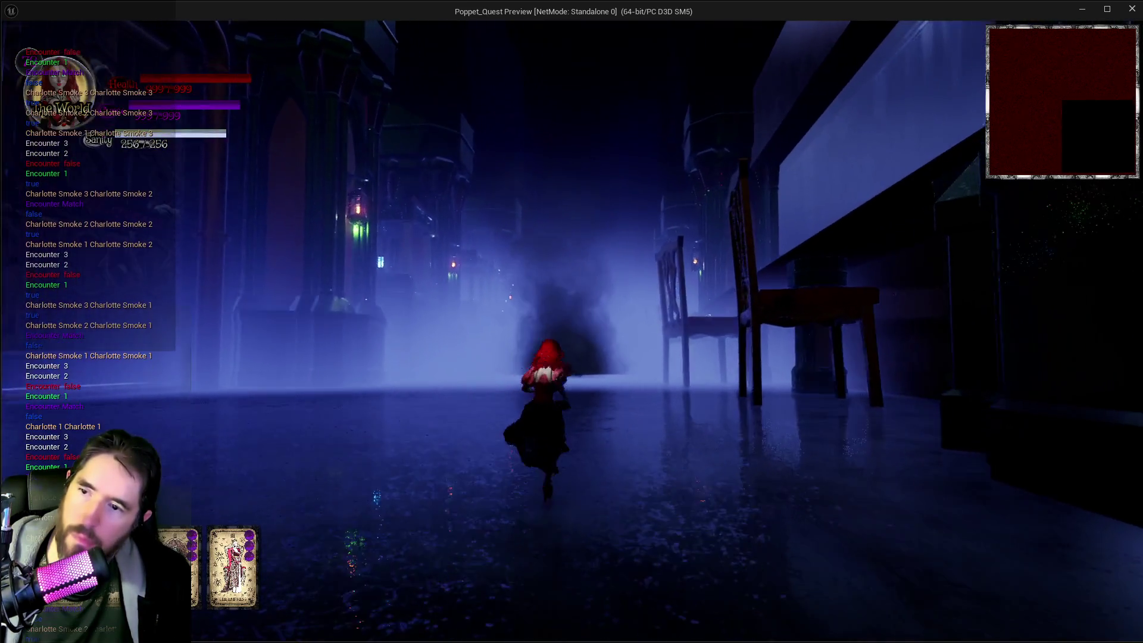
{"action": "key", "text": "a"}
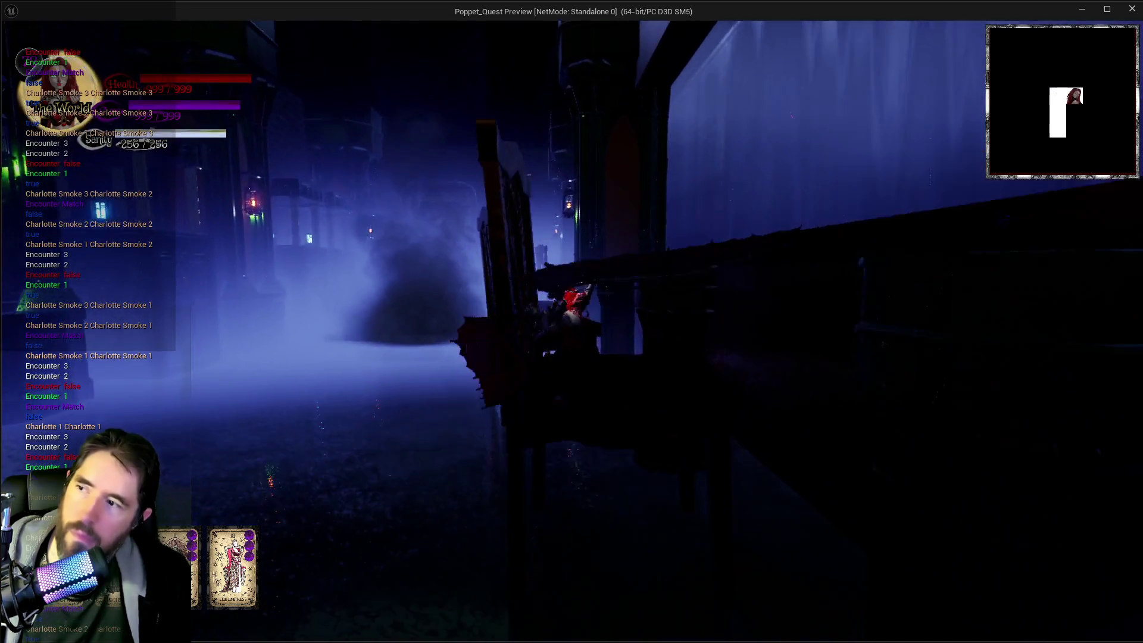
{"action": "key", "text": "d"}
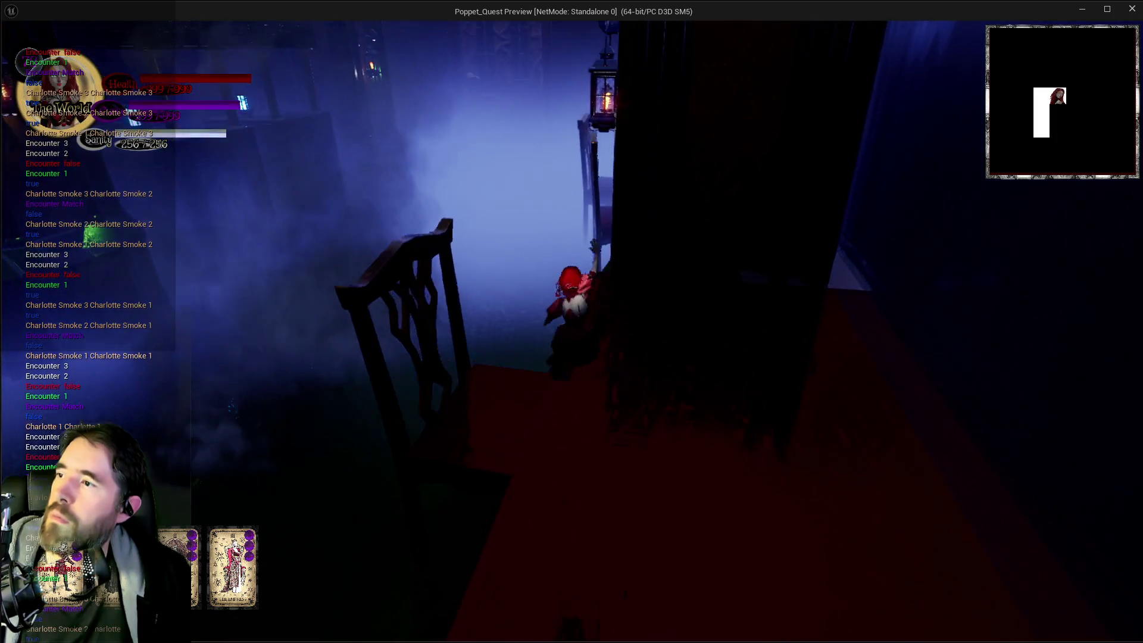
{"action": "key", "text": "space"}
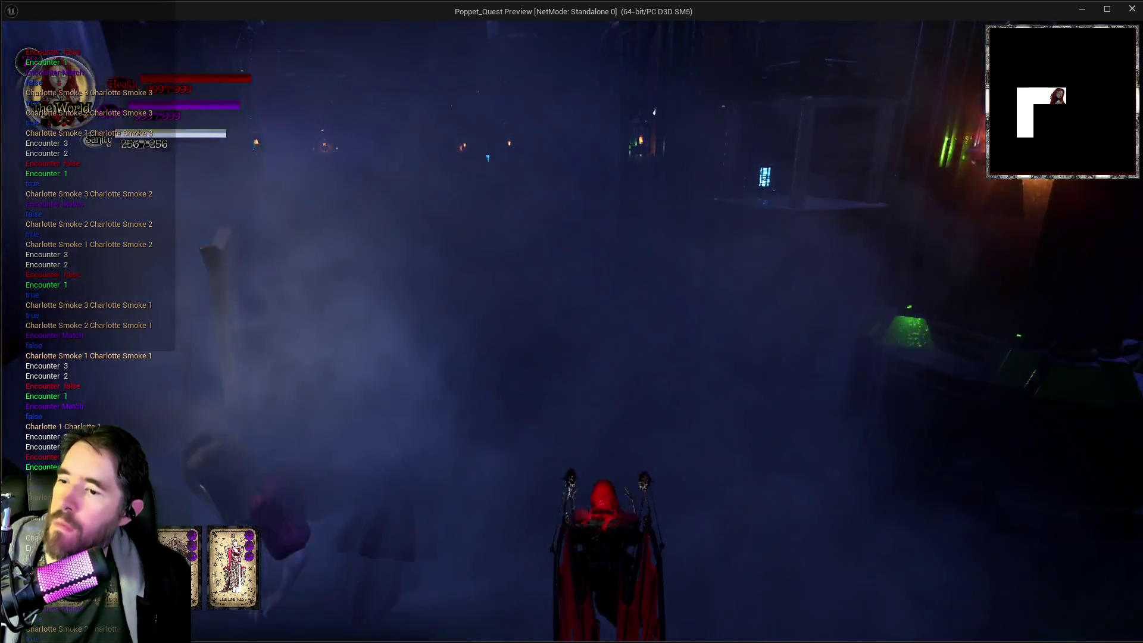
{"action": "key", "text": "w"}
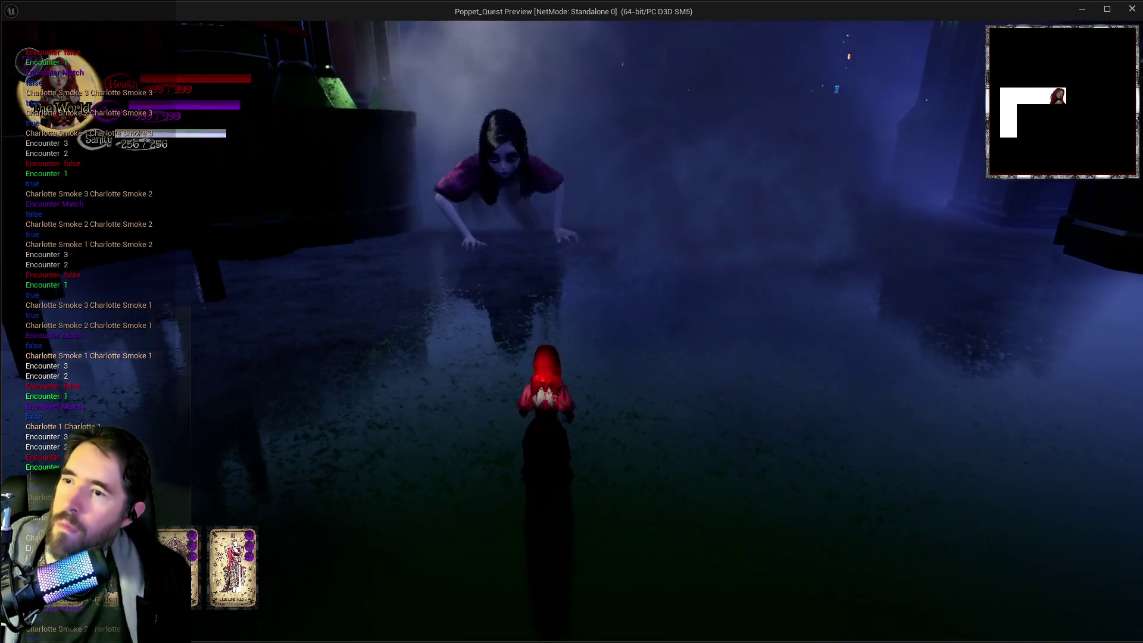
{"action": "key", "text": "w"}
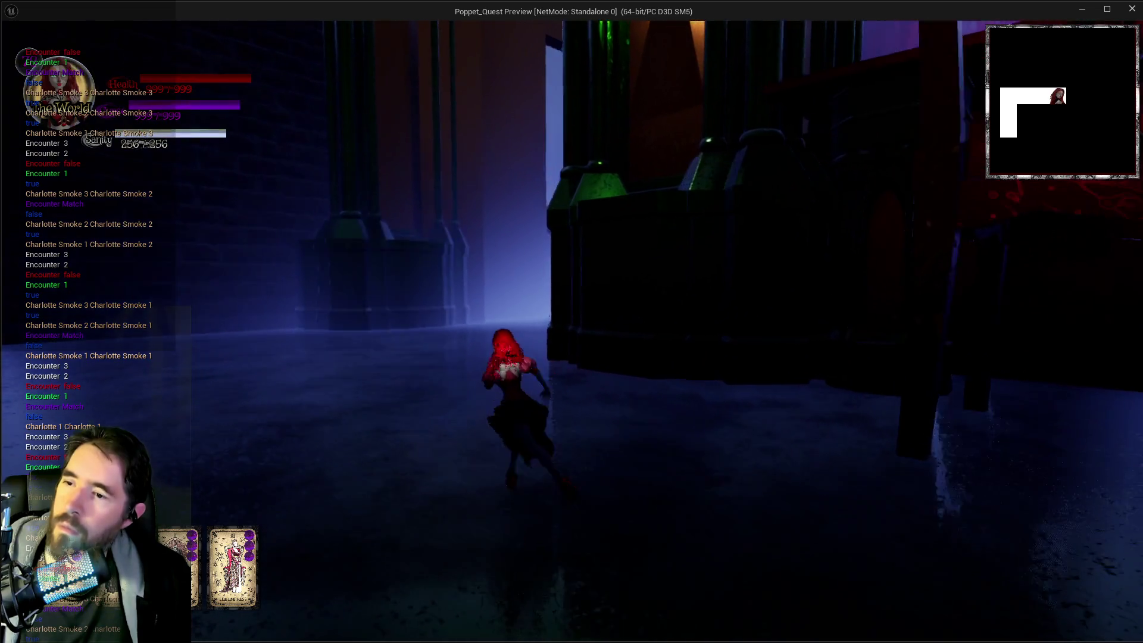
{"action": "key", "text": "w"}
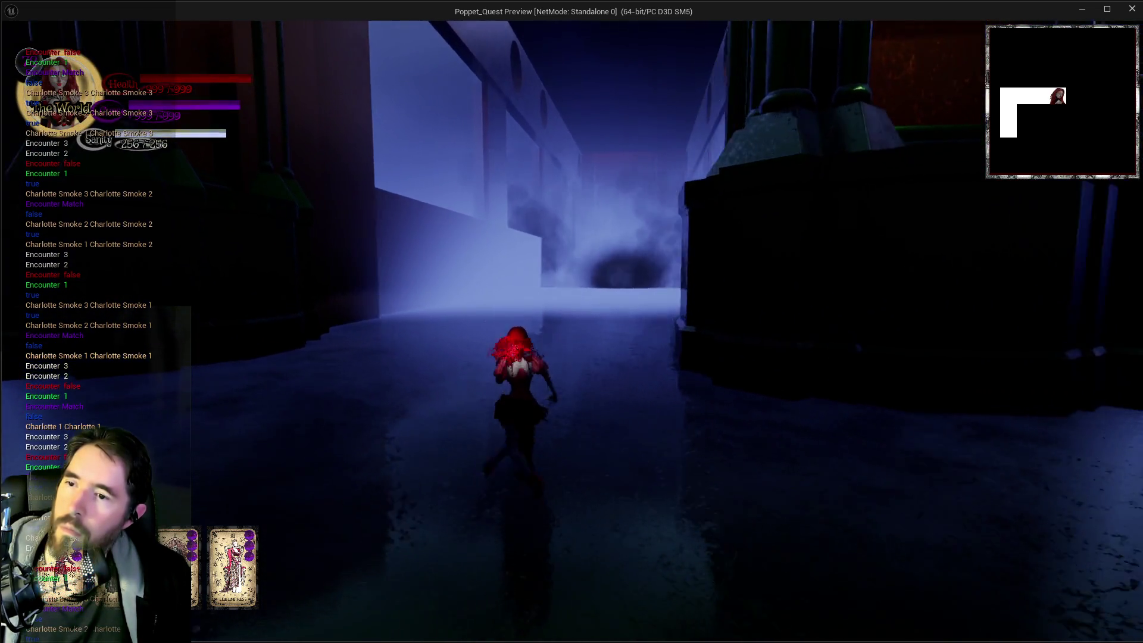
{"action": "key", "text": "e"}
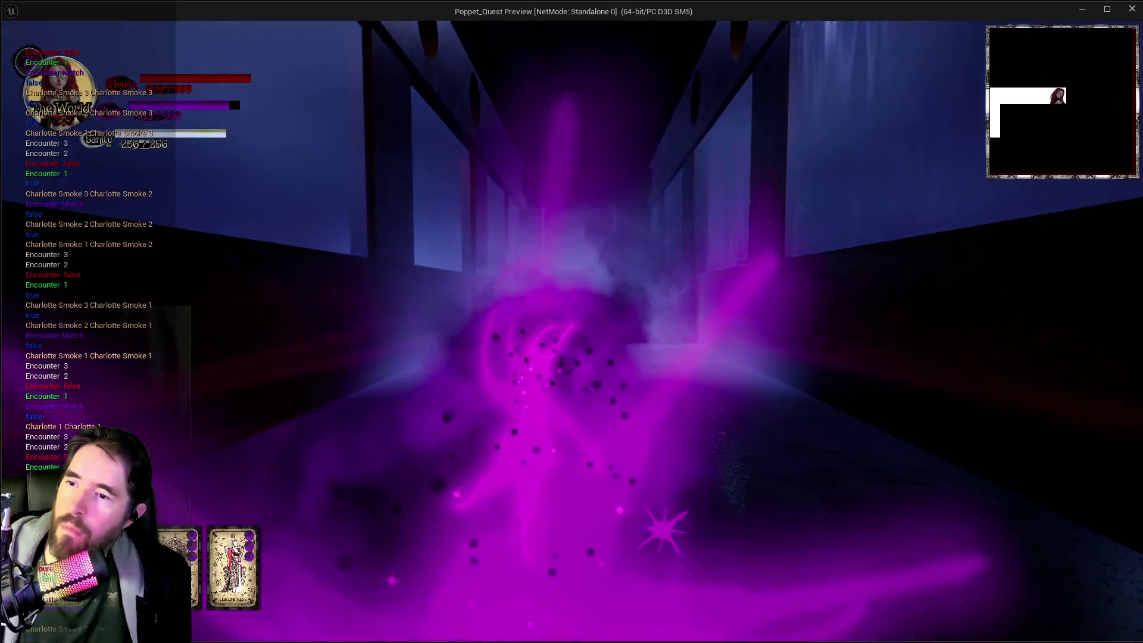
Step: Fly and glide along the corridor toward the crawling ghost girl, then turn and flee
{"action": "key", "text": "w"}
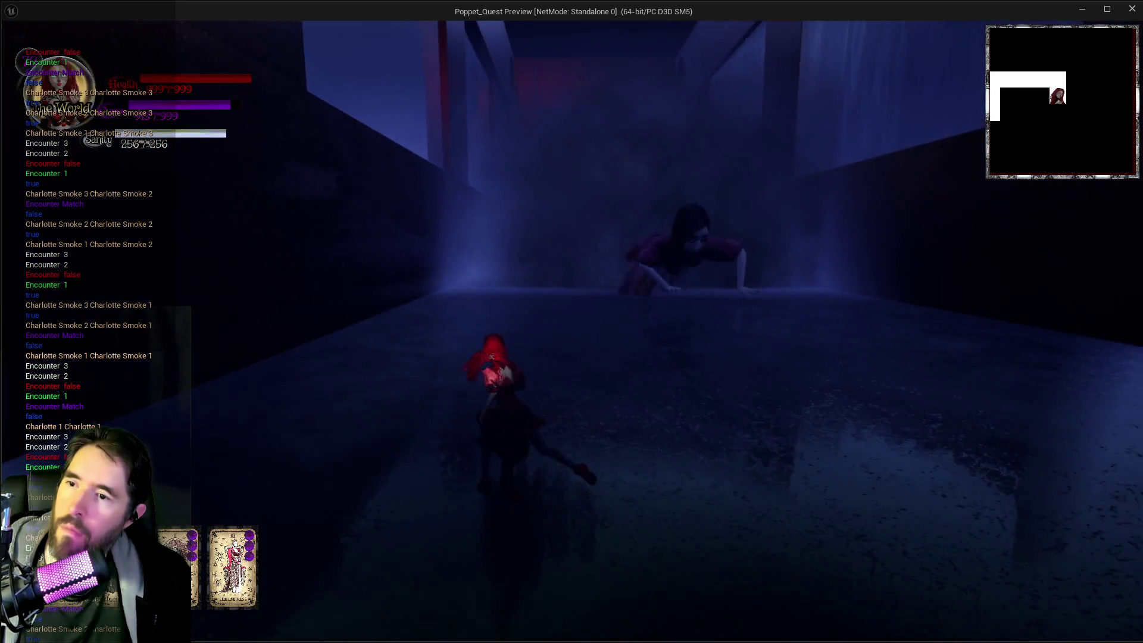
{"action": "key", "text": "w"}
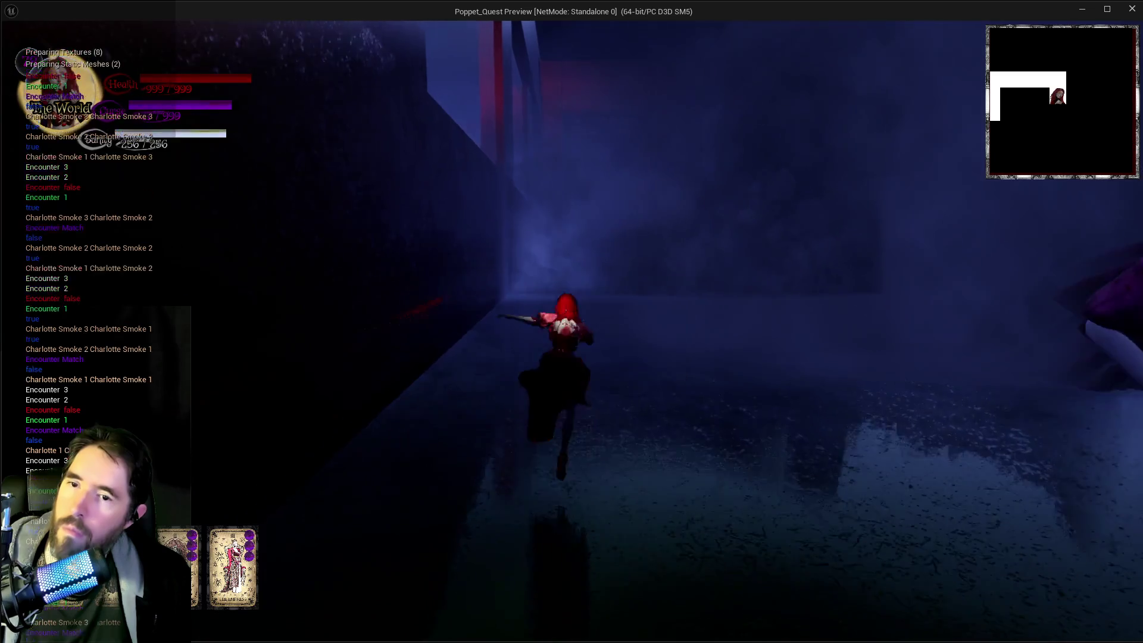
{"action": "key", "text": "space"}
{"action": "key", "text": "w"}
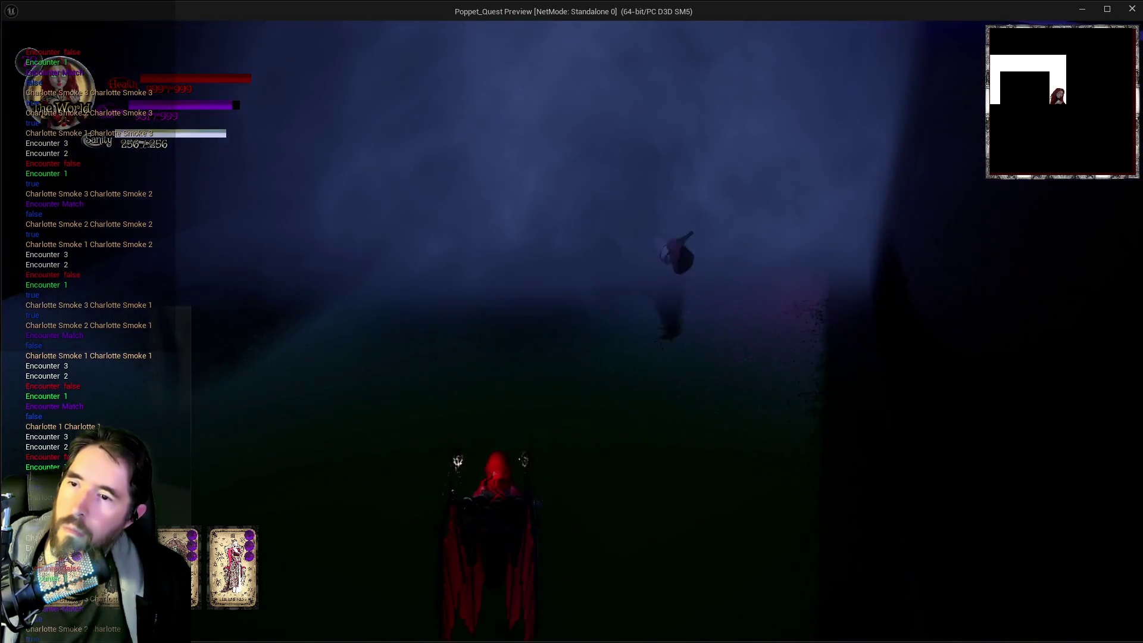
{"action": "key", "text": "w"}
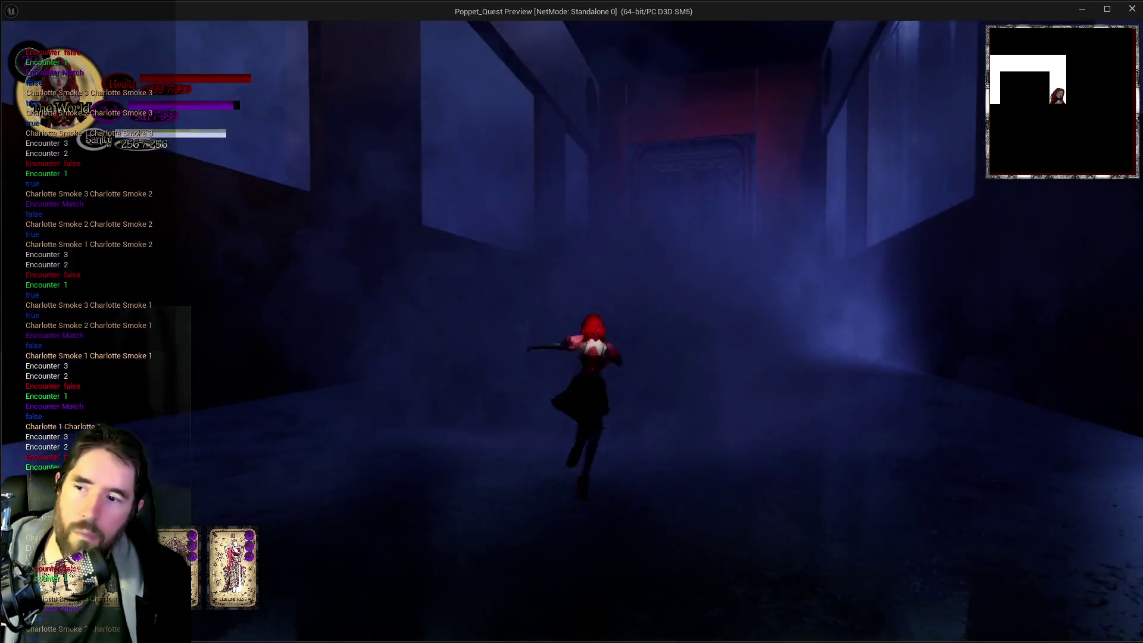
{"action": "key", "text": "space"}
{"action": "key", "text": "w"}
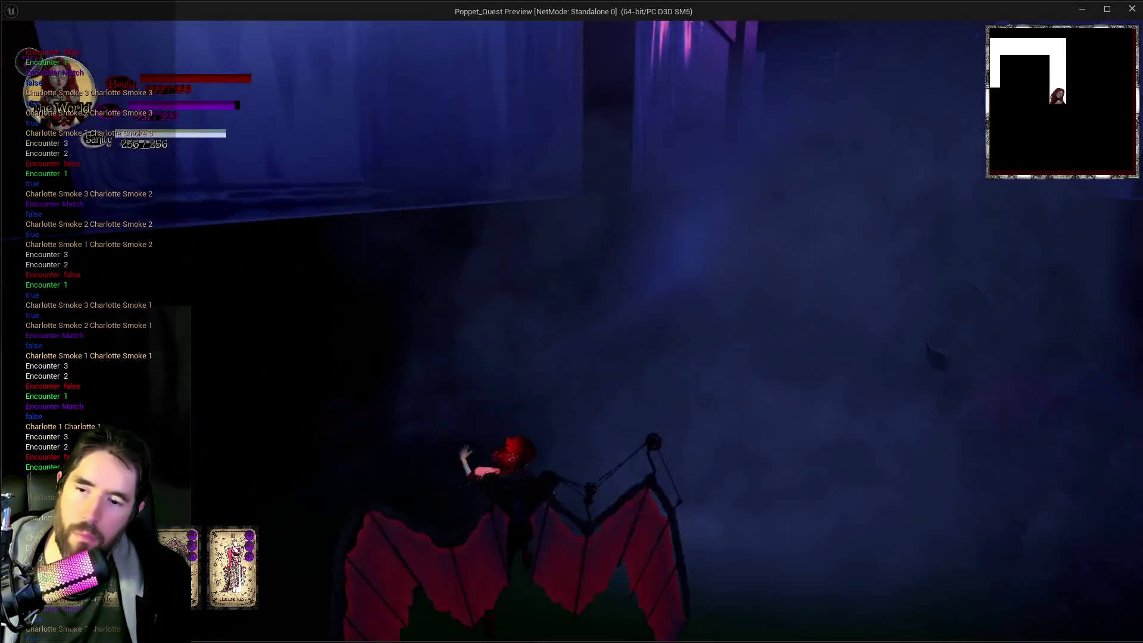
{"action": "key", "text": "s"}
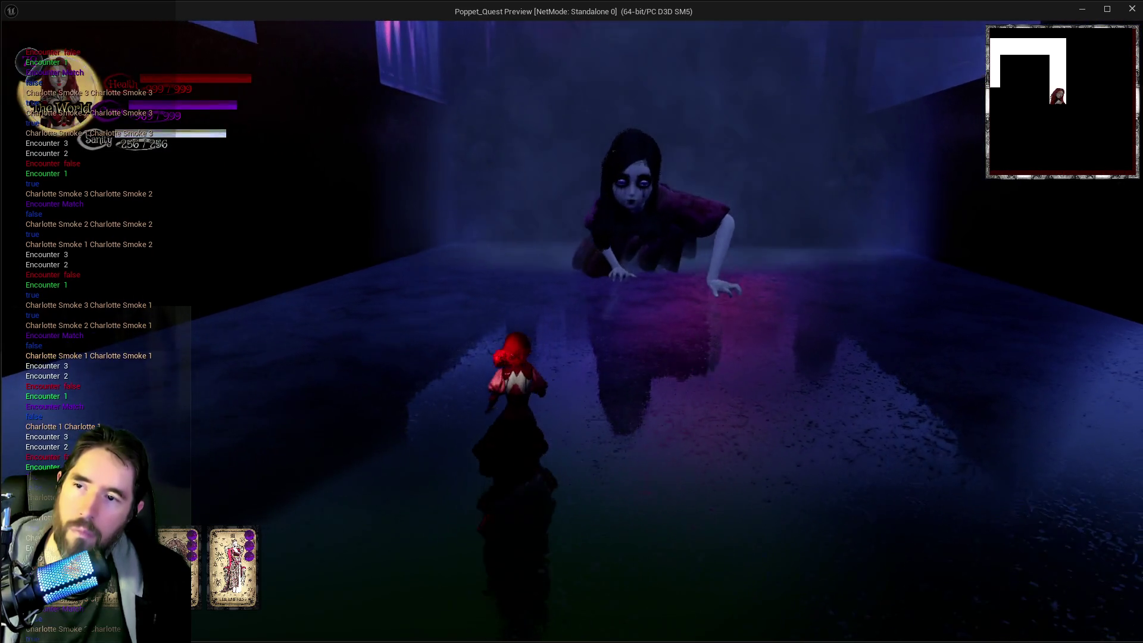
{"action": "key", "text": "w"}
{"action": "key", "text": "space"}
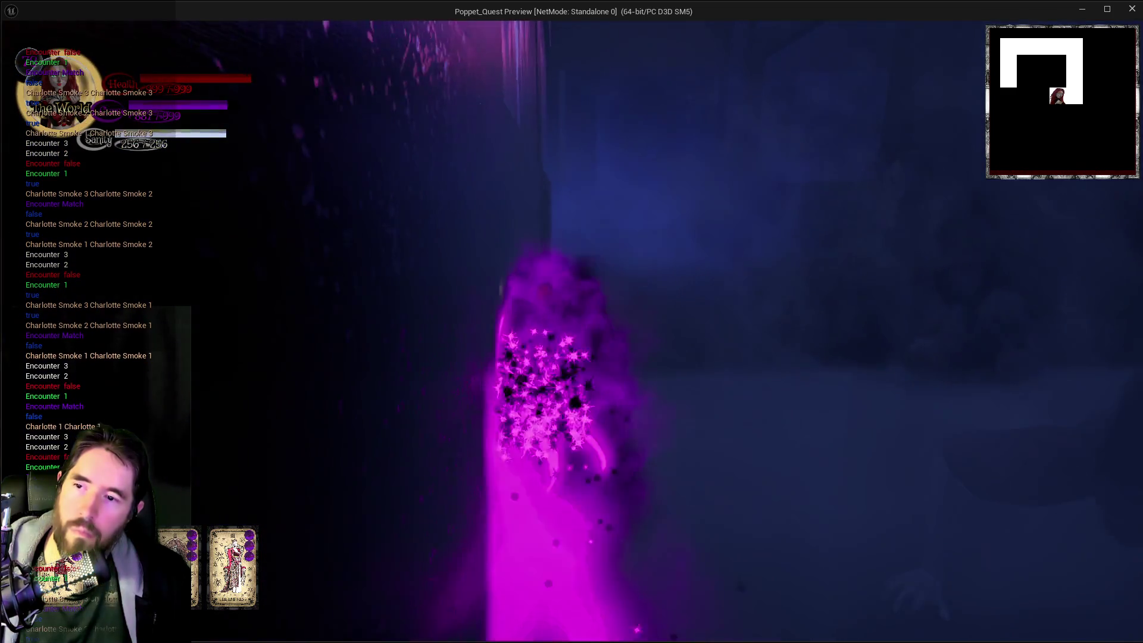
{"action": "key", "text": "w"}
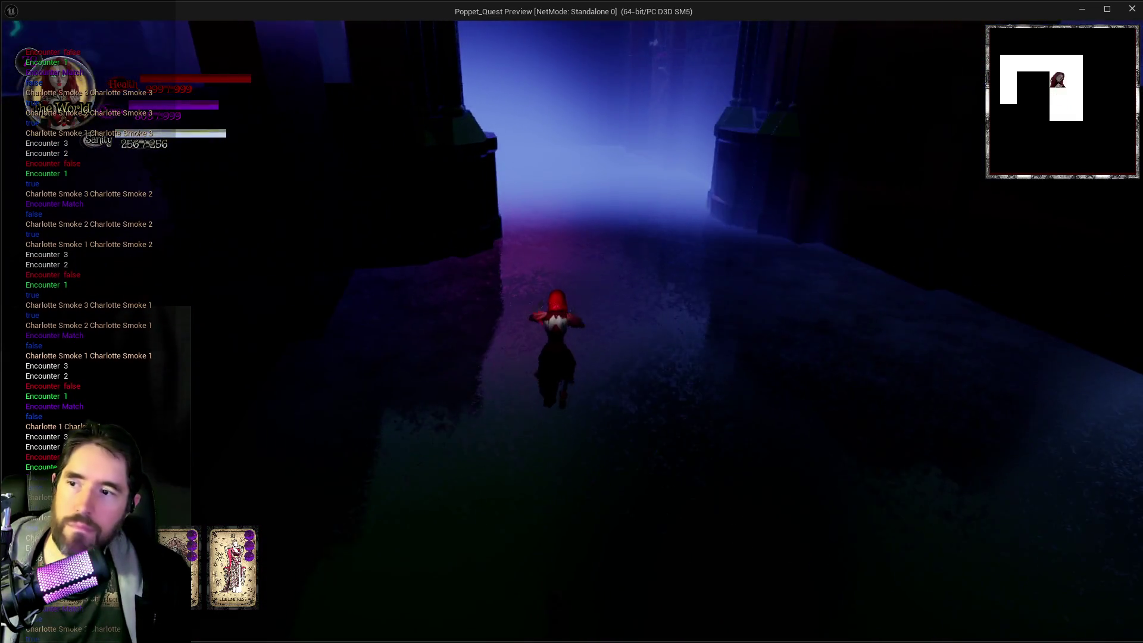
Step: Run through the large foggy room past the chairs and across the hall to the Hidden Grotto
{"action": "key", "text": "w"}
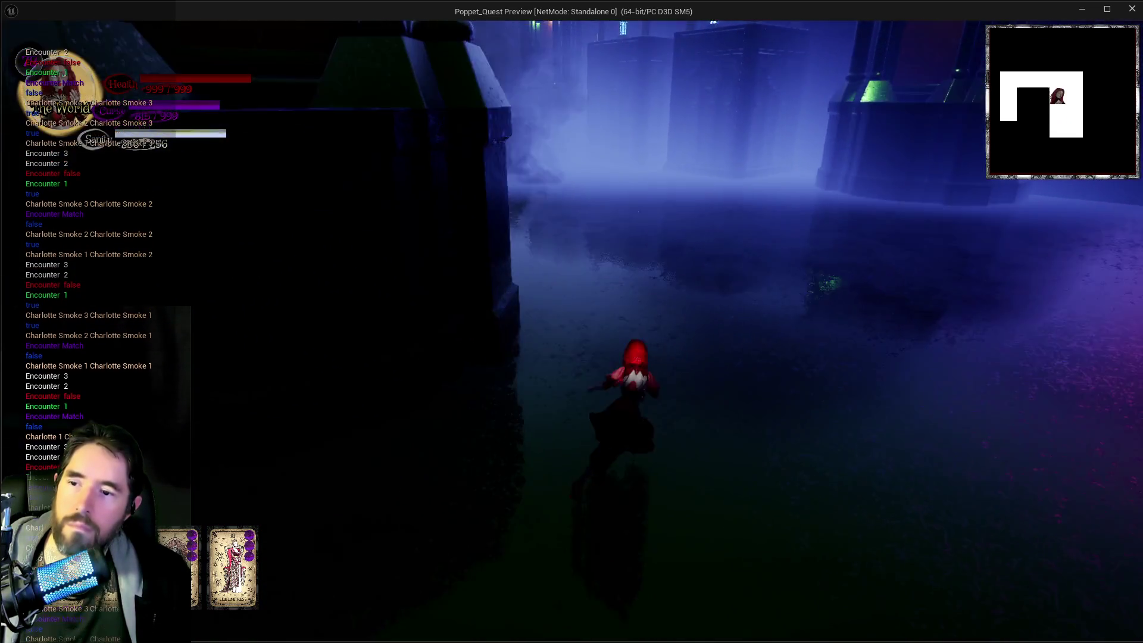
{"action": "key", "text": "w"}
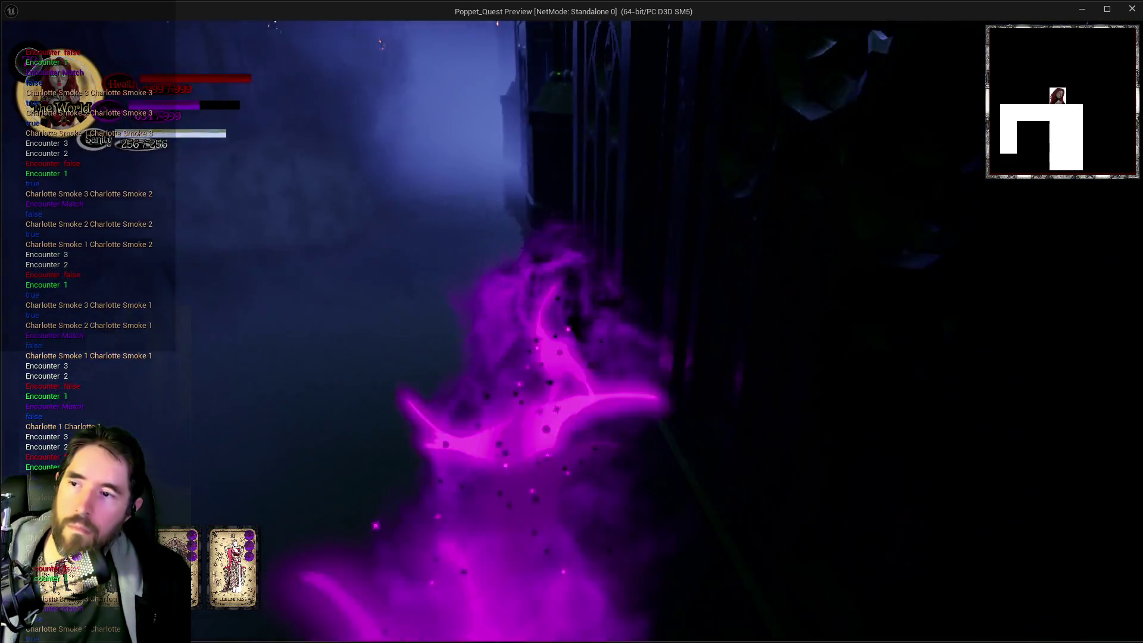
{"action": "key", "text": "w"}
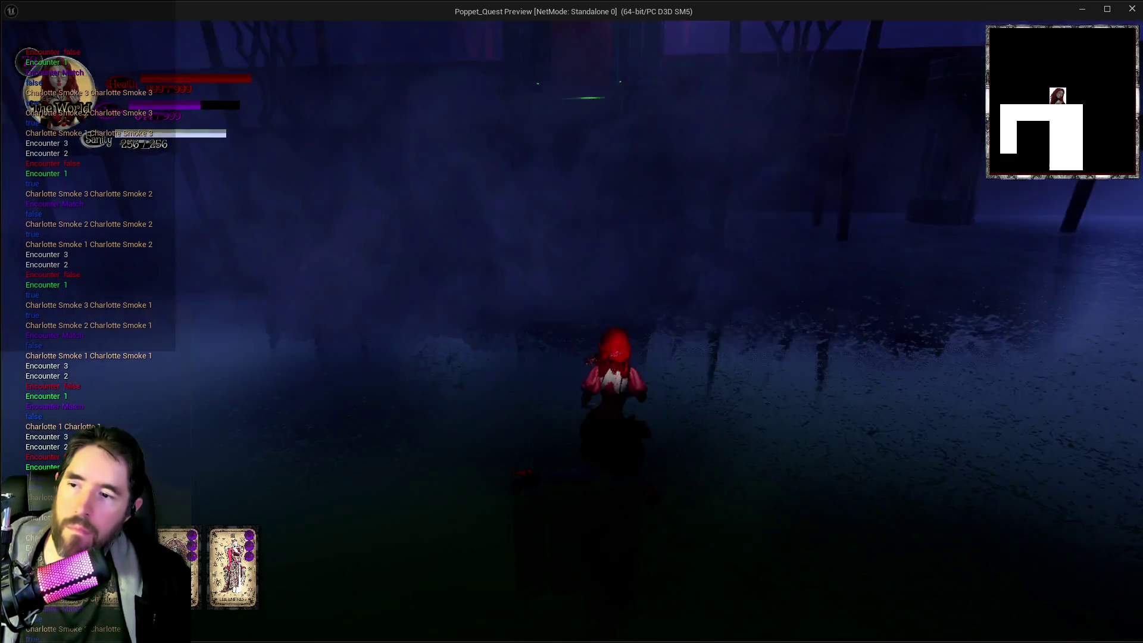
{"action": "key", "text": "w"}
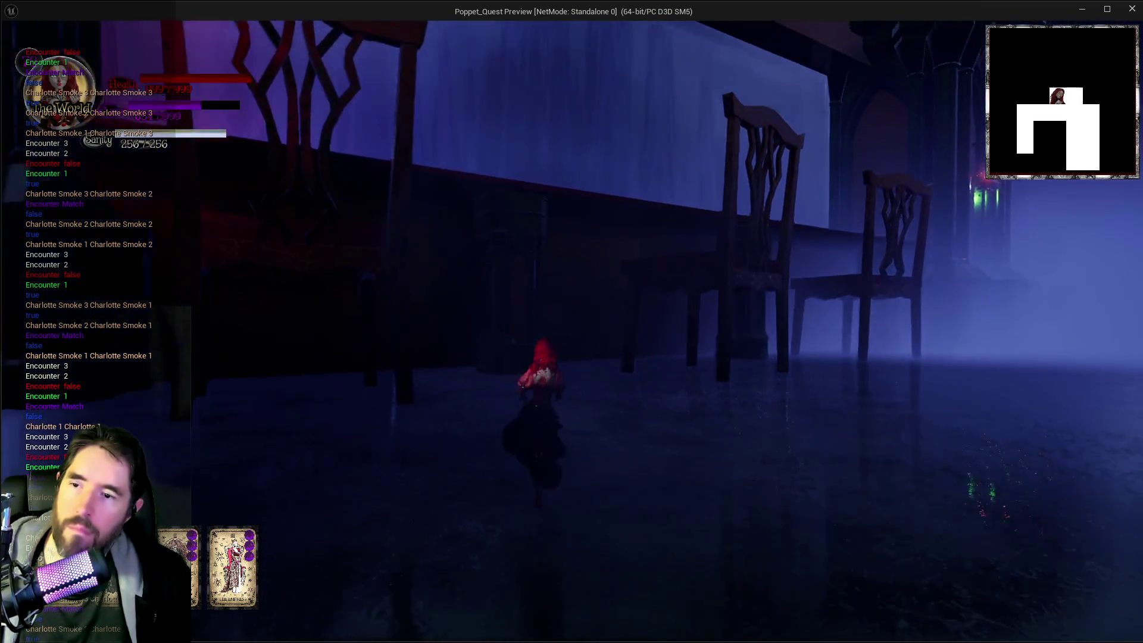
{"action": "key", "text": "w"}
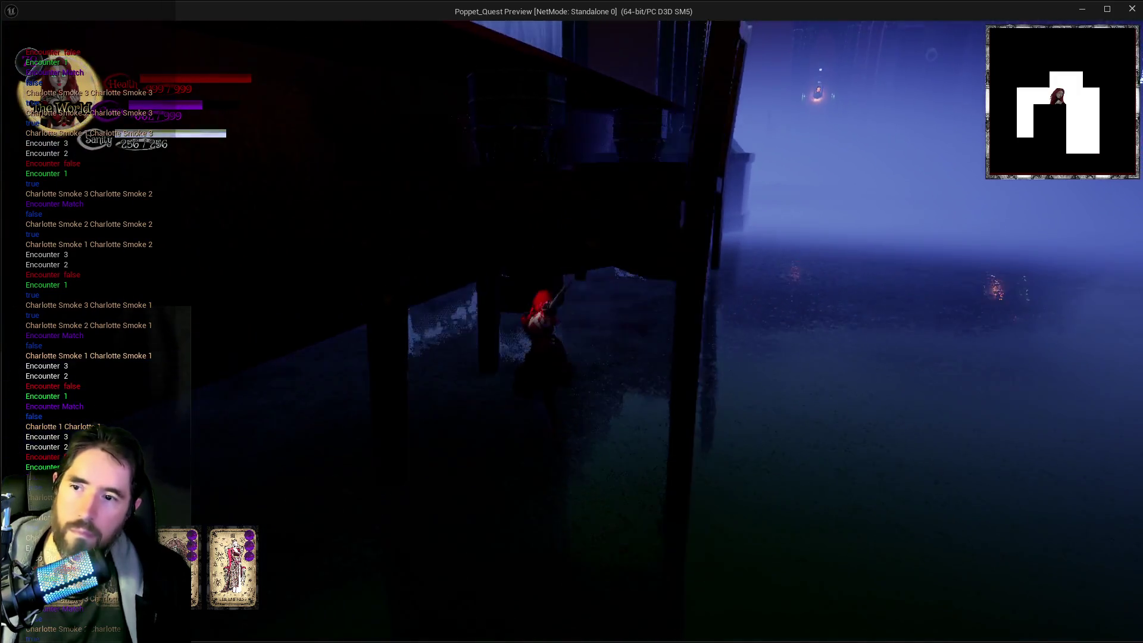
{"action": "key", "text": "w"}
{"action": "key", "text": "w"}
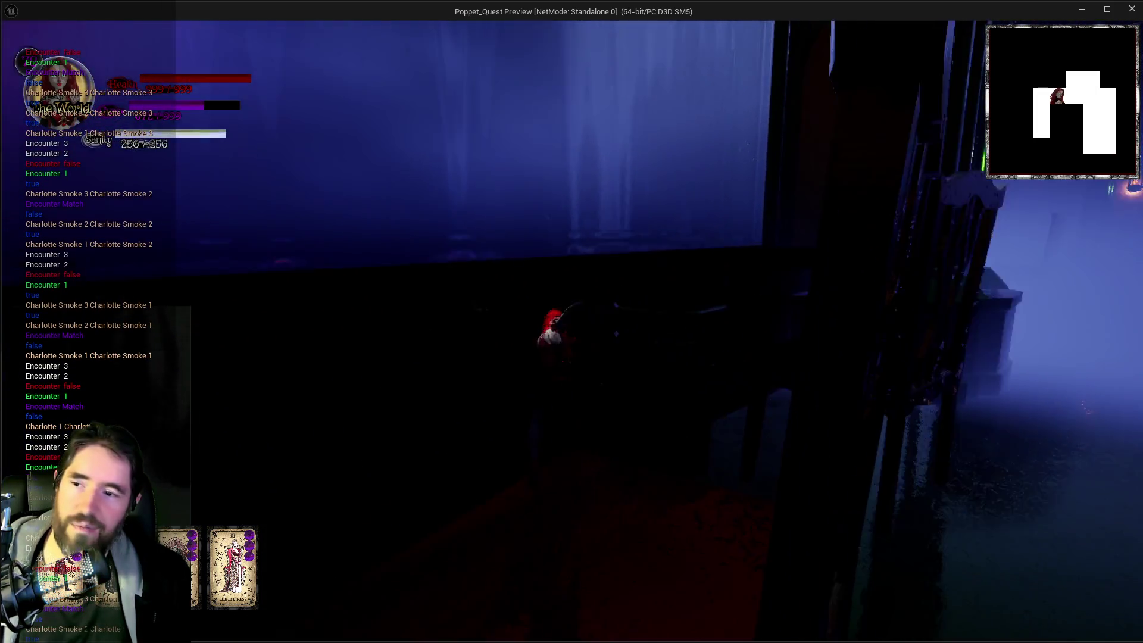
{"action": "key", "text": "w"}
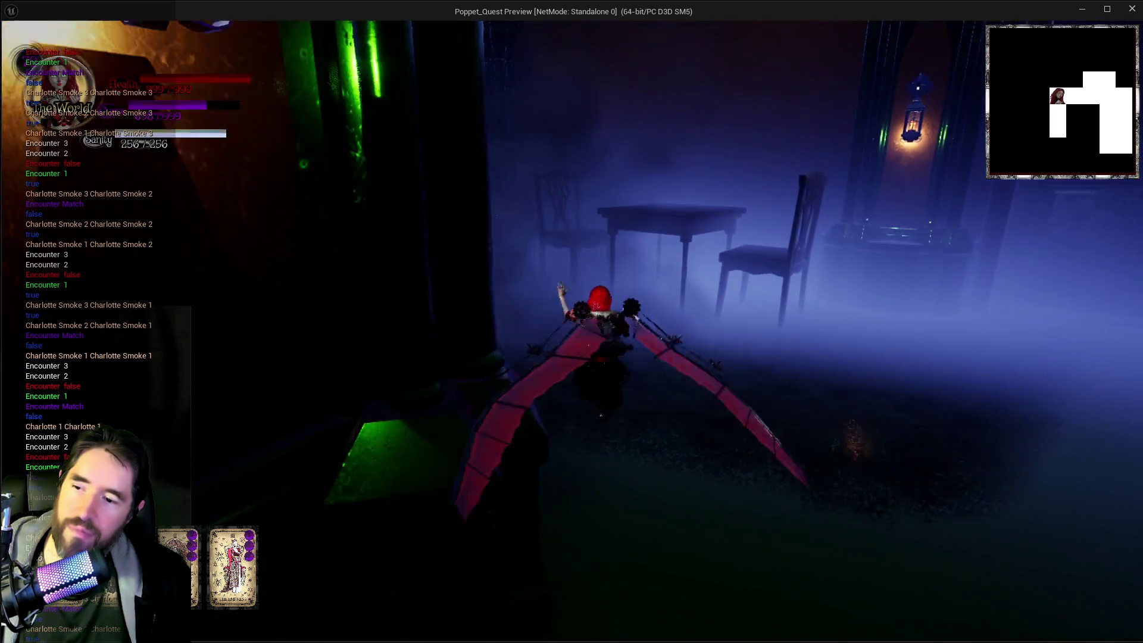
{"action": "key", "text": "w"}
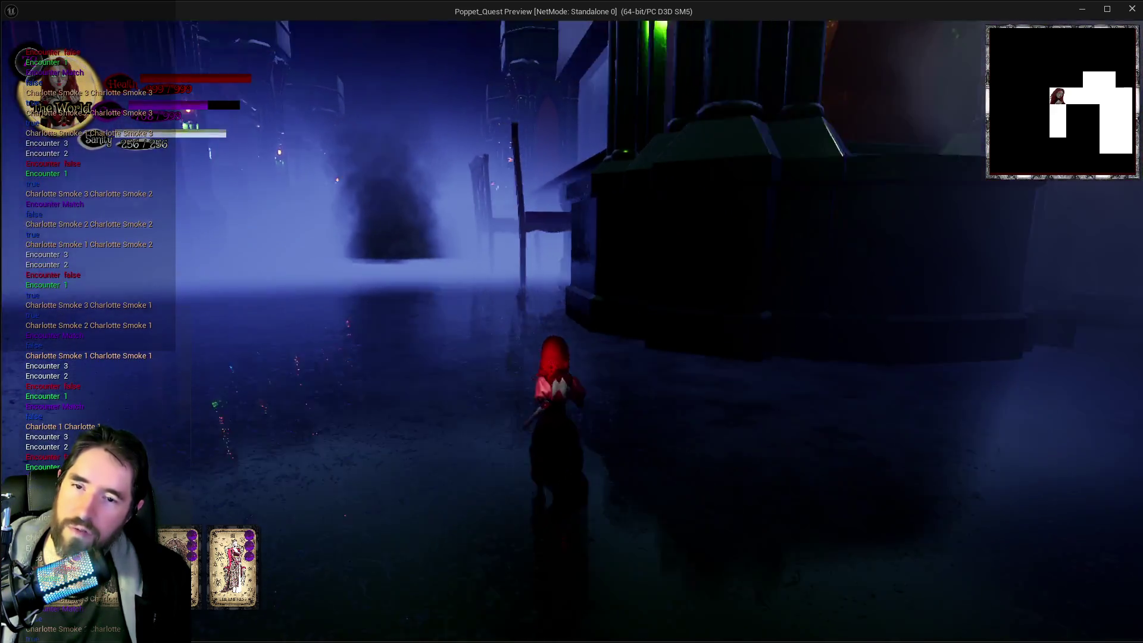
{"action": "key", "text": "w"}
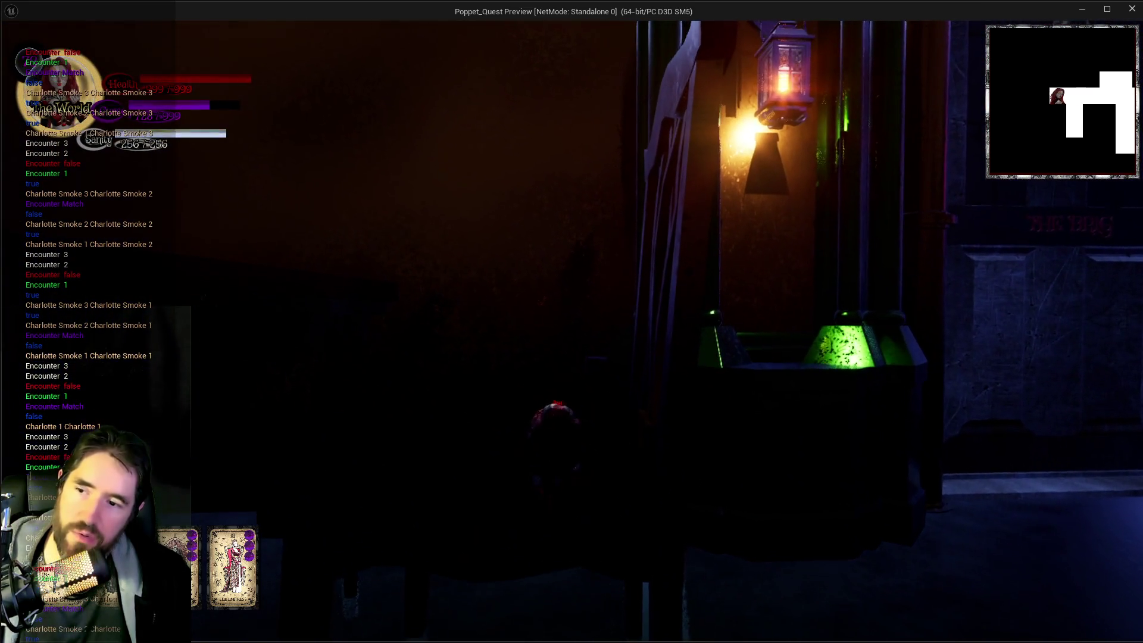
{"action": "key", "text": "w"}
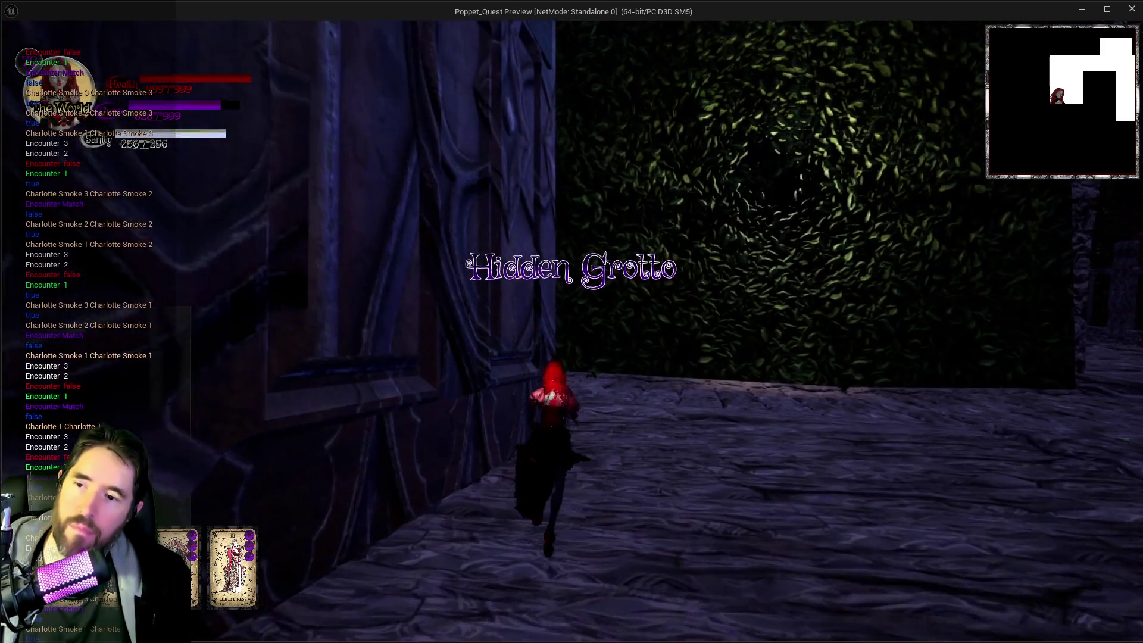
Step: Run from the Hidden Grotto down into the dining room under the table, then stop the session with Esc
{"action": "key", "text": "w"}
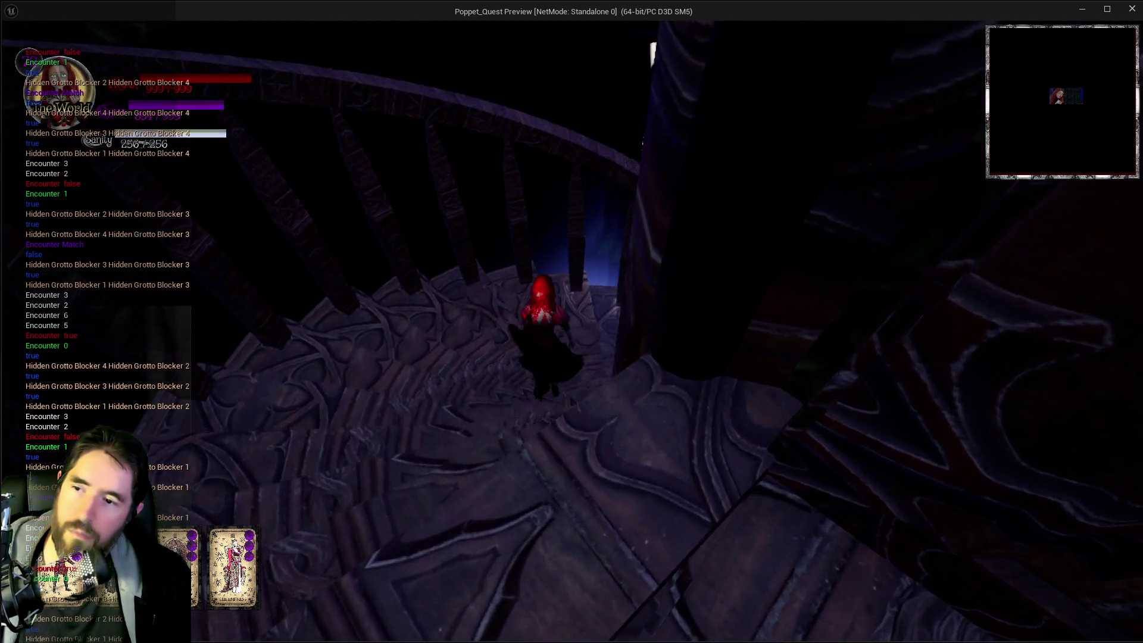
{"action": "key", "text": "w"}
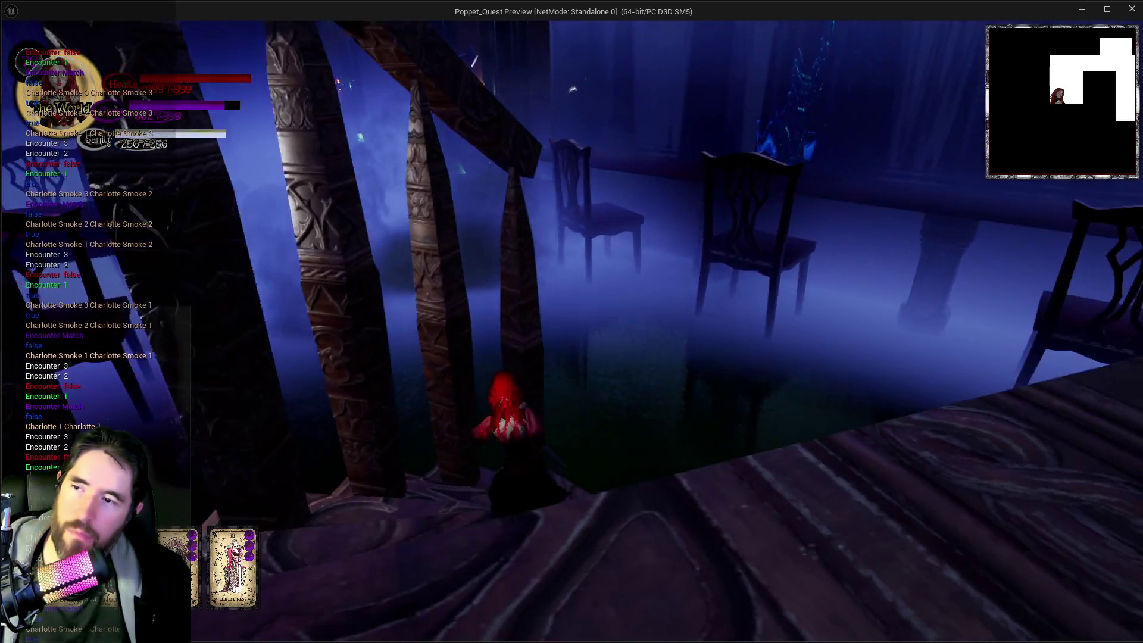
{"action": "key", "text": "w"}
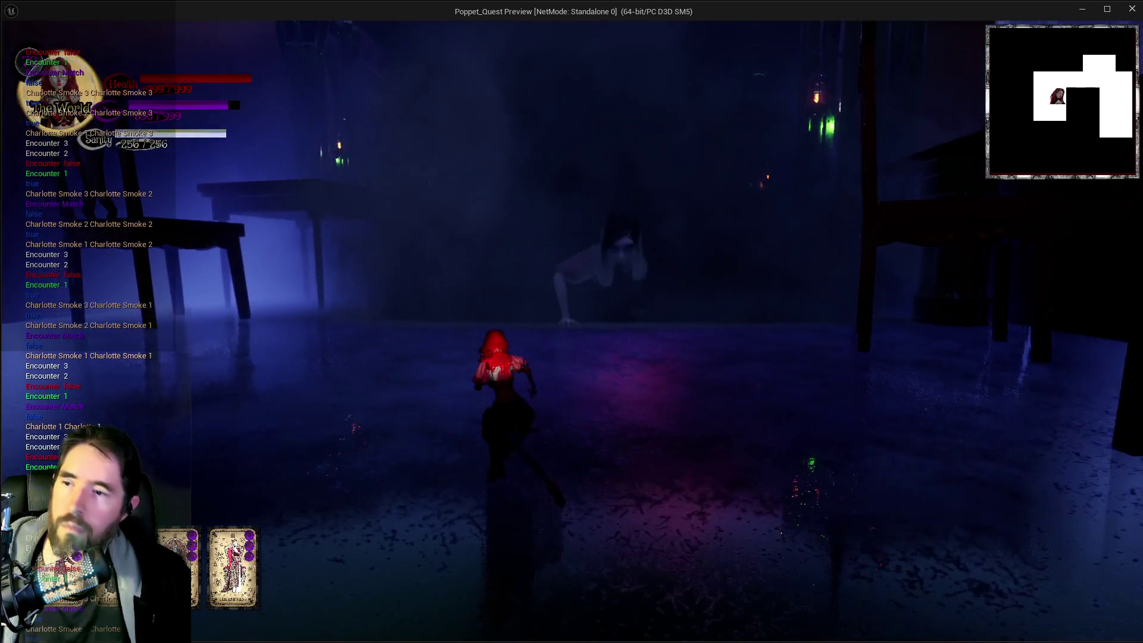
{"action": "key", "text": "w"}
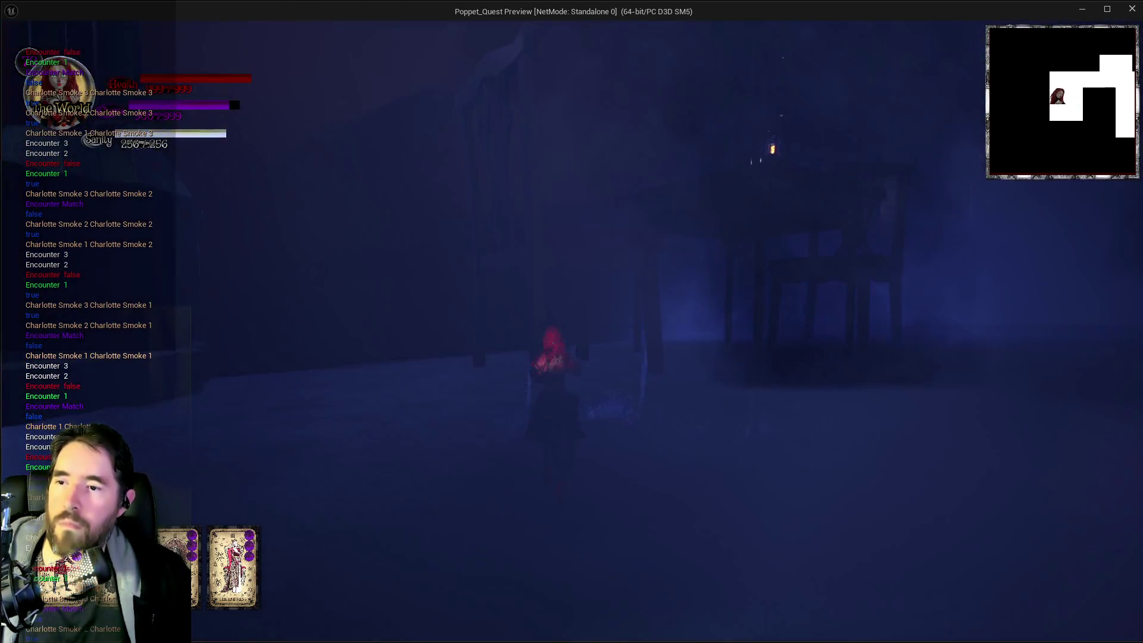
{"action": "key", "text": "w"}
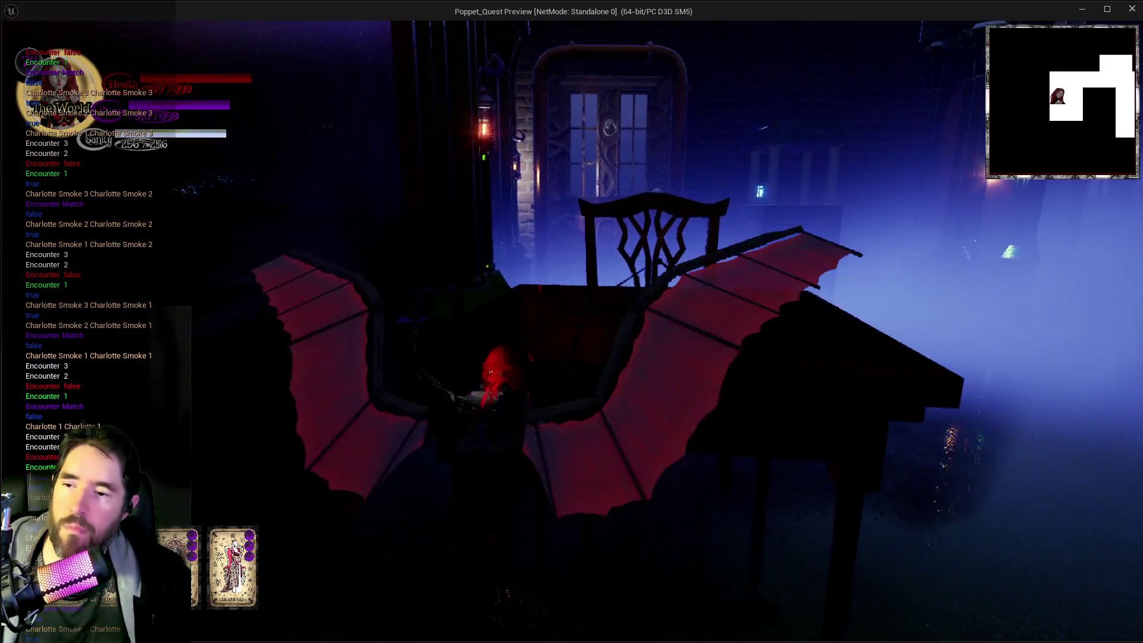
{"action": "key", "text": "w"}
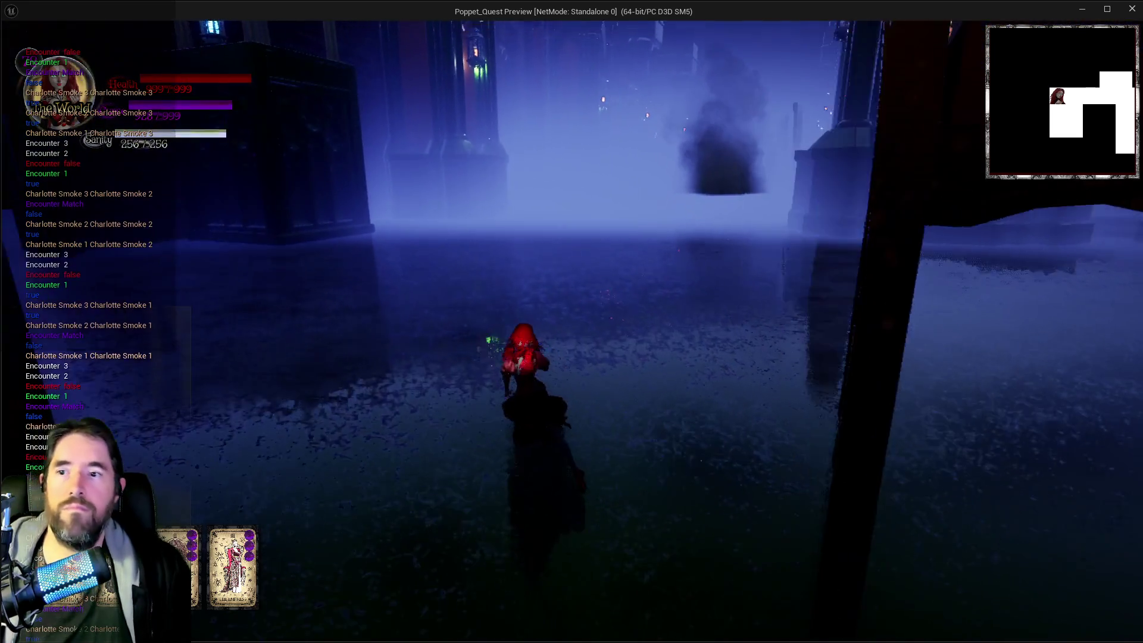
{"action": "key", "text": "shift"}
{"action": "key", "text": "w"}
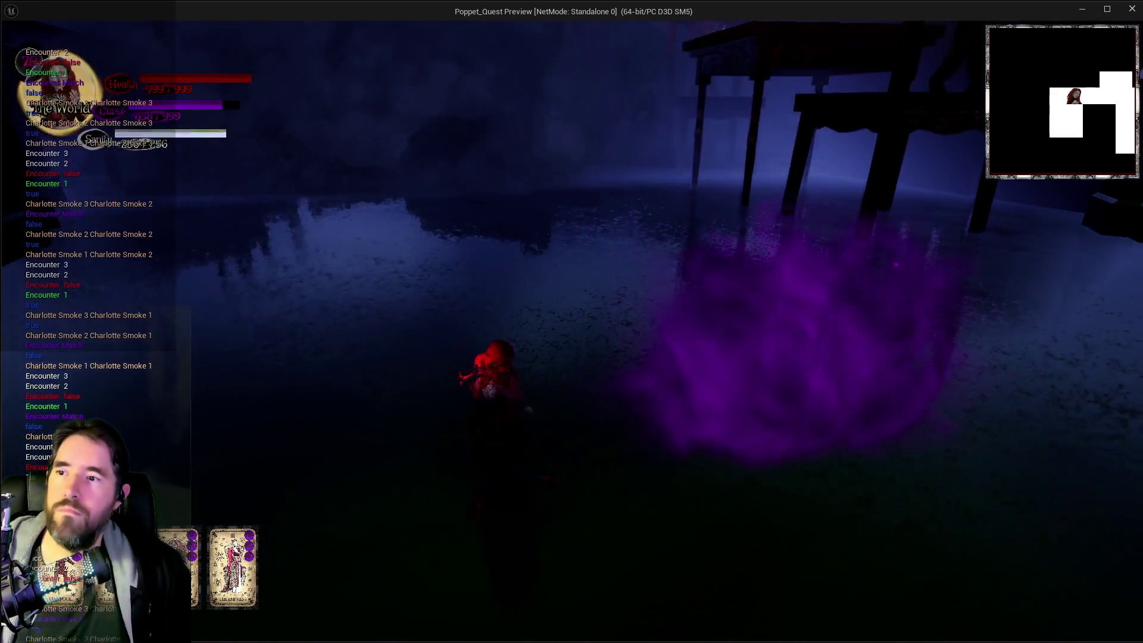
{"action": "key", "text": "w"}
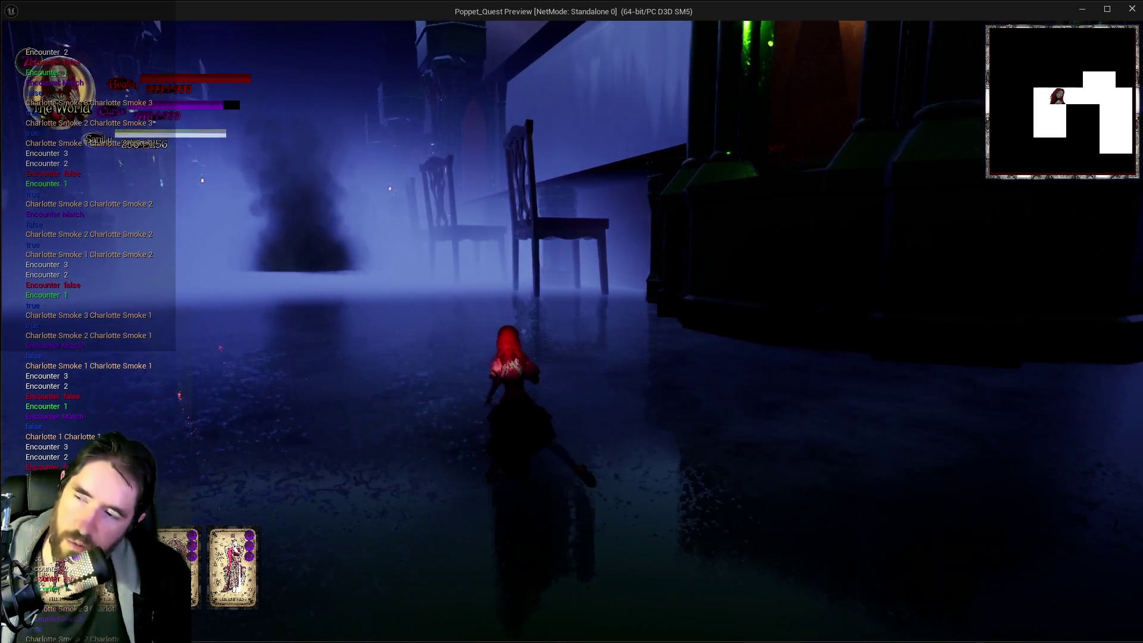
{"action": "key", "text": "w"}
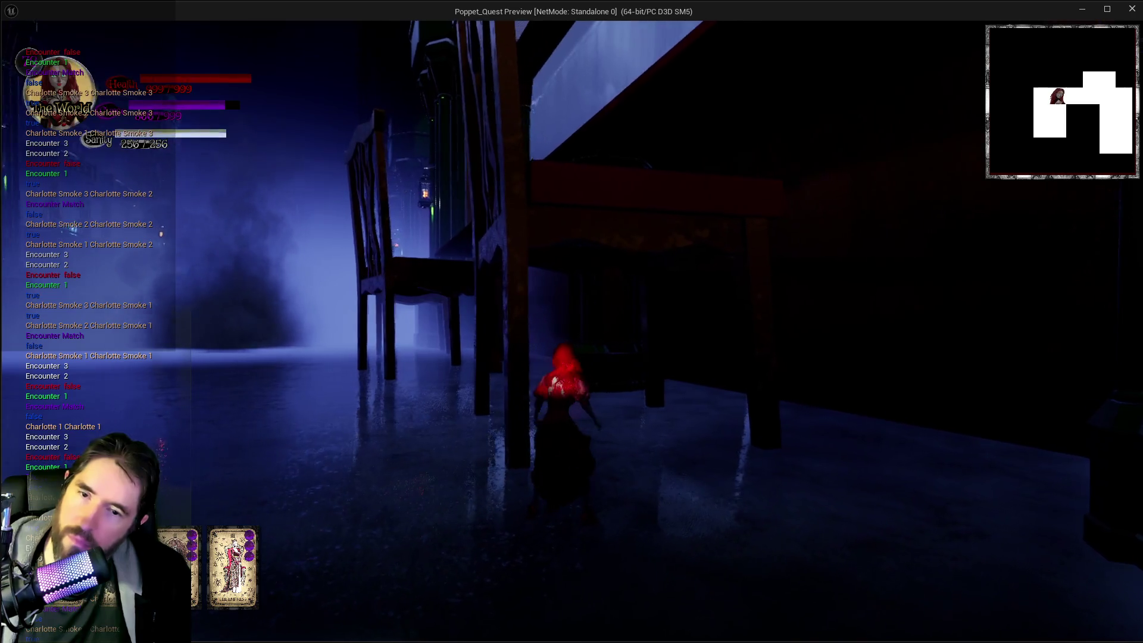
{"action": "key", "text": "Escape"}
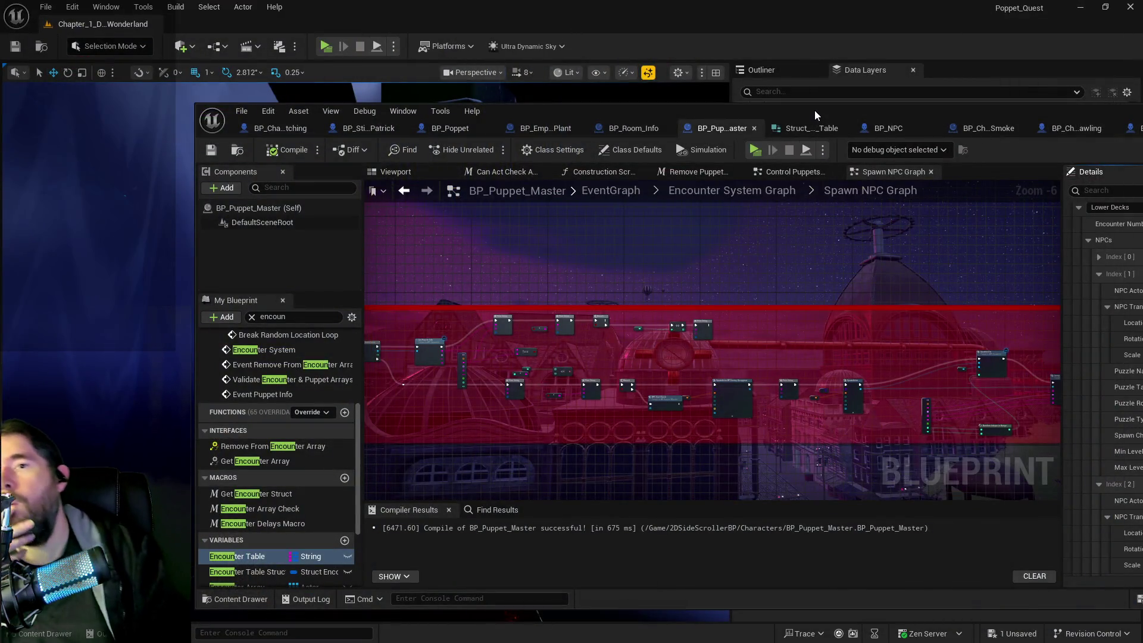
Step: Maximize the Blueprint editor, shift the Spawn NPC graph left, and relaunch Standalone Game with Alt+P
{"action": "double_click", "coordinate": [815, 112]}
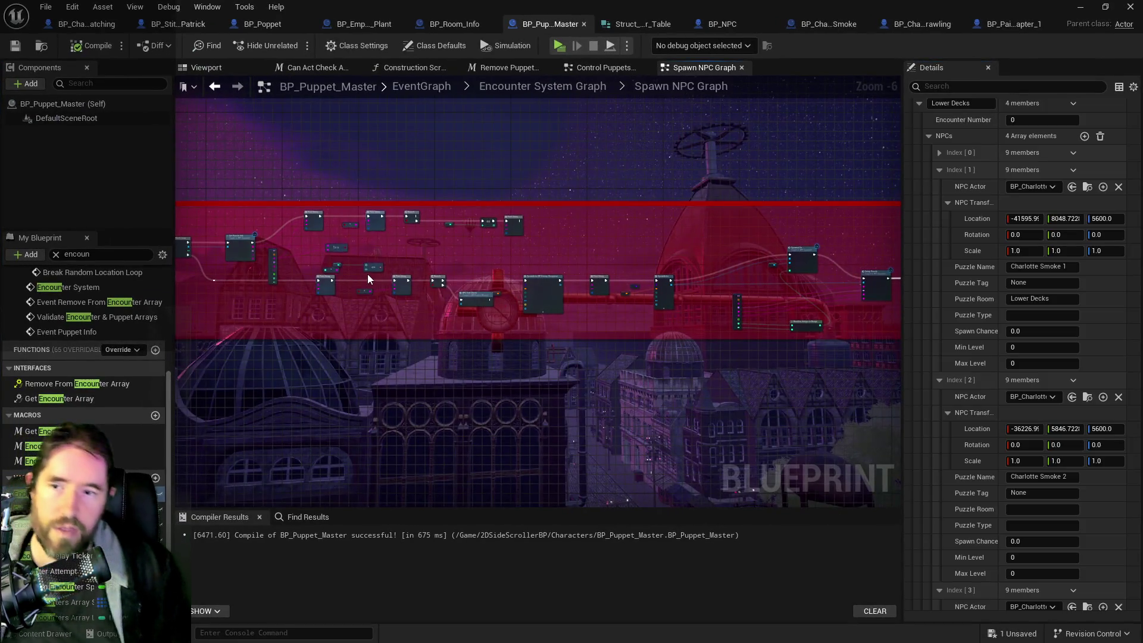
{"action": "left_click_drag", "start_coordinate": [368, 279], "coordinate": [189, 304]}
{"action": "key", "text": "alt+p"}
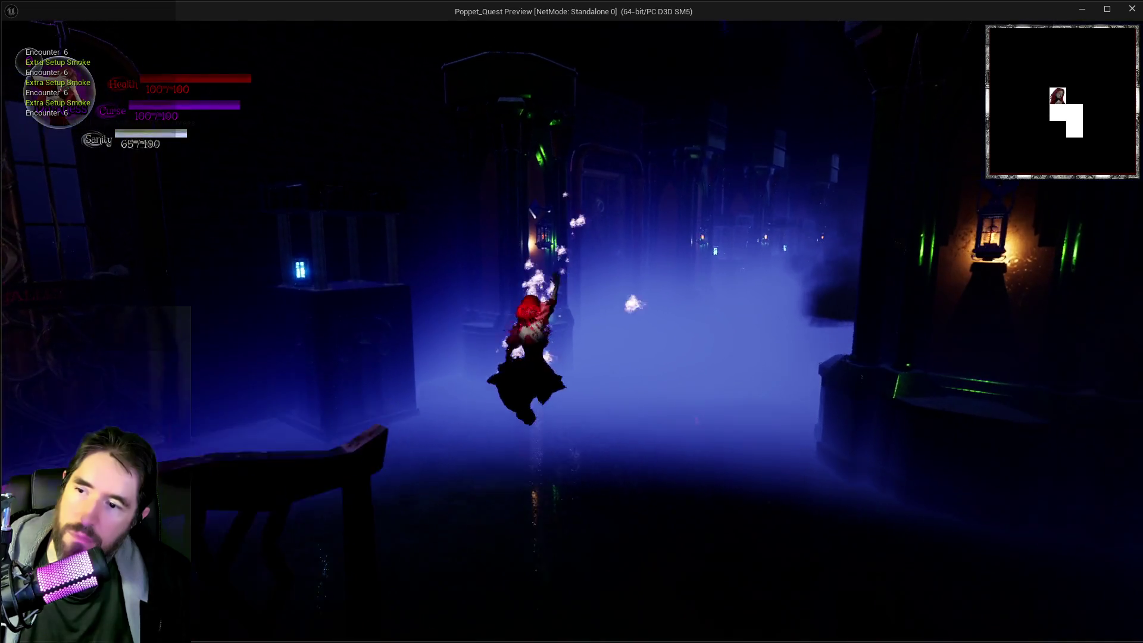
{"action": "key", "text": "w"}
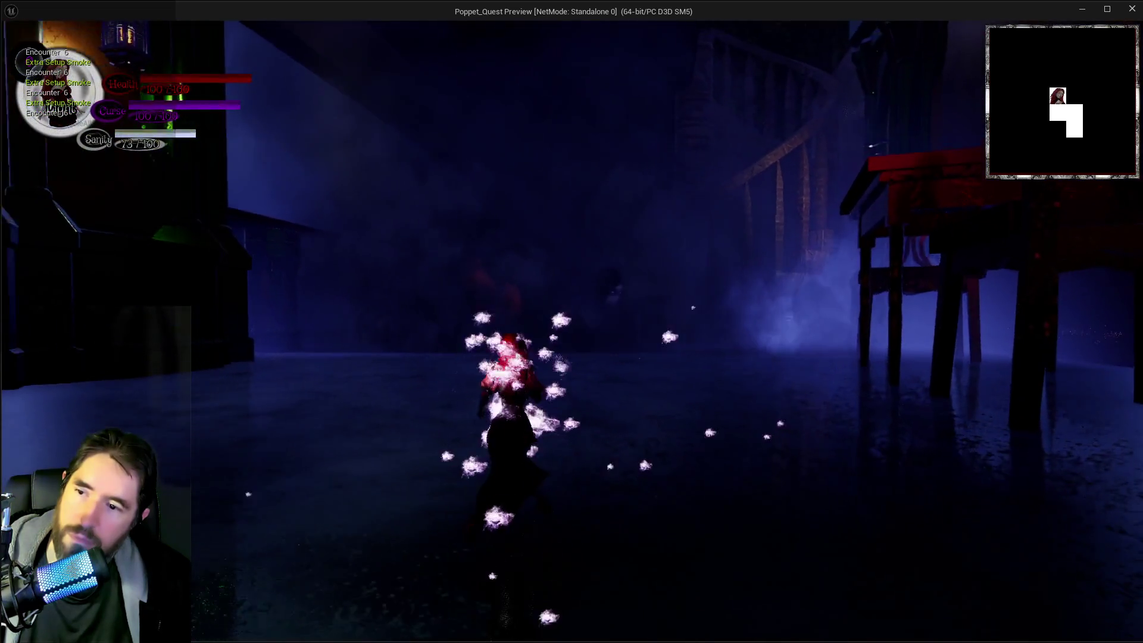
{"action": "key", "text": "w"}
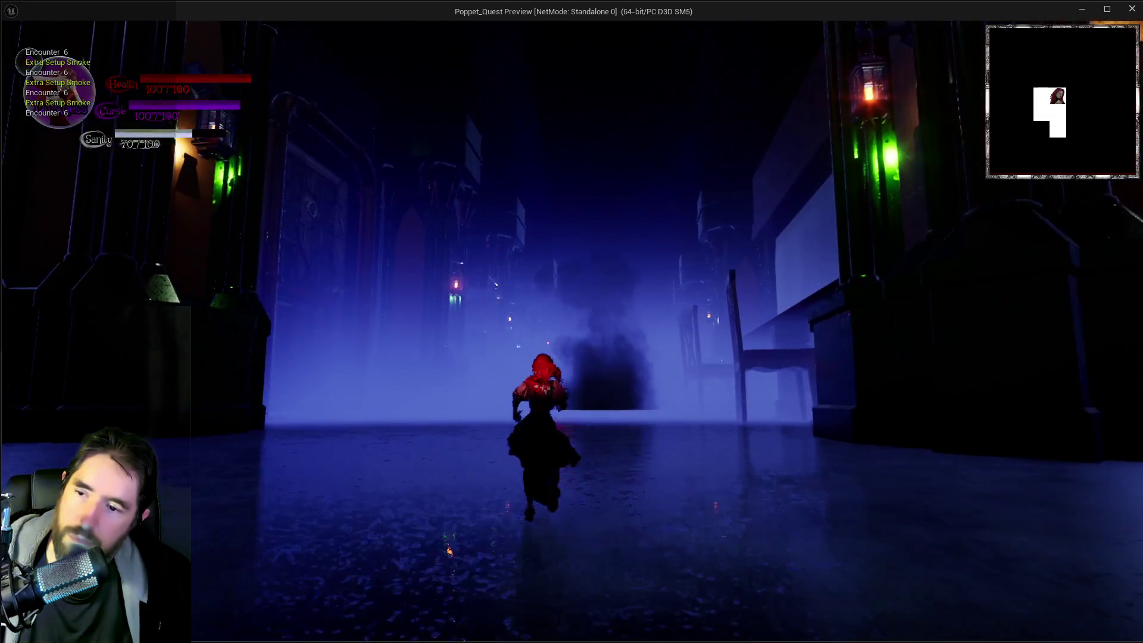
Step: Run past the dining room chairs under the table and switch to Light form
{"action": "key", "text": "w"}
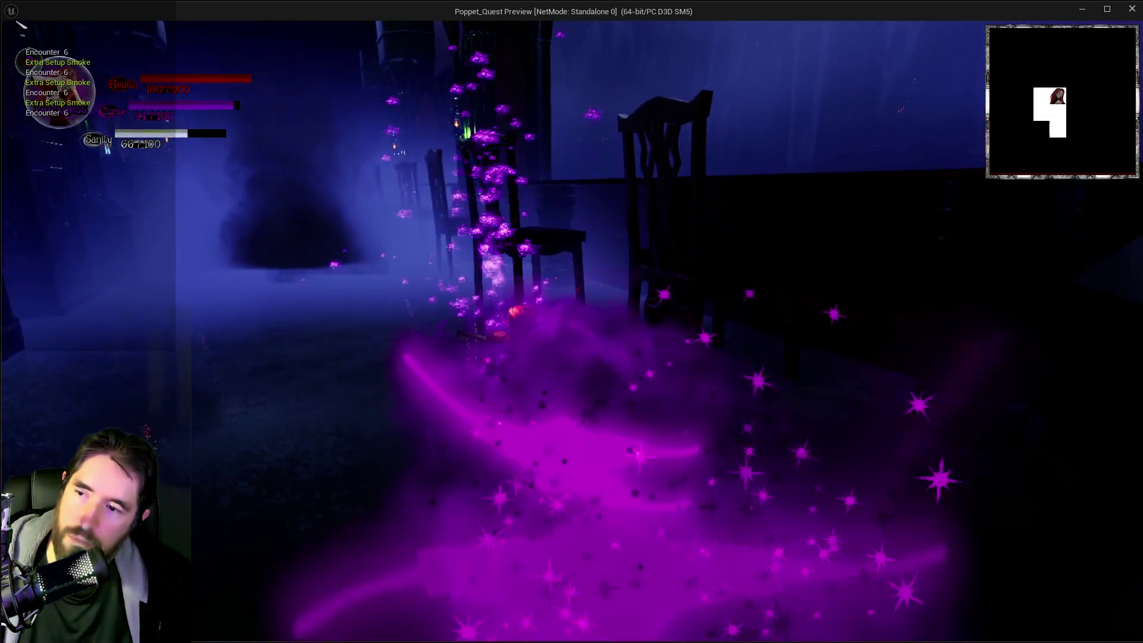
{"action": "key", "text": "w"}
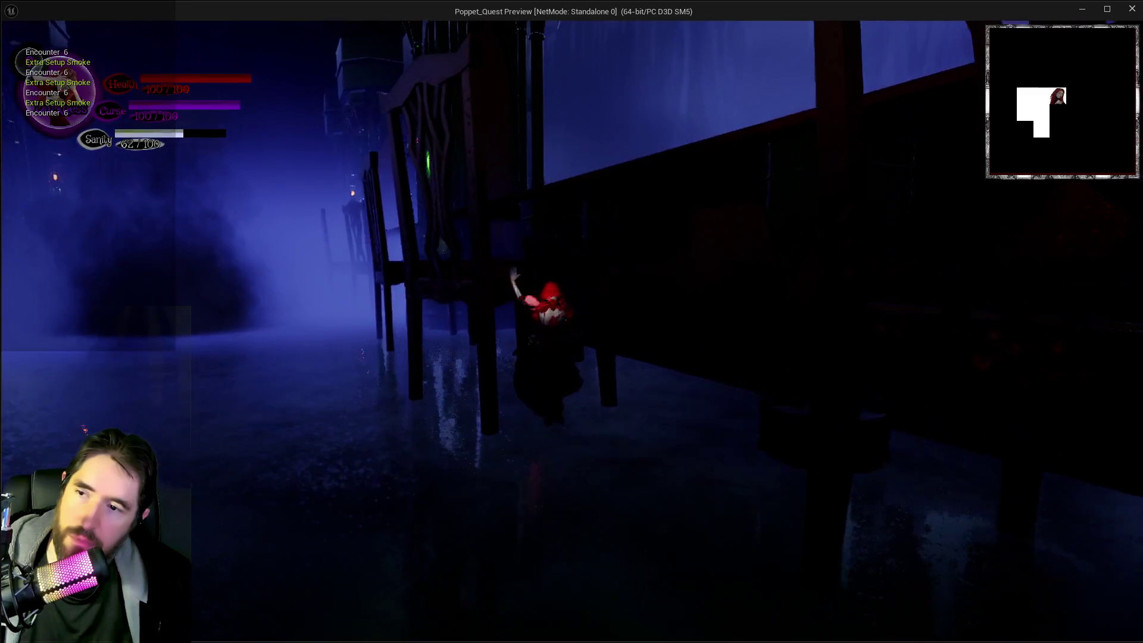
{"action": "key", "text": "w"}
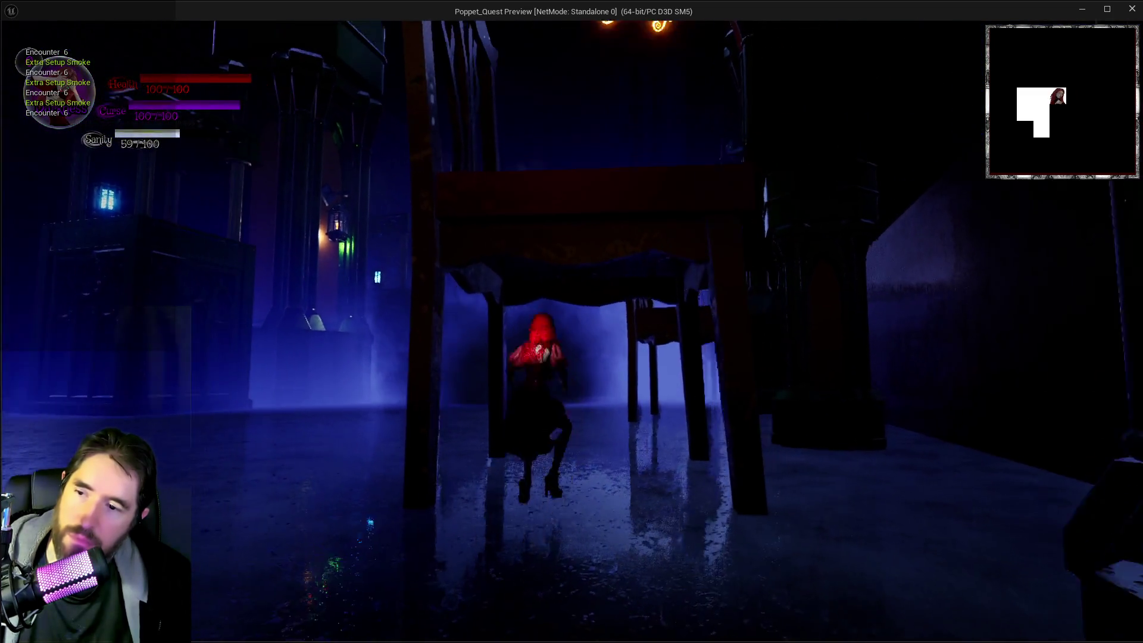
{"action": "key", "text": "w"}
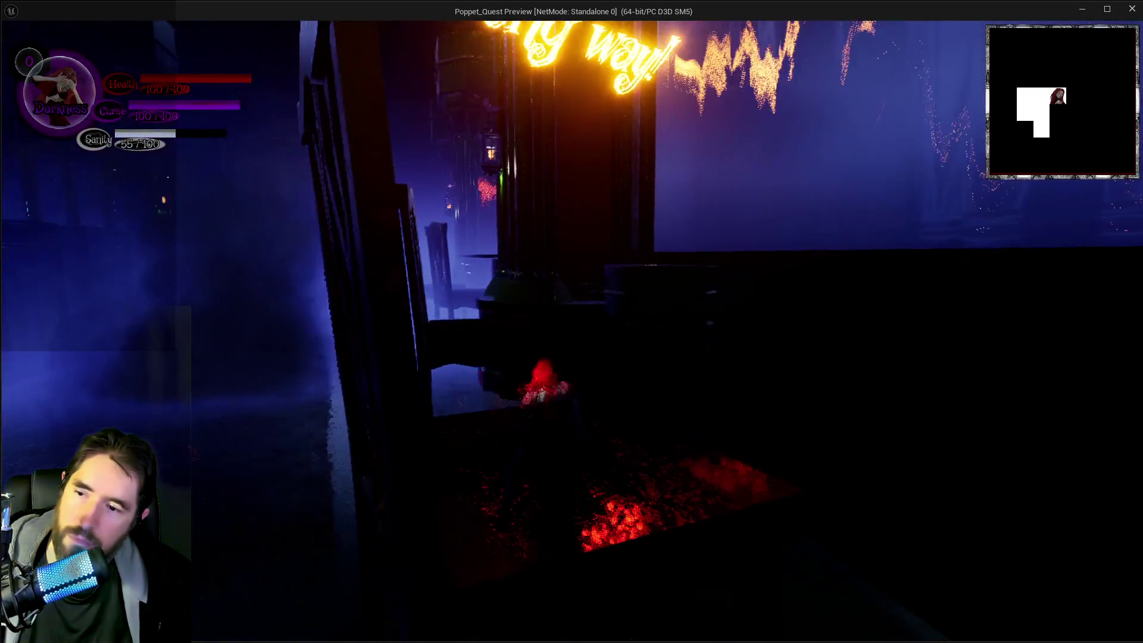
{"action": "key", "text": "w"}
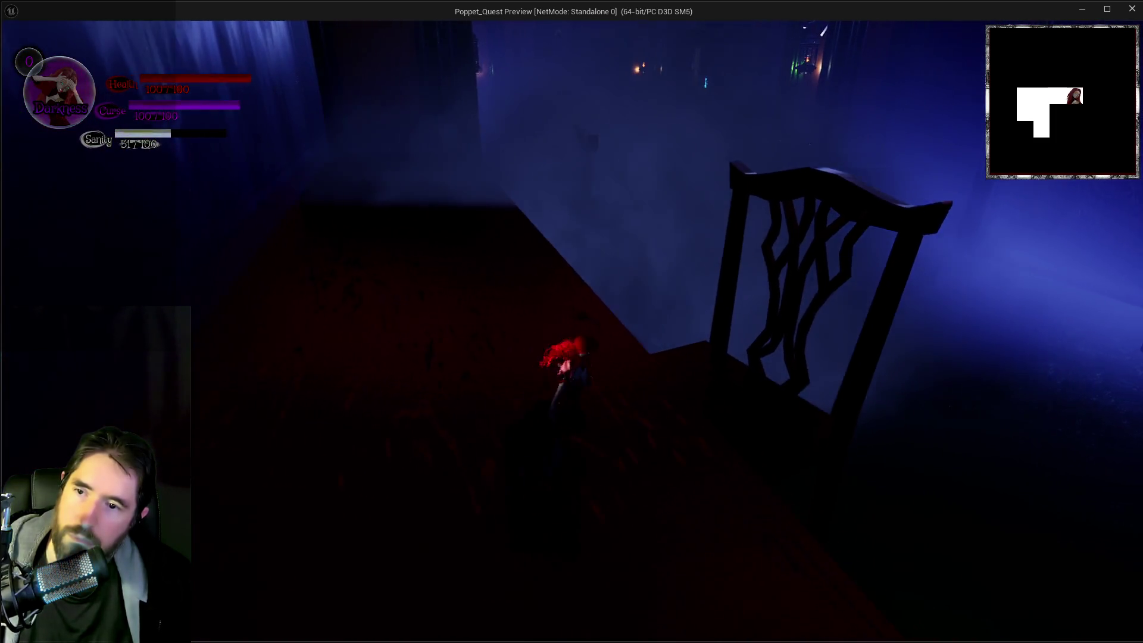
{"action": "key", "text": "w"}
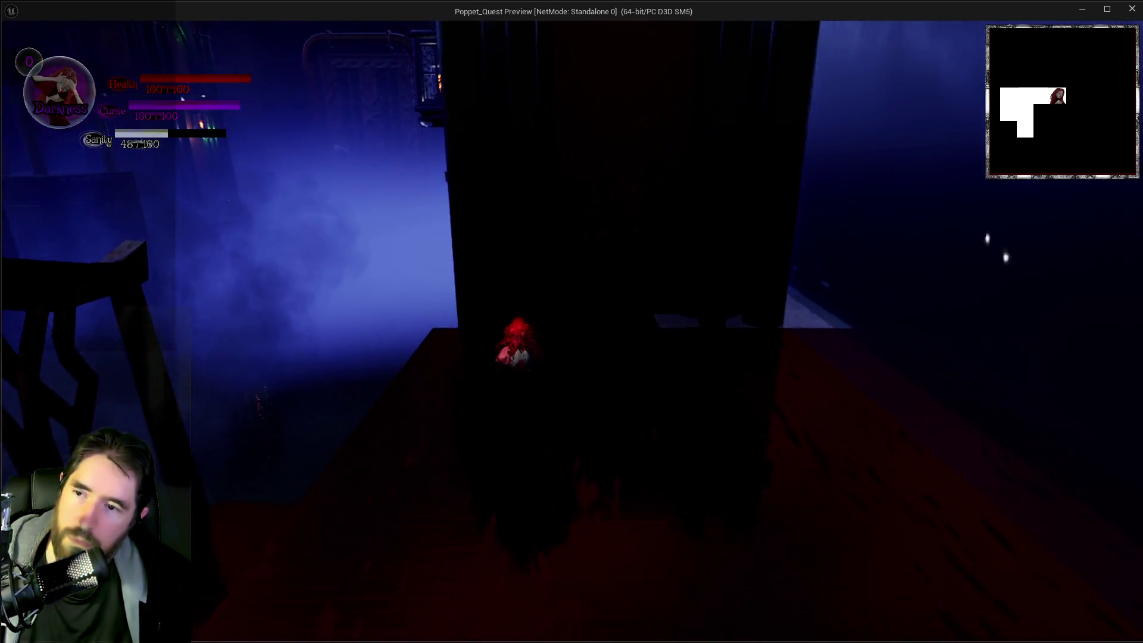
{"action": "key", "text": "q"}
Step: Keep moving under the table and down the corridor, toggling between Darkness and Light forms
{"action": "key", "text": "w"}
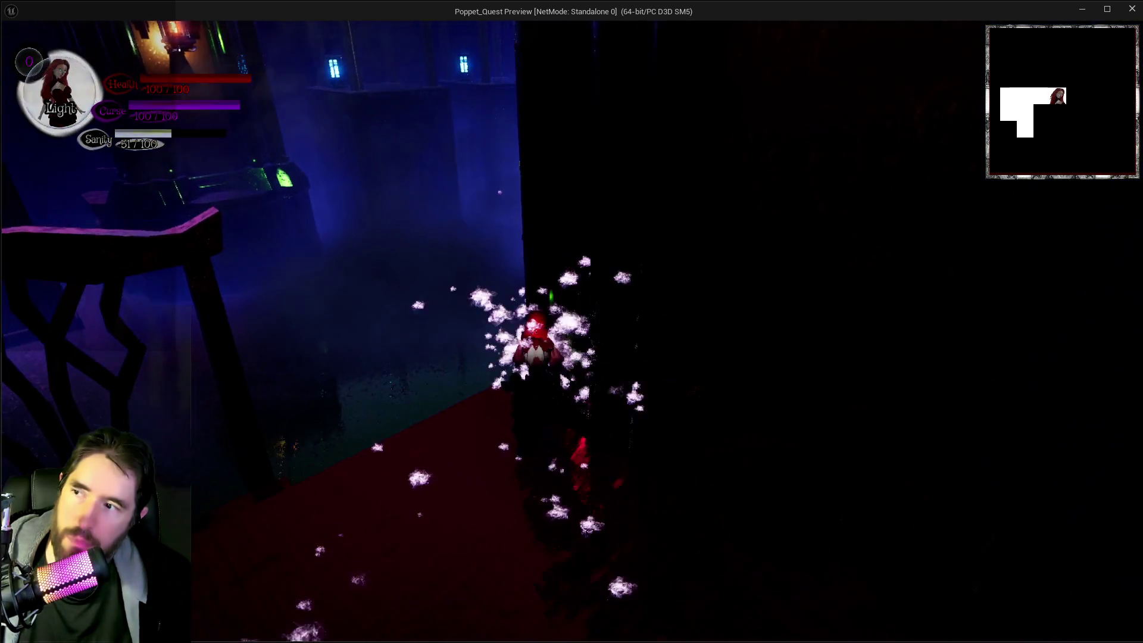
{"action": "key", "text": "w"}
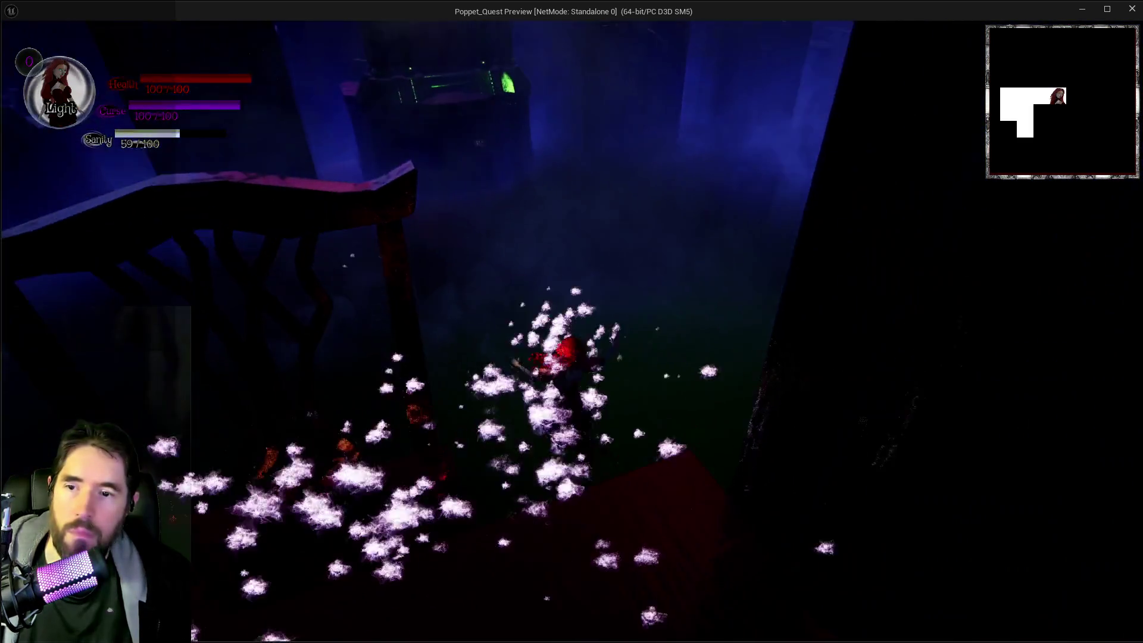
{"action": "key", "text": "w"}
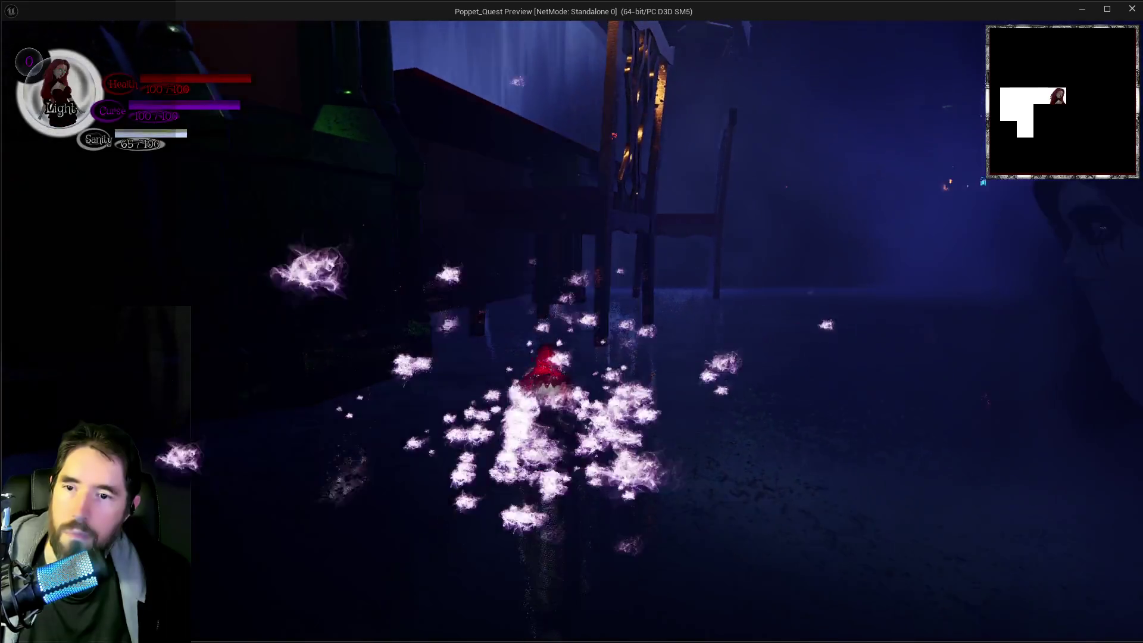
{"action": "key", "text": "w"}
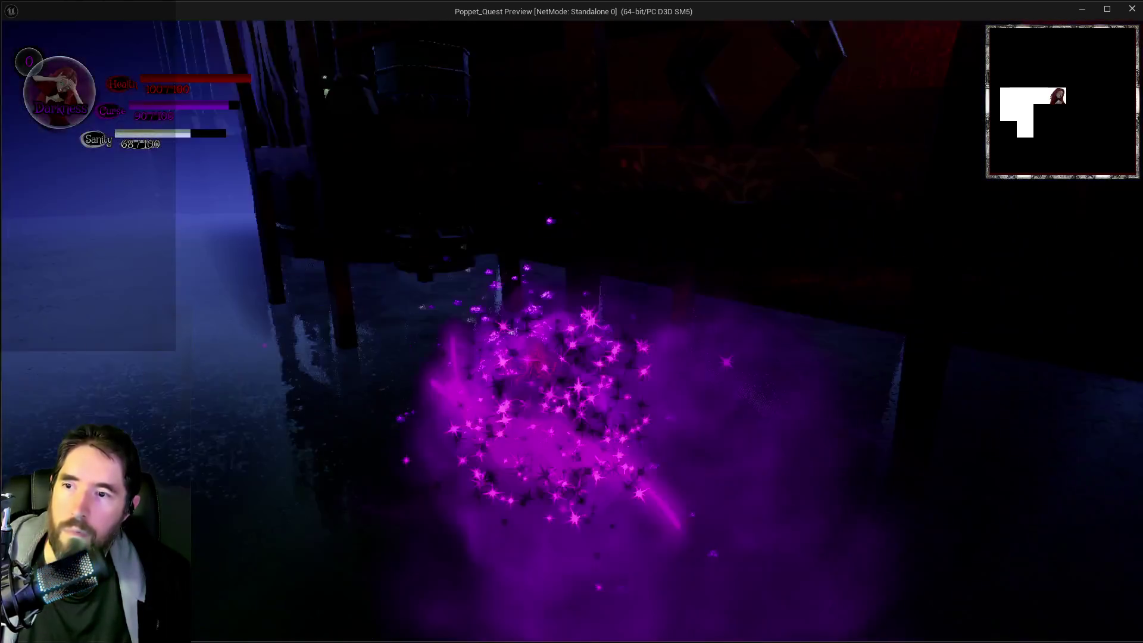
{"action": "key", "text": "w"}
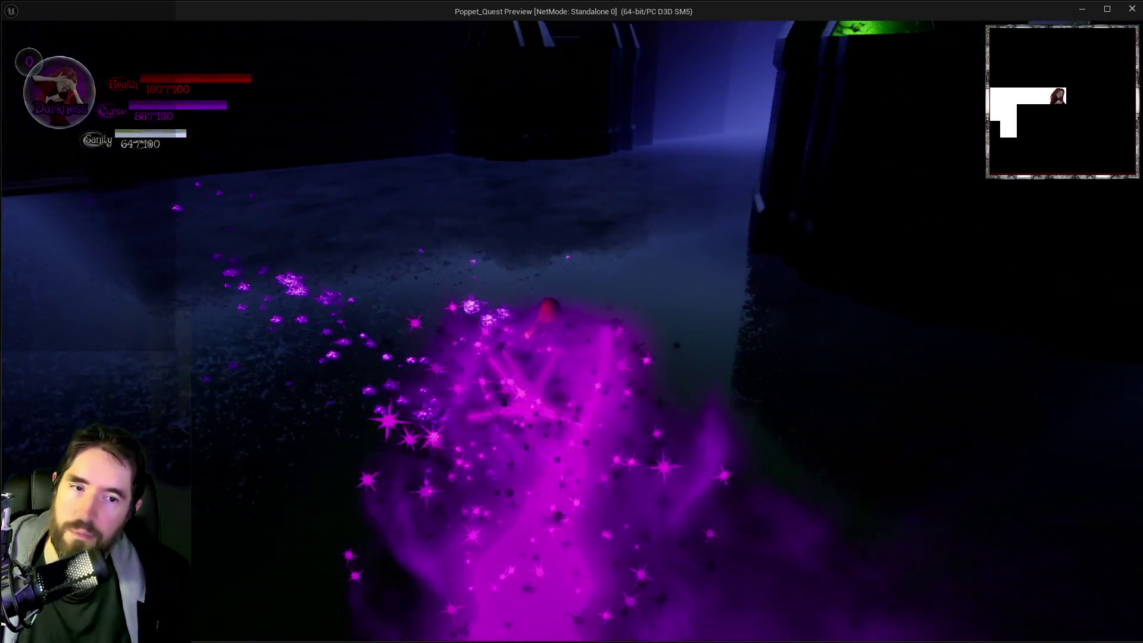
{"action": "key", "text": "w"}
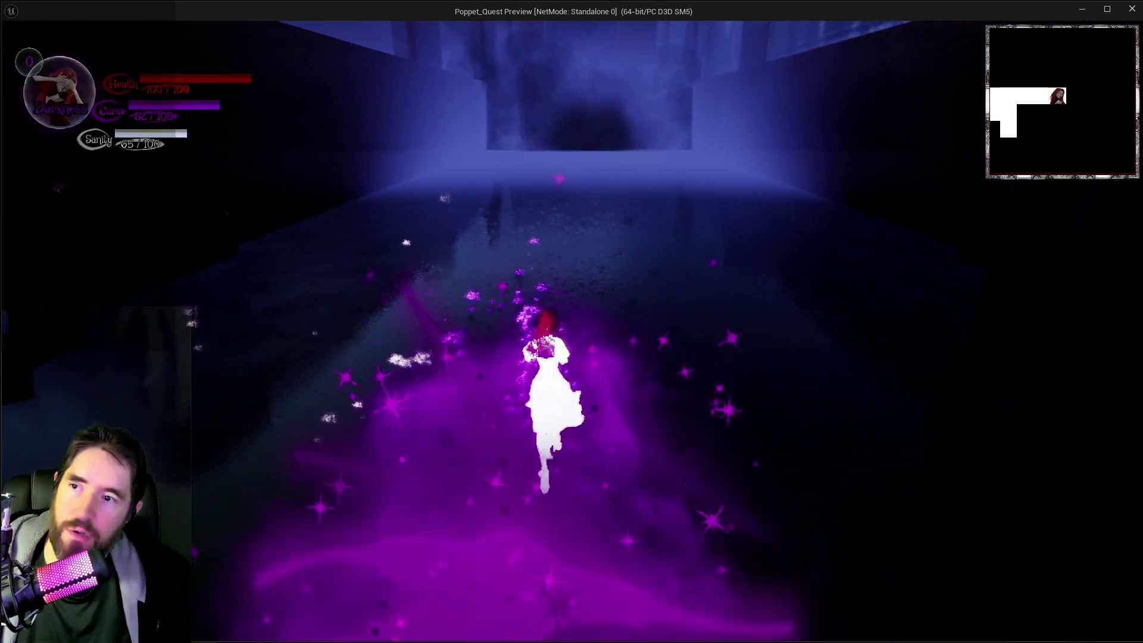
{"action": "key", "text": "w"}
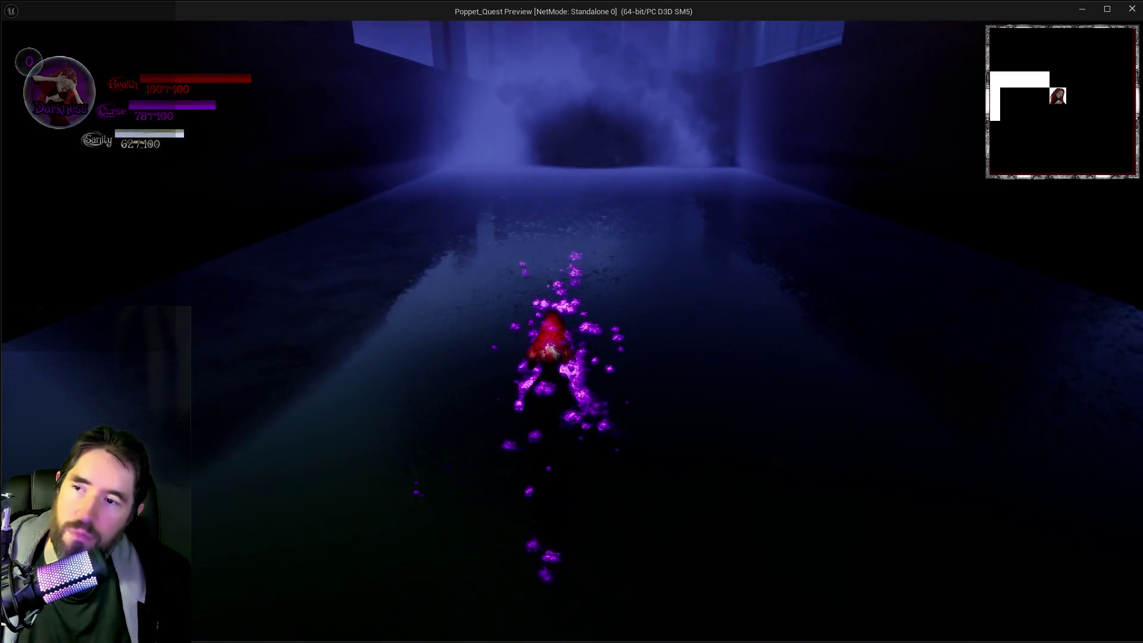